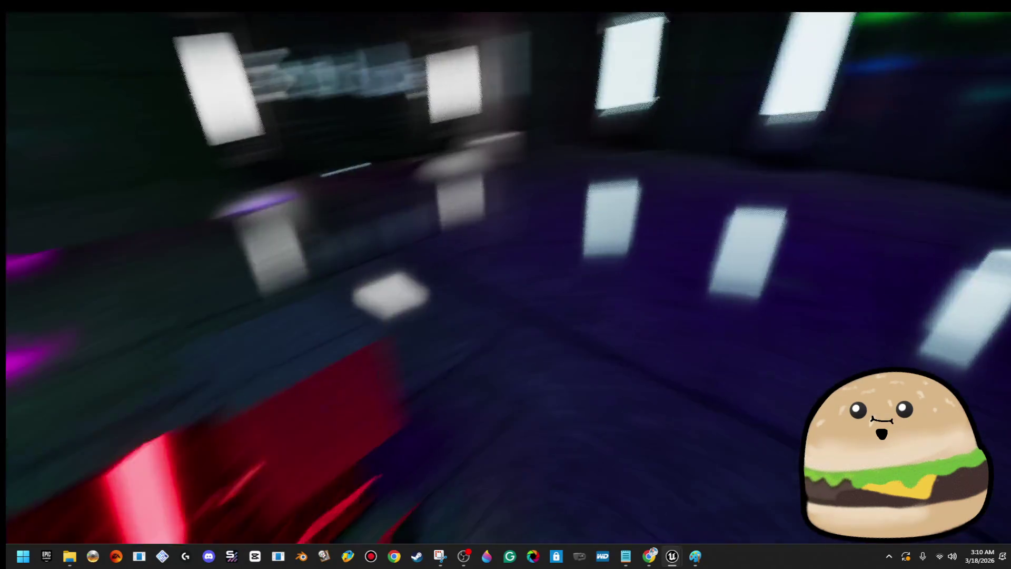
- Stop the play test and edit the space_loot_crate_x Blueprint on its Event Graph
key("Escape")
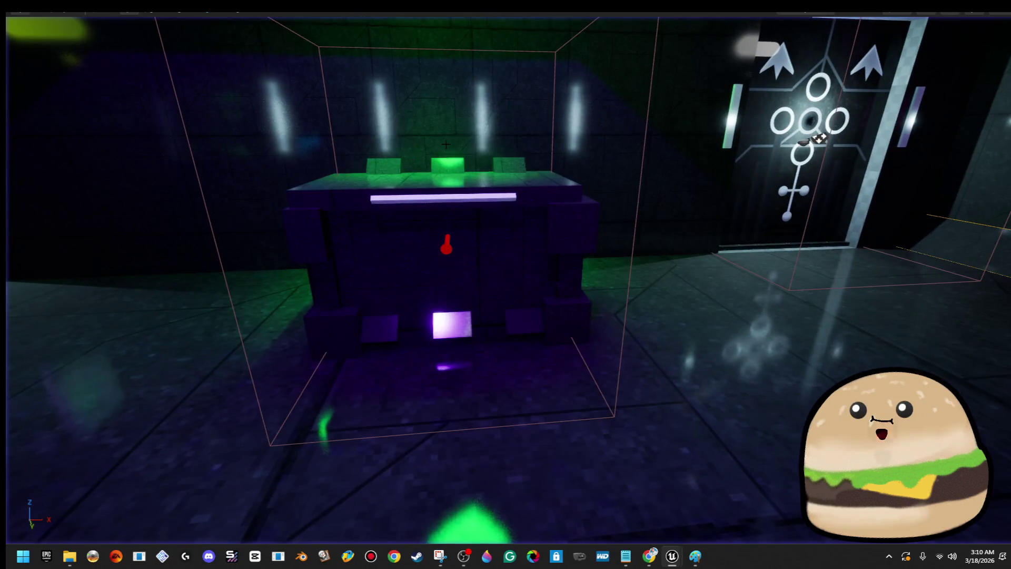
right_click(448, 182)
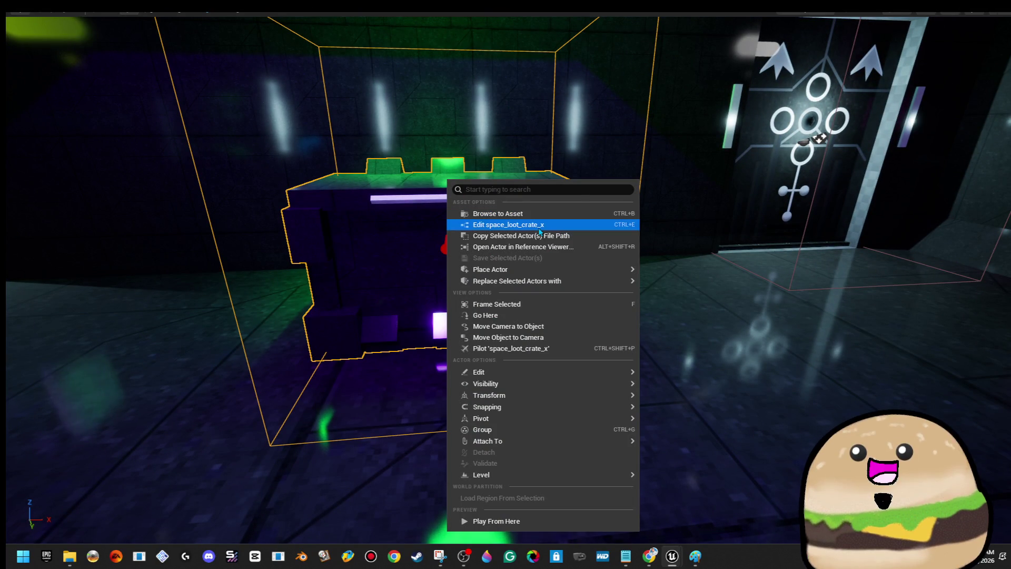
left_click(543, 224)
left_click(360, 61)
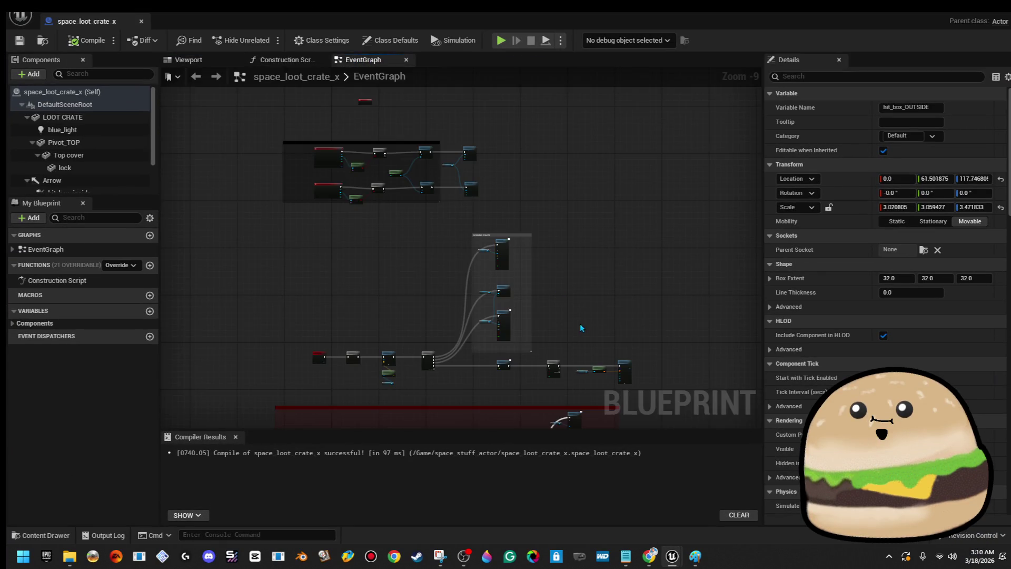
- Delete the Delay node and wire the first Set Light Color directly into the second
scroll(425, 274, "up", 4)
scroll(424, 273, "up", 2)
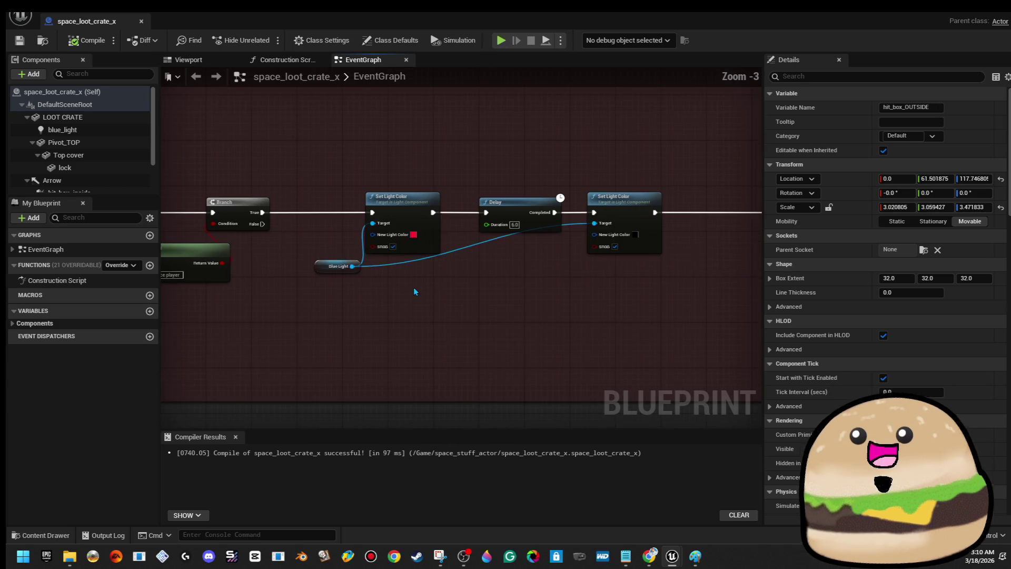
left_click(537, 221)
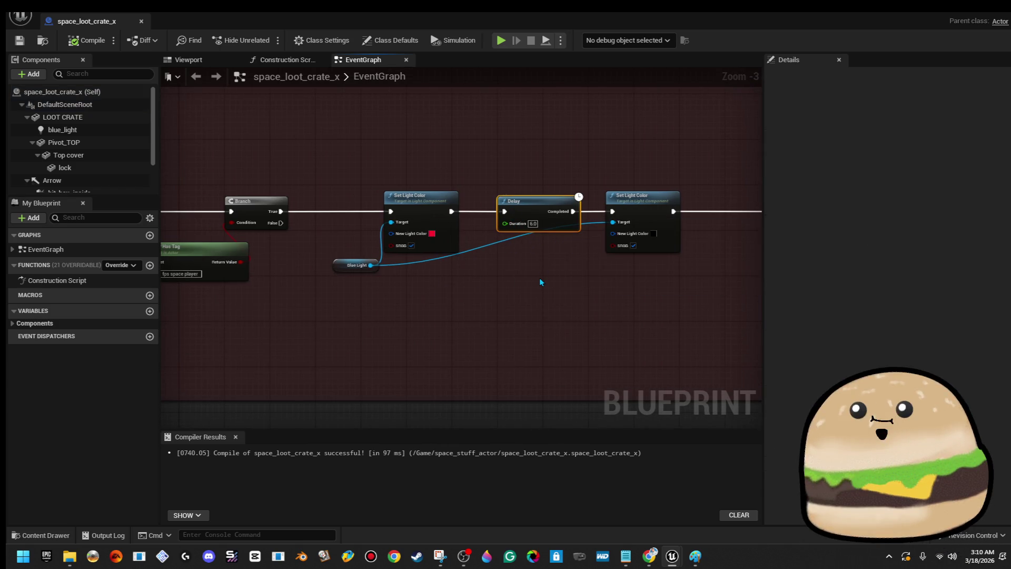
key("Delete")
left_click_drag(451, 211, 612, 212)
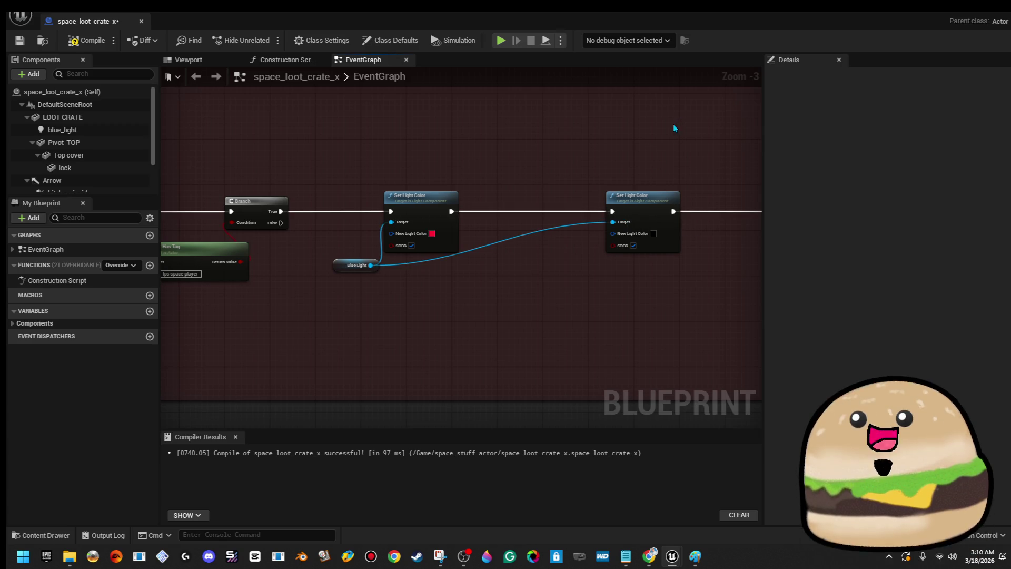
- Check the overlap event and Sequence nodes, then return to the Blue Light variable's pin
left_click_drag(674, 123, 507, 122)
scroll(513, 124, "down", 2)
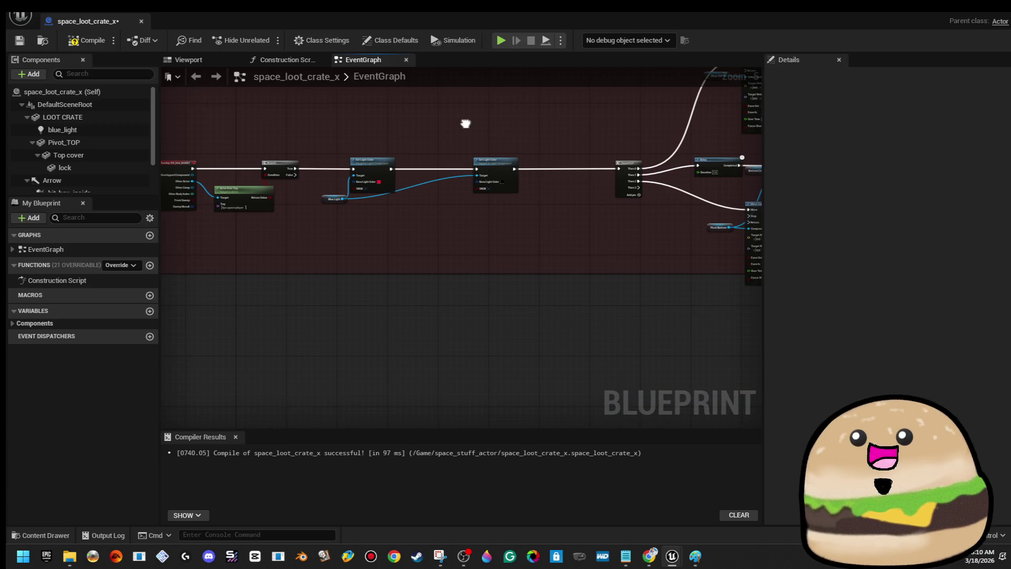
right_click(466, 126)
left_click(432, 143)
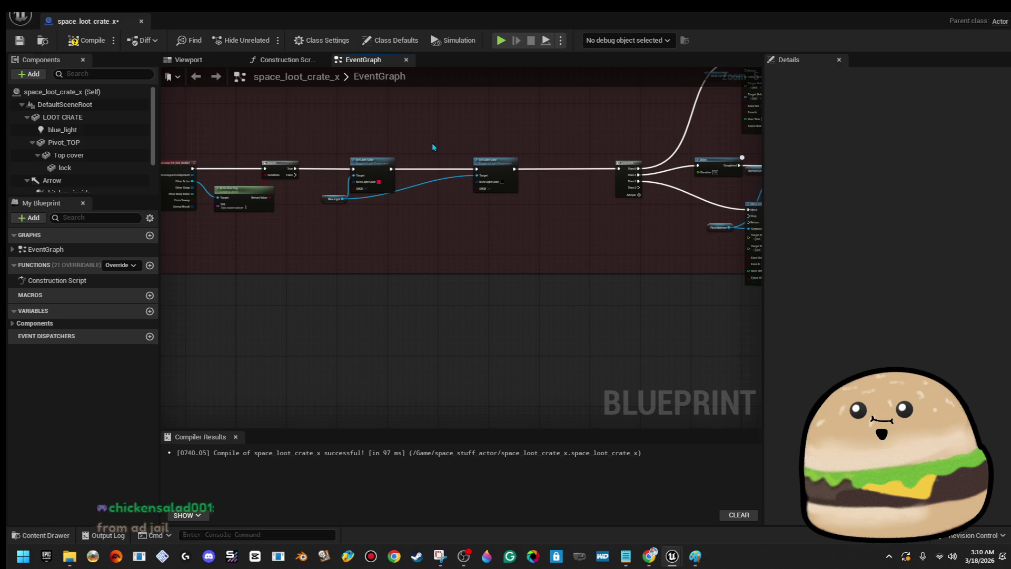
scroll(465, 198, "up", 1)
left_click_drag(465, 198, 457, 248)
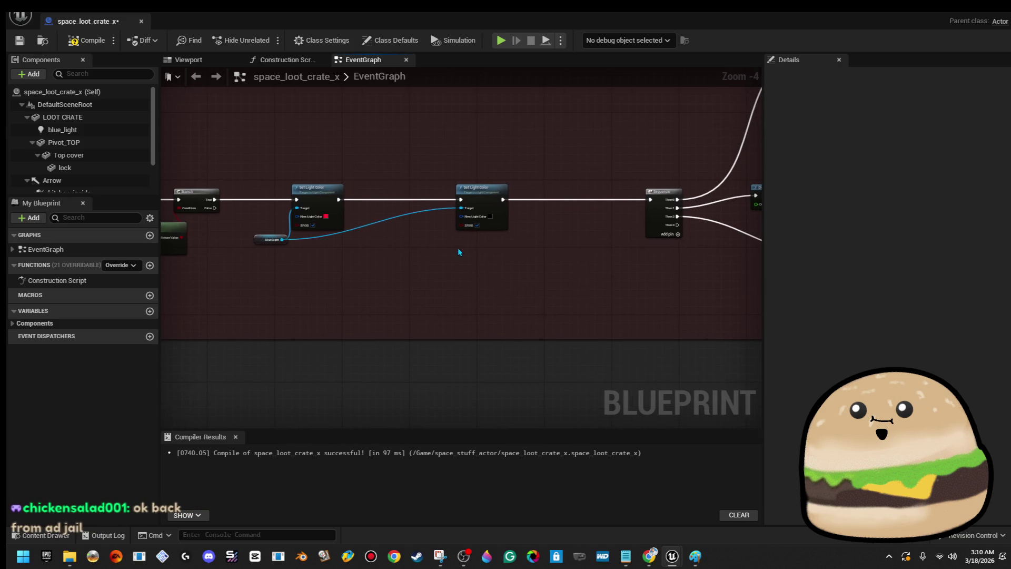
scroll(380, 240, "up", 3)
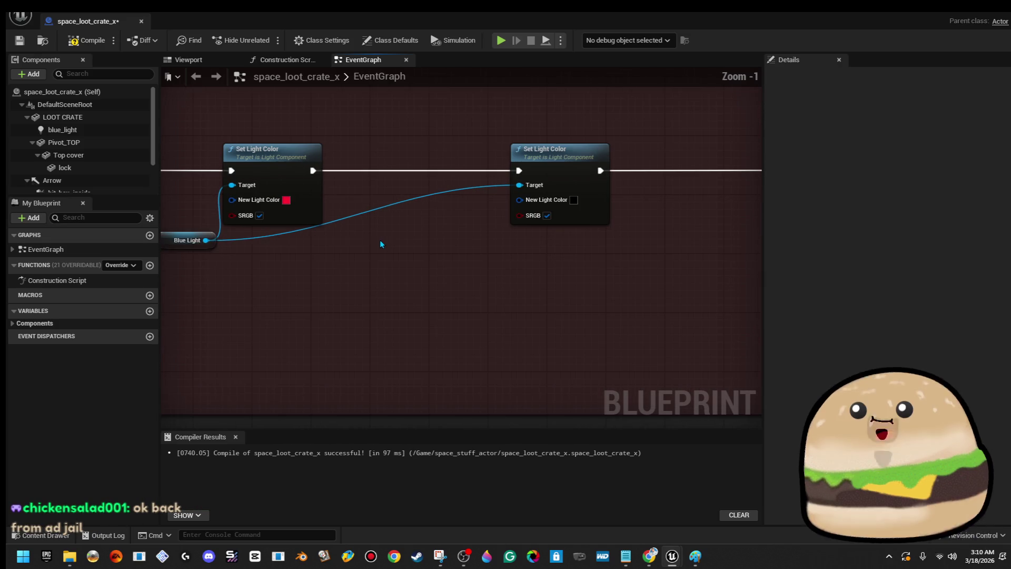
right_click(208, 249)
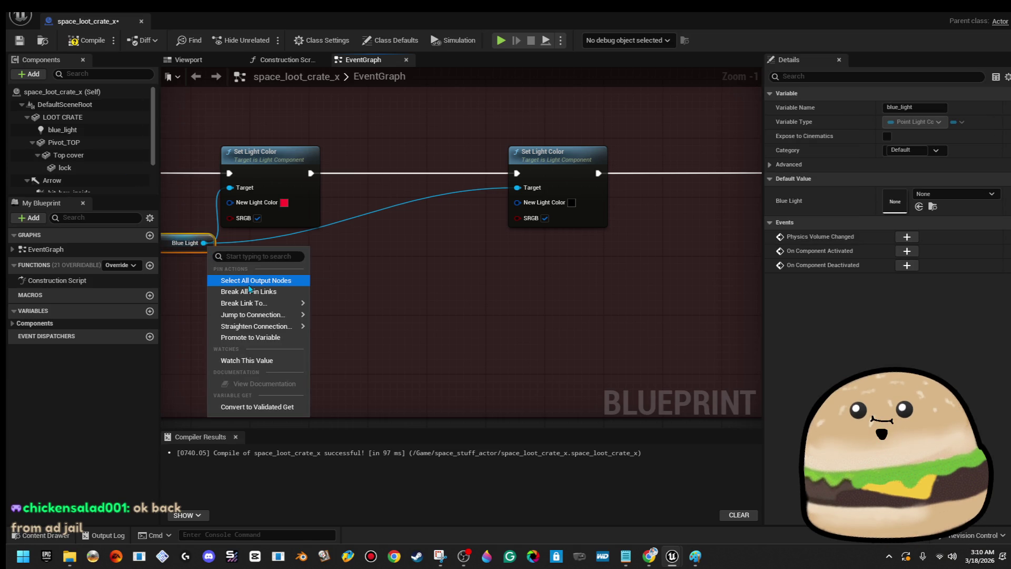
- Rename the blue_light component to 'inside light'
right_click(86, 133)
left_click(135, 263)
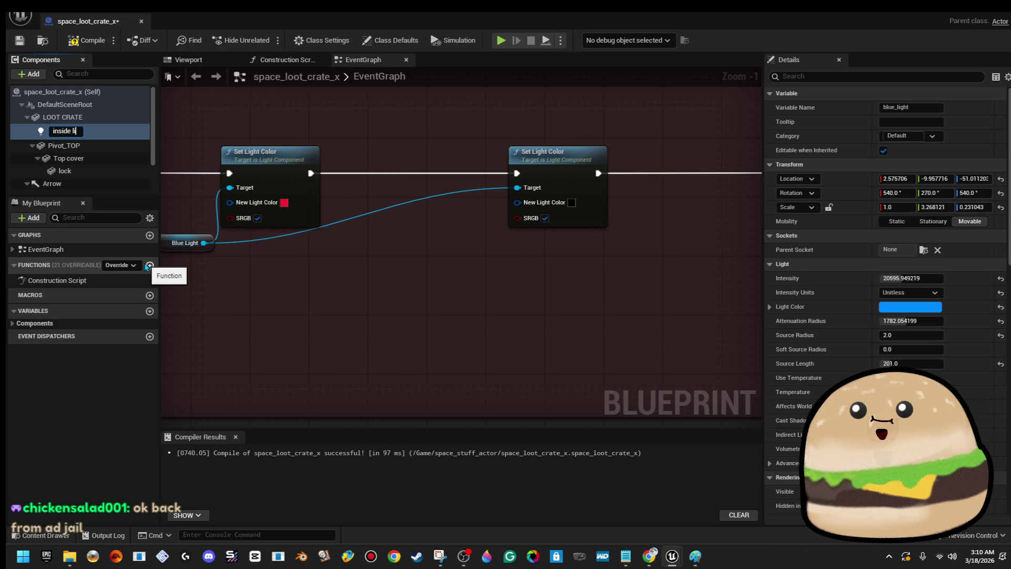
type("light")
key("Return")
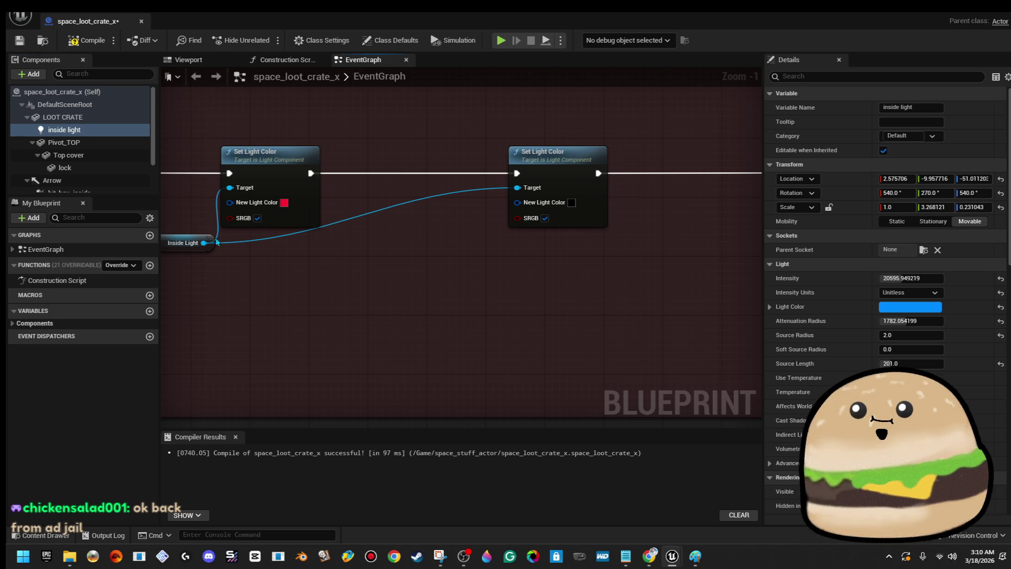
- Duplicate Inside Light so each Set Light Color Target gets its own copy, then compile and save
left_click(189, 250)
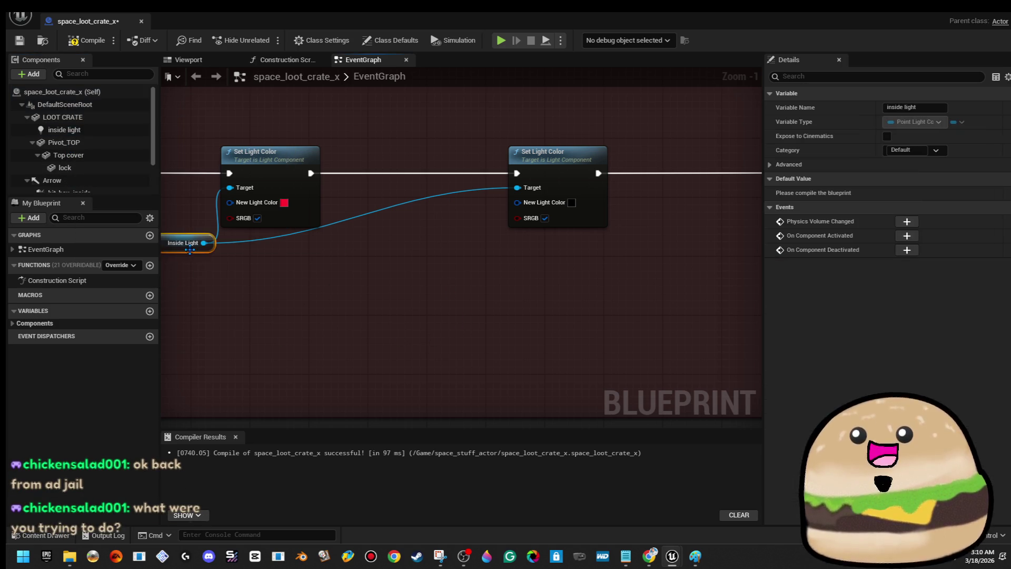
right_click(190, 250)
left_click(257, 319)
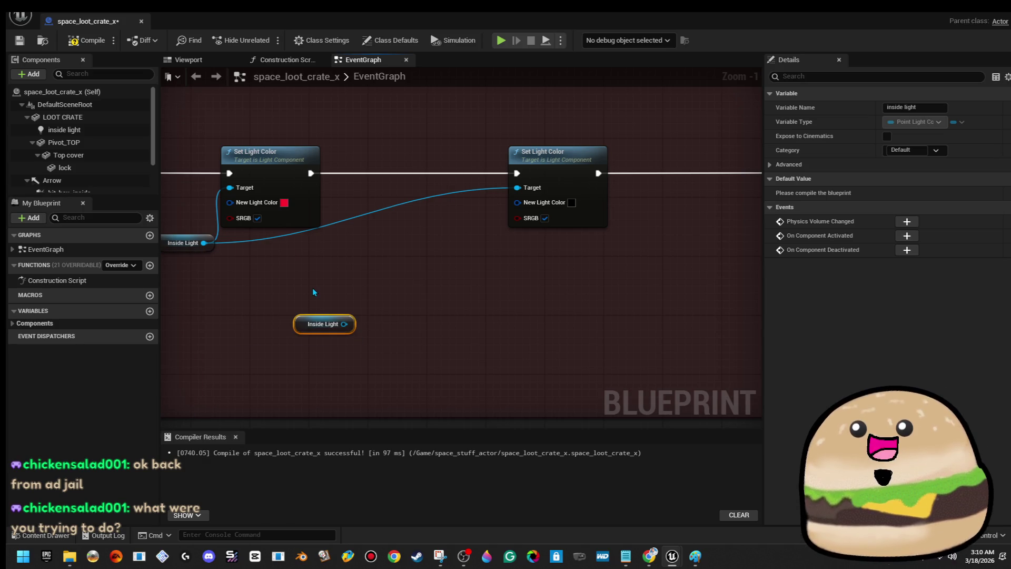
left_click_drag(302, 325, 398, 237)
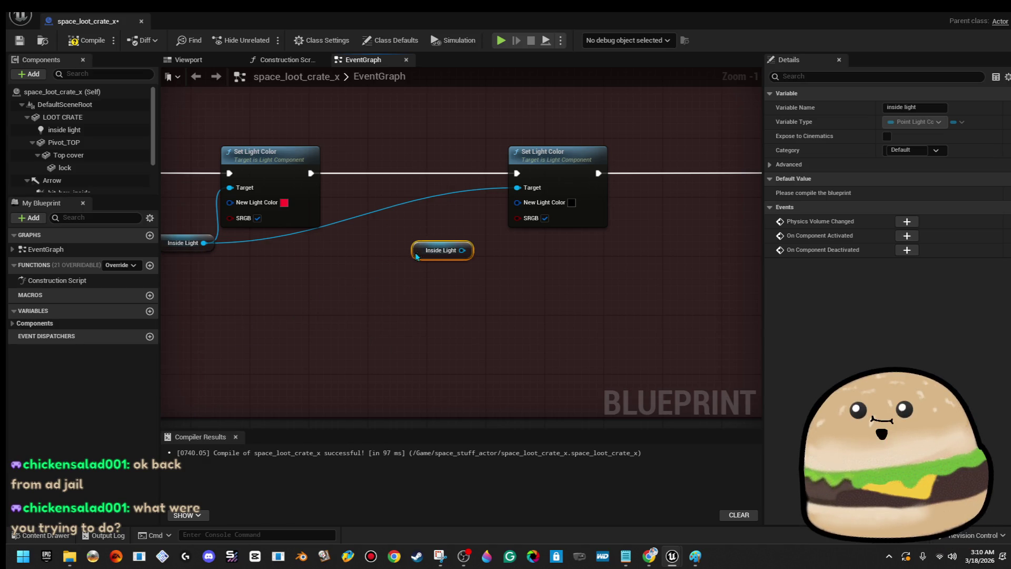
left_click_drag(469, 243, 518, 187)
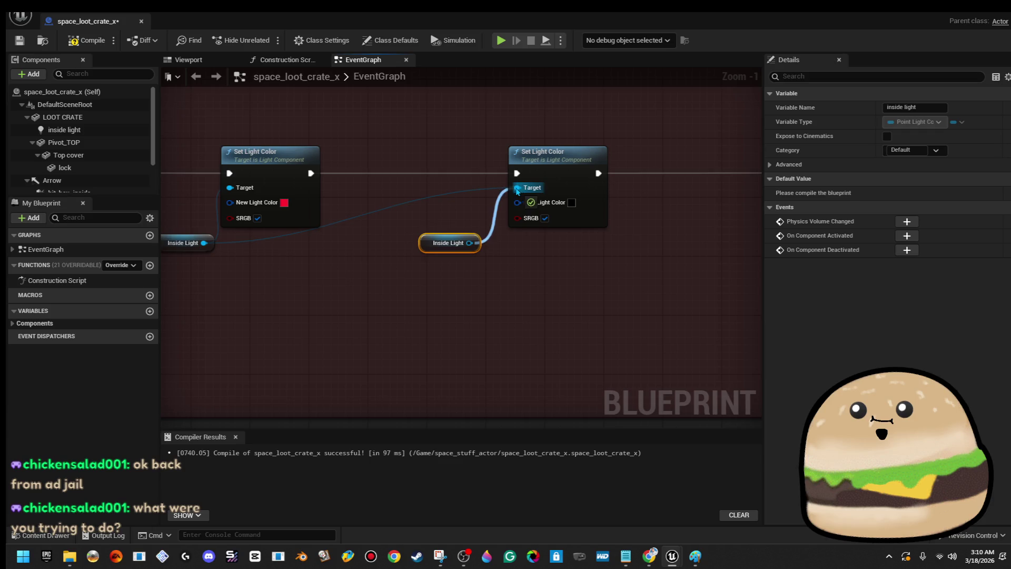
right_click(204, 243)
left_click(245, 280)
mouse_move(205, 244)
left_mouse_down()
mouse_move(241, 182)
mouse_move(230, 188)
left_mouse_up()
left_click(87, 40)
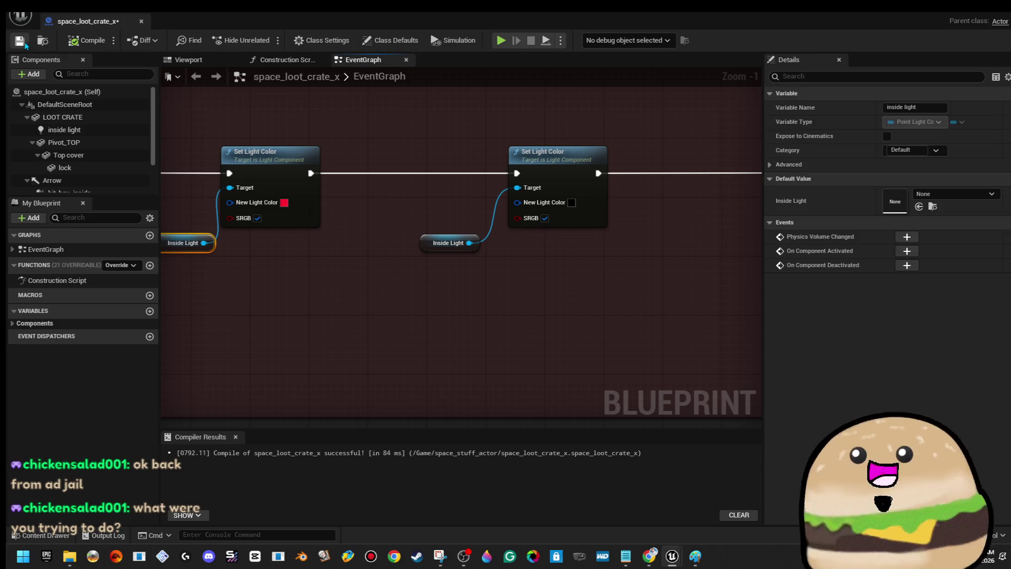
left_click(20, 42)
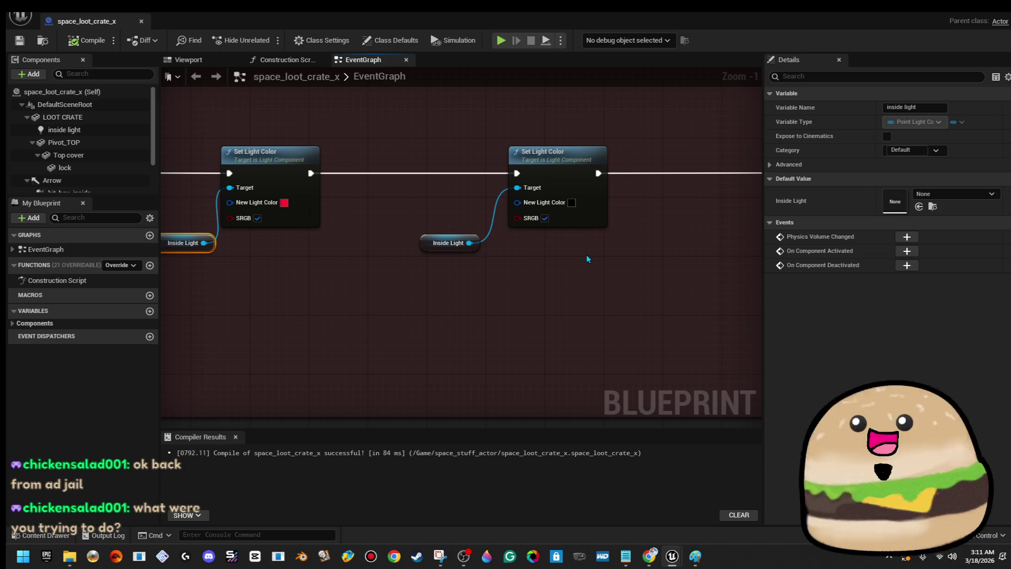
- Add a Boolean variable named 'has picked up item' in My Blueprint
scroll(586, 251, "down", 6)
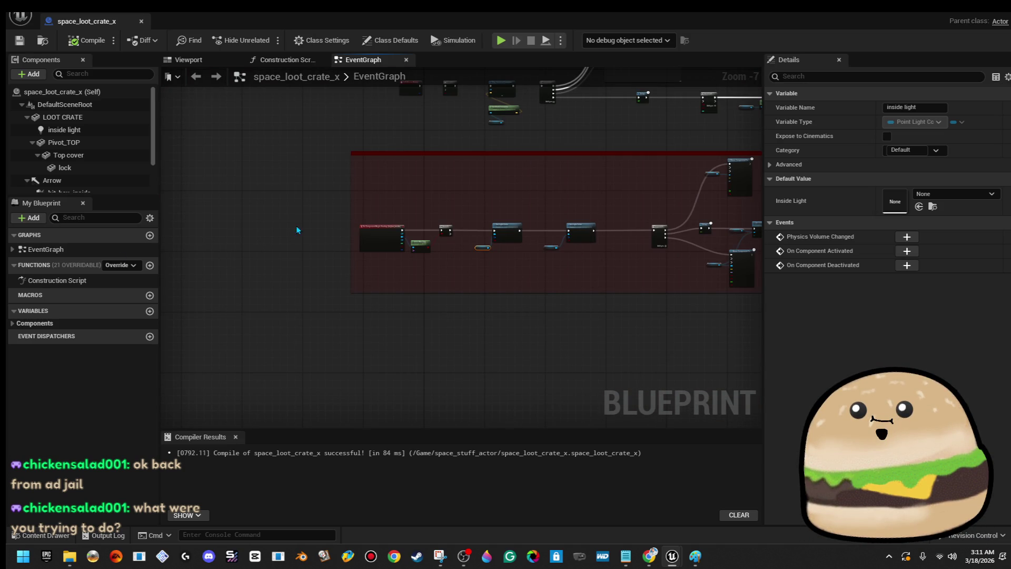
left_click(13, 322)
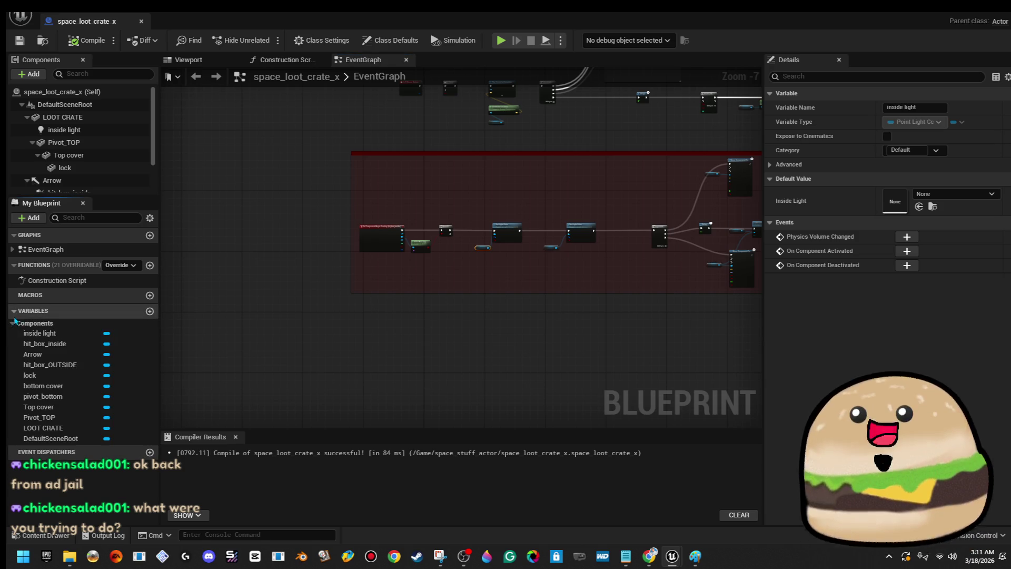
left_click(14, 322)
left_click(11, 311)
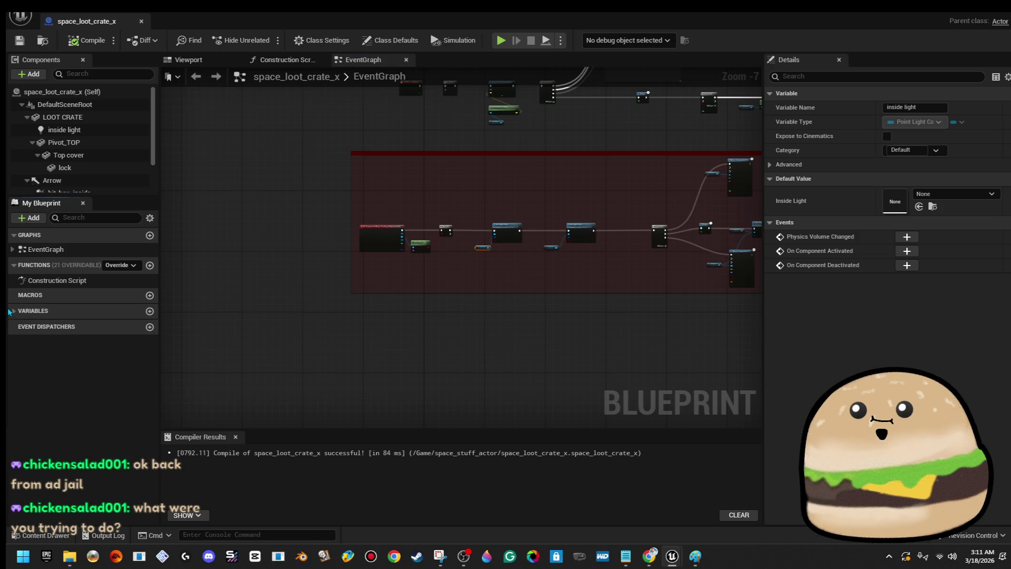
left_click(10, 310)
left_click(149, 311)
type("has picked up it")
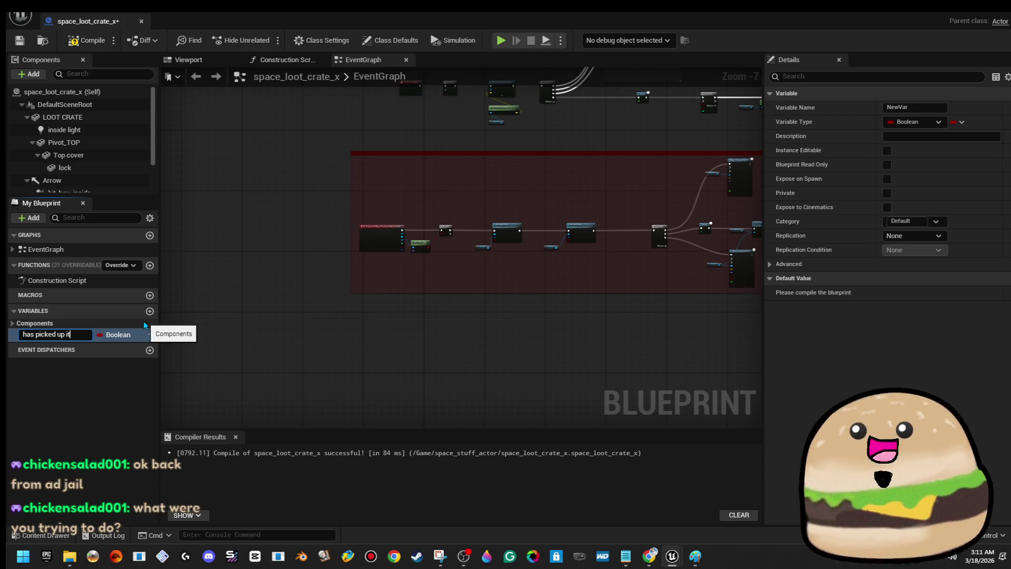
type("em")
key("Return")
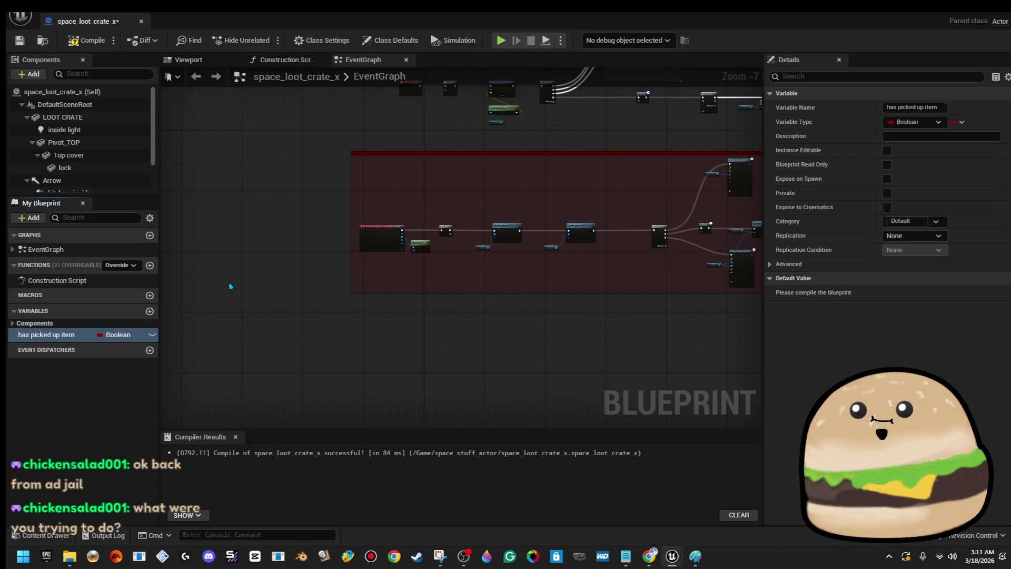
- Bring the upper node groups into view and move the small red event node left
mouse_move(338, 318)
left_mouse_down()
mouse_move(311, 364)
mouse_move(379, 226)
mouse_move(464, 241)
mouse_move(485, 157)
left_mouse_up()
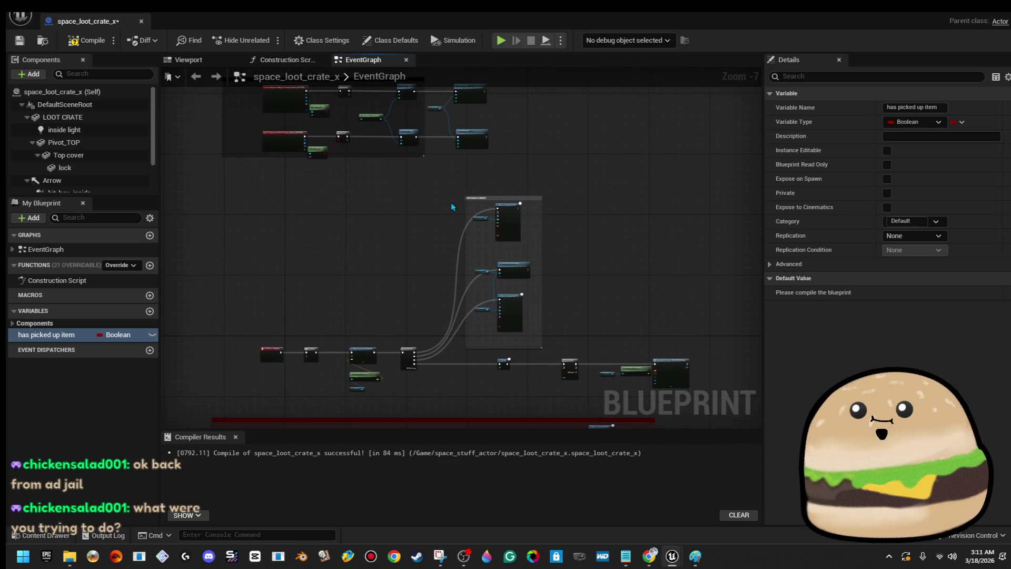
left_click_drag(457, 203, 445, 228)
mouse_move(347, 273)
left_mouse_down()
mouse_move(338, 276)
mouse_move(327, 155)
mouse_move(288, 204)
left_mouse_up()
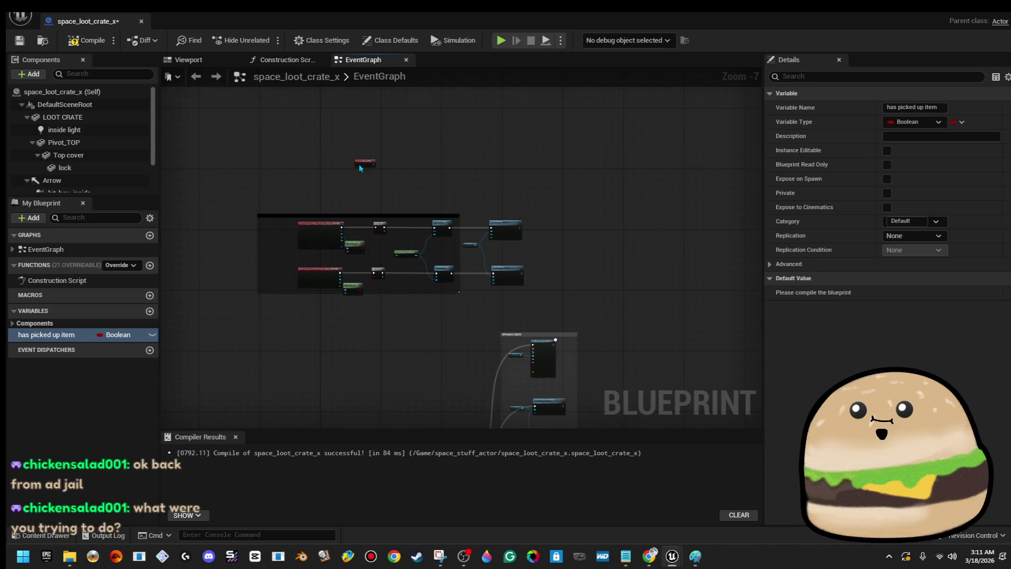
left_click_drag(364, 163, 304, 170)
right_click(69, 336)
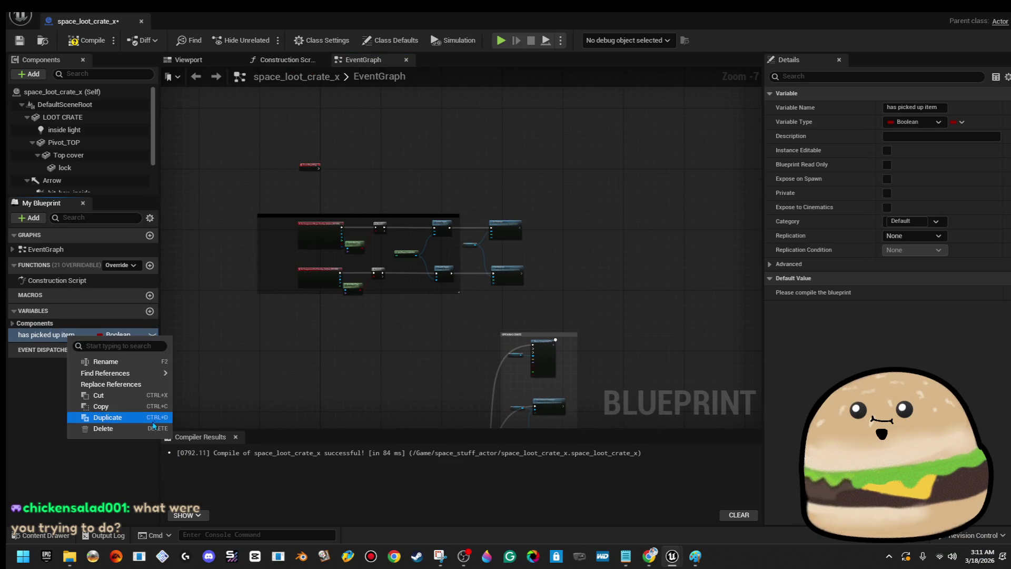
- Place a Set Has Picked Up Item node right after BeginPlay
left_click(387, 185)
scroll(356, 170, "up", 5)
mouse_move(106, 334)
left_mouse_down()
mouse_move(293, 211)
mouse_move(234, 161)
mouse_move(256, 171)
mouse_move(258, 163)
left_mouse_up()
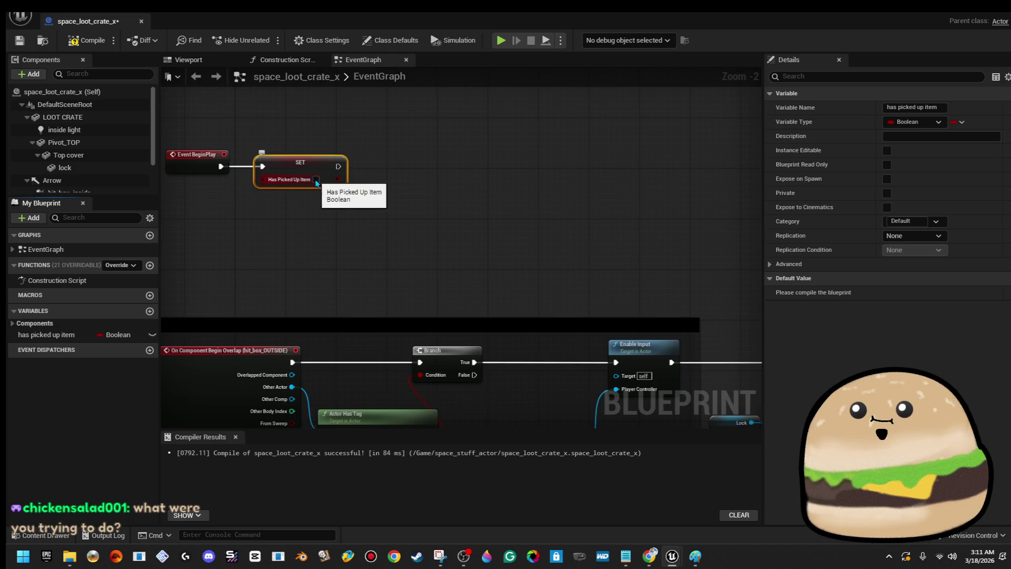
left_click_drag(316, 186, 377, 87)
scroll(517, 188, "down", 2)
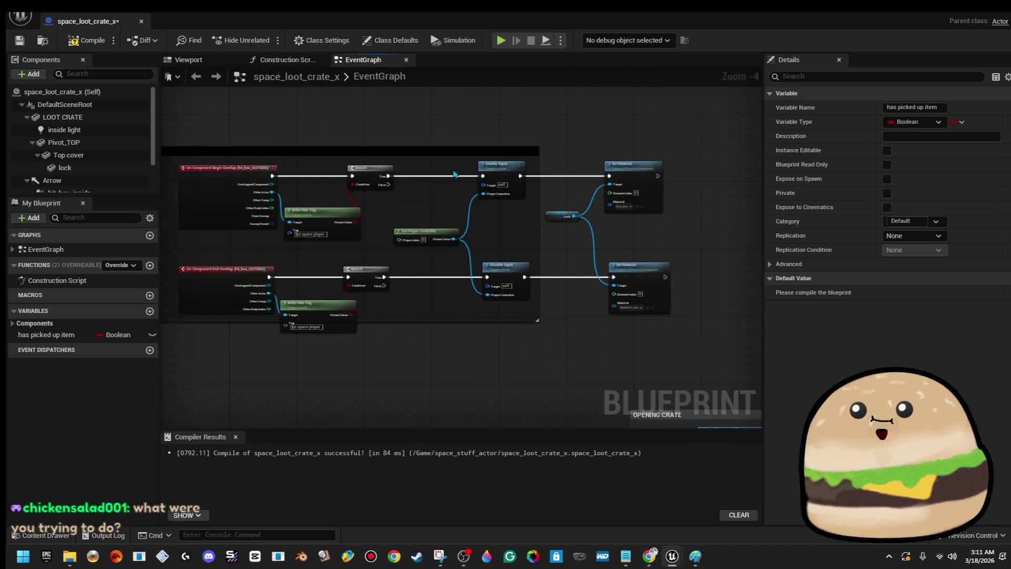
scroll(497, 324, "up", 1)
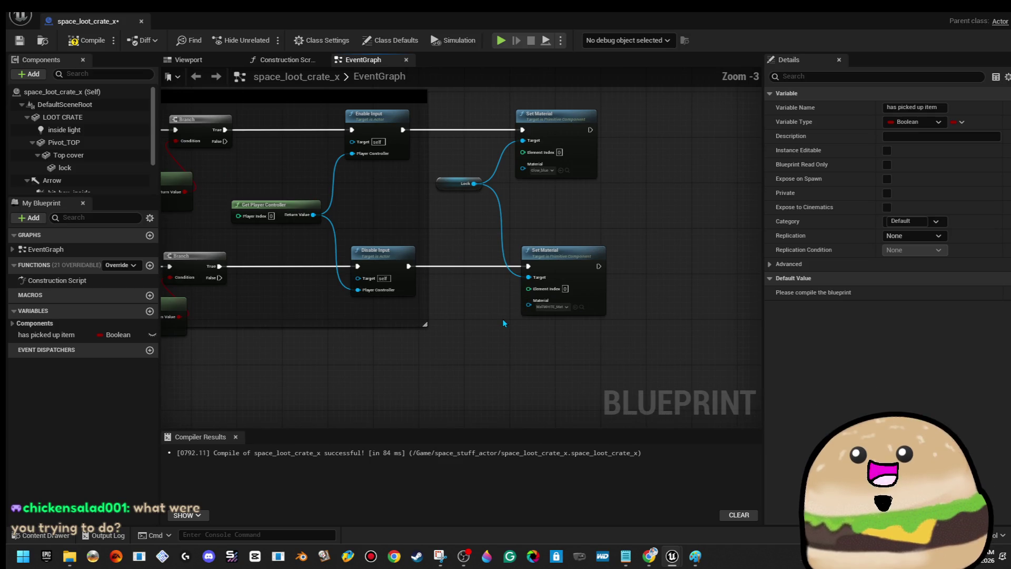
- Add a Branch after the lower Set Material node with a Has Picked Up Item getter as its condition
left_click_drag(504, 317, 320, 314)
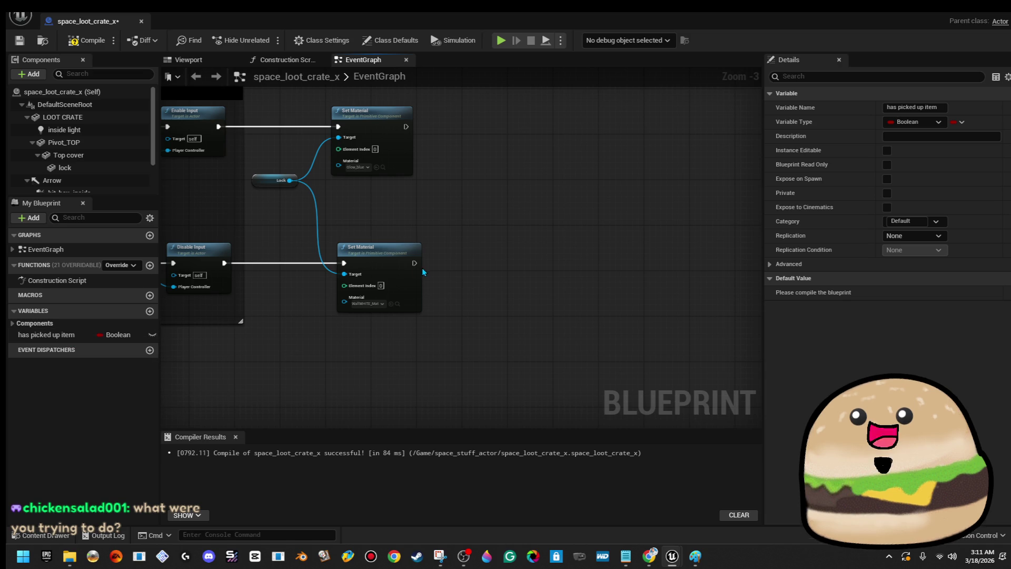
left_click_drag(417, 265, 498, 269)
mouse_move(63, 337)
left_mouse_down()
mouse_move(522, 276)
mouse_move(500, 274)
mouse_move(504, 289)
left_mouse_up()
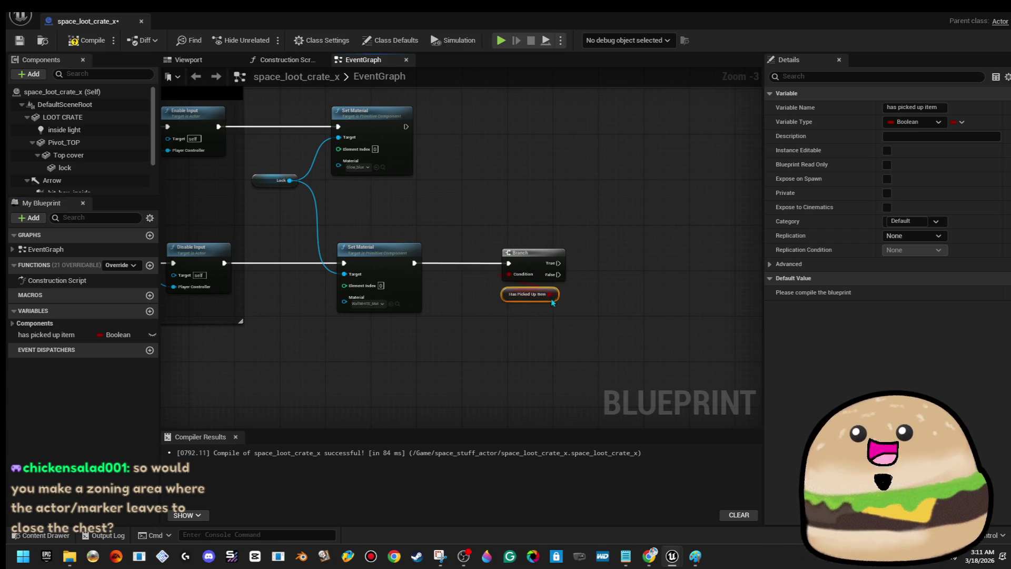
scroll(549, 297, "down", 5)
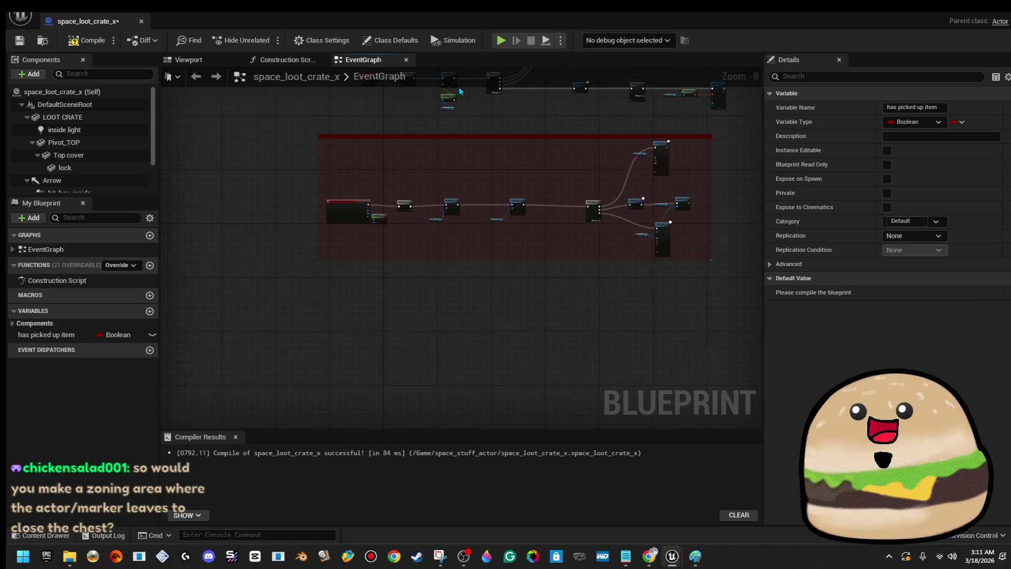
scroll(365, 229, "up", 6)
scroll(591, 237, "down", 2)
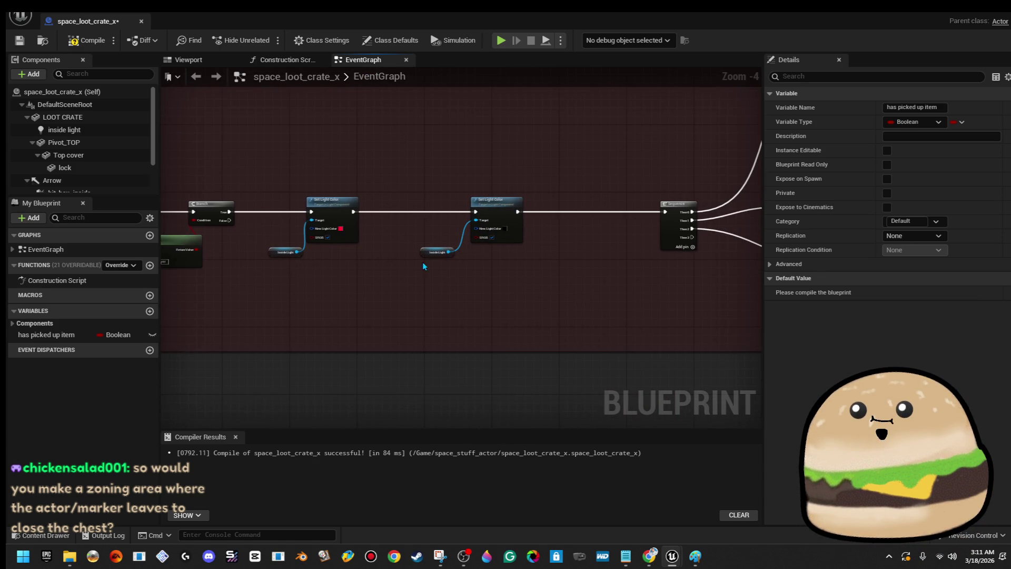
scroll(526, 226, "up", 2)
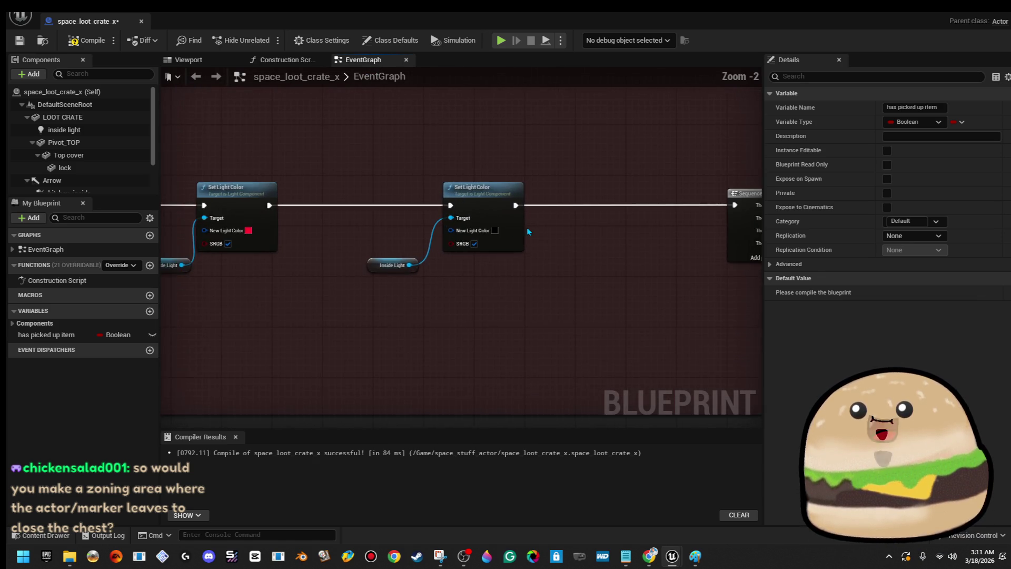
- Select the light-colour chain nodes inside the lower comment group
right_click(448, 214)
scroll(514, 229, "down", 4)
mouse_move(332, 207)
left_mouse_down()
mouse_move(609, 354)
mouse_move(585, 289)
left_mouse_up()
left_click_drag(570, 338, 570, 338)
scroll(606, 247, "down", 4)
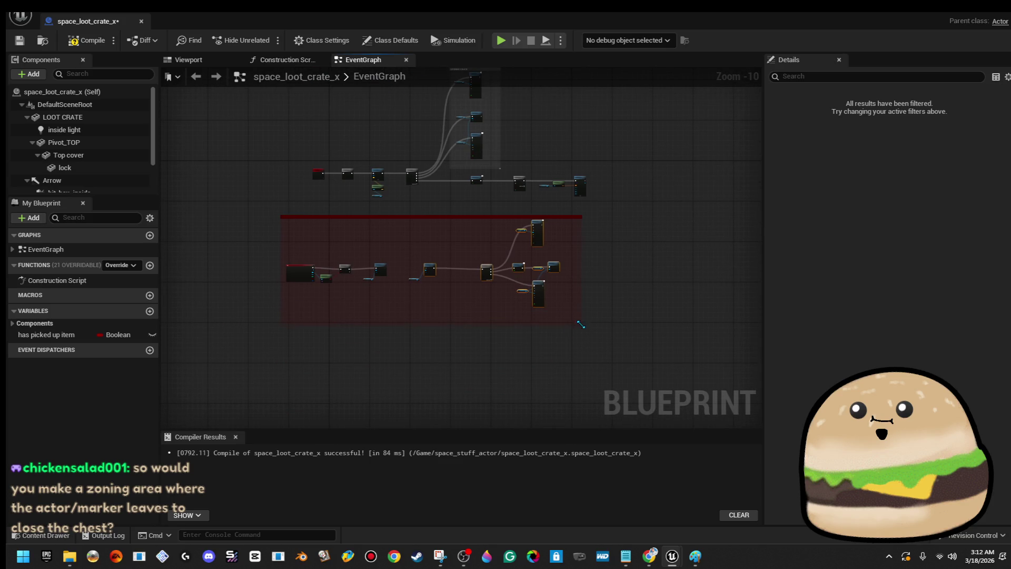
left_click_drag(486, 270, 409, 228)
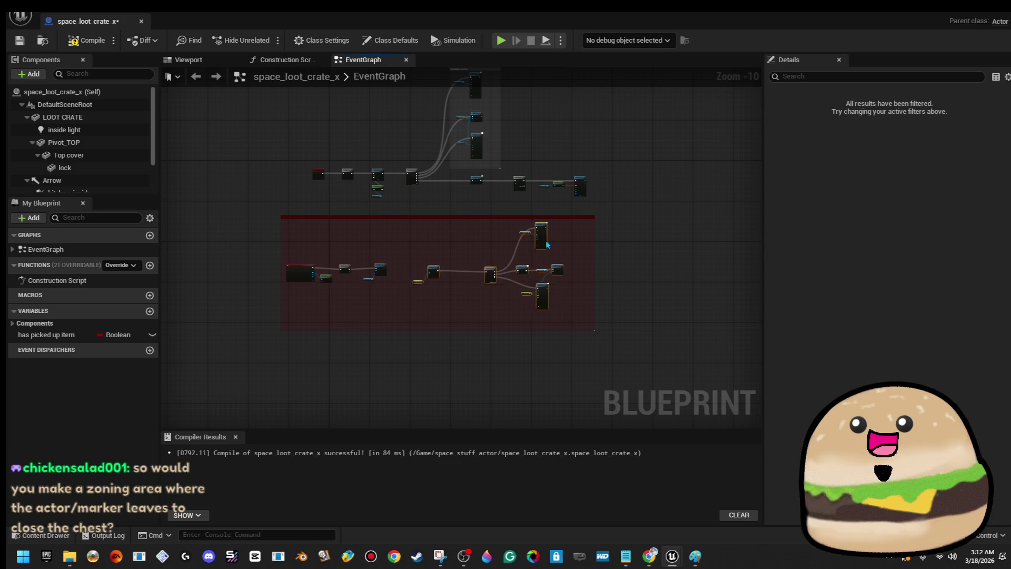
- Add a custom event named 'close box (custom event)' beside the lower Set Light Color node
left_click(456, 248)
scroll(431, 265, "up", 5)
right_click(429, 274)
type("custome")
key("Return")
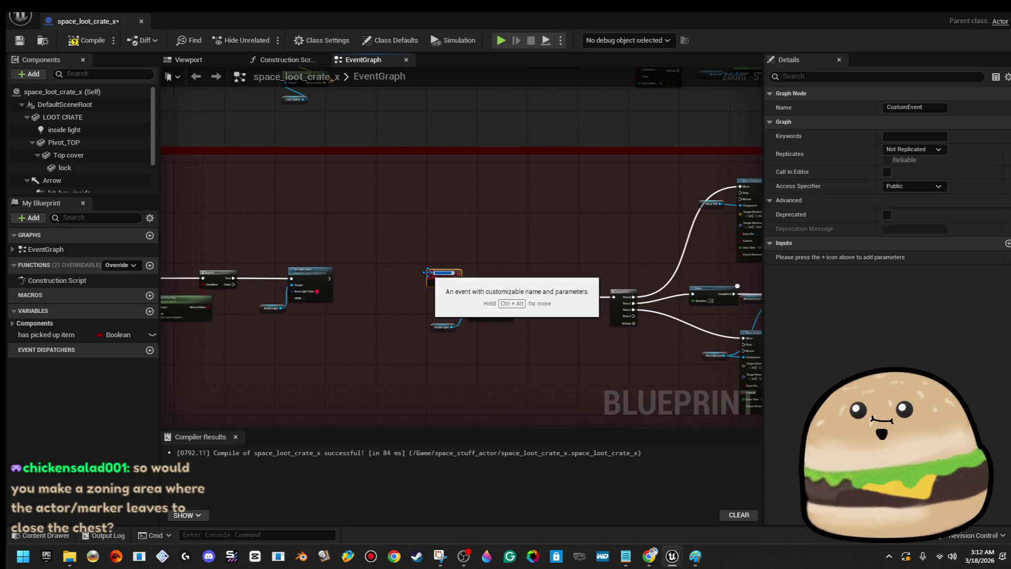
type("close box (custo")
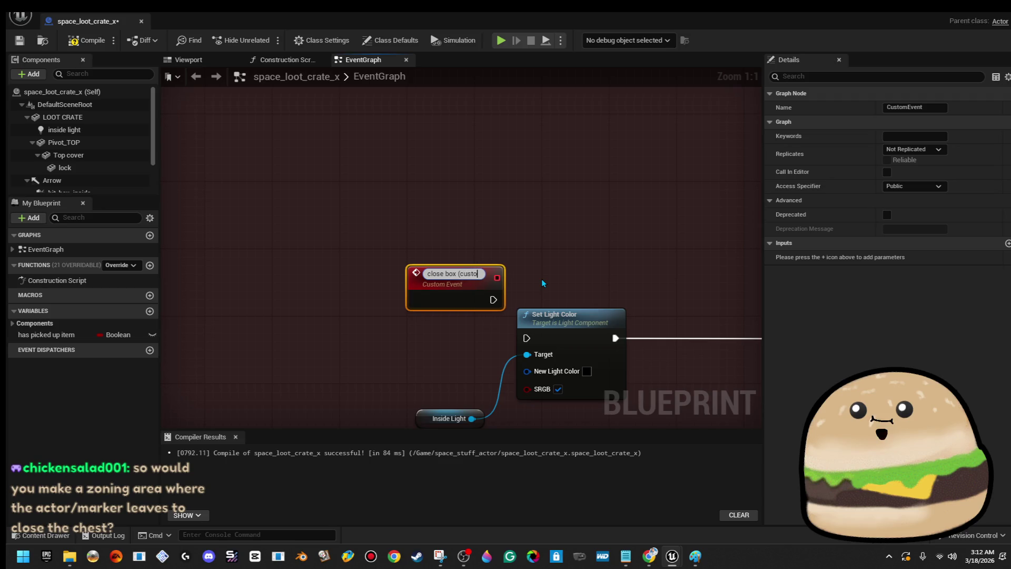
type(")")
key("Return")
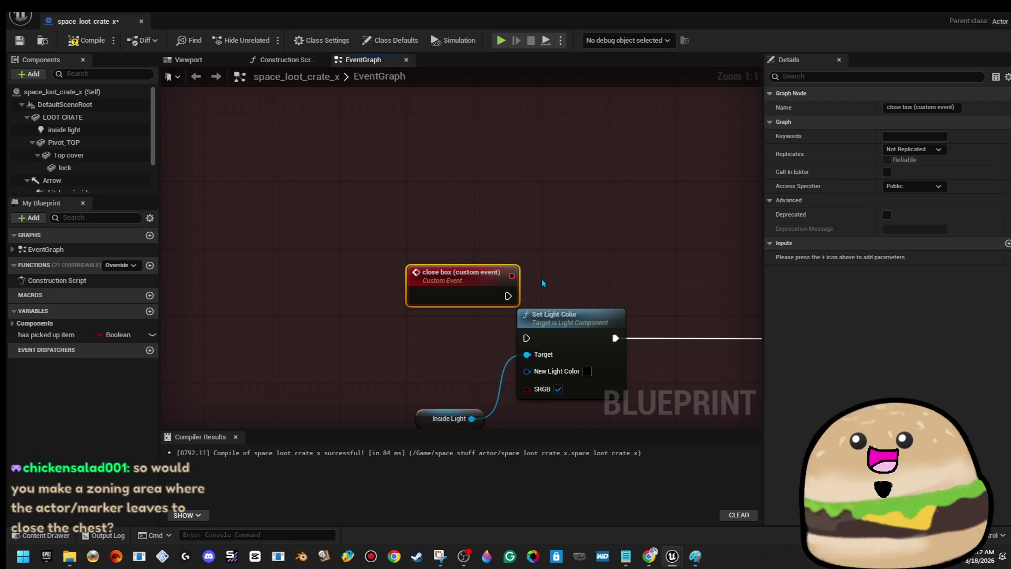
mouse_move(493, 292)
left_mouse_down()
mouse_move(367, 332)
mouse_move(299, 334)
mouse_move(527, 337)
left_mouse_up()
scroll(498, 255, "down", 6)
left_click_drag(461, 174, 458, 245)
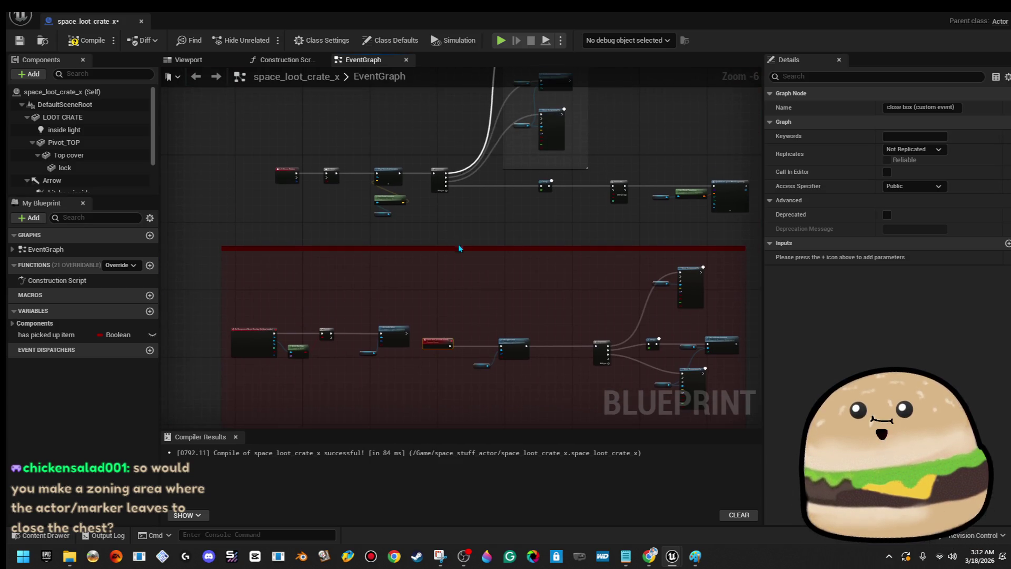
- Nudge the close box event right and bring the Set Material and Branch nodes into view
scroll(481, 315, "up", 2)
mouse_move(421, 376)
left_mouse_down()
mouse_move(454, 376)
mouse_move(397, 314)
mouse_move(441, 301)
left_mouse_up()
scroll(449, 223, "down", 2)
scroll(507, 173, "up", 5)
mouse_move(539, 178)
left_mouse_down()
mouse_move(495, 176)
mouse_move(541, 284)
left_mouse_up()
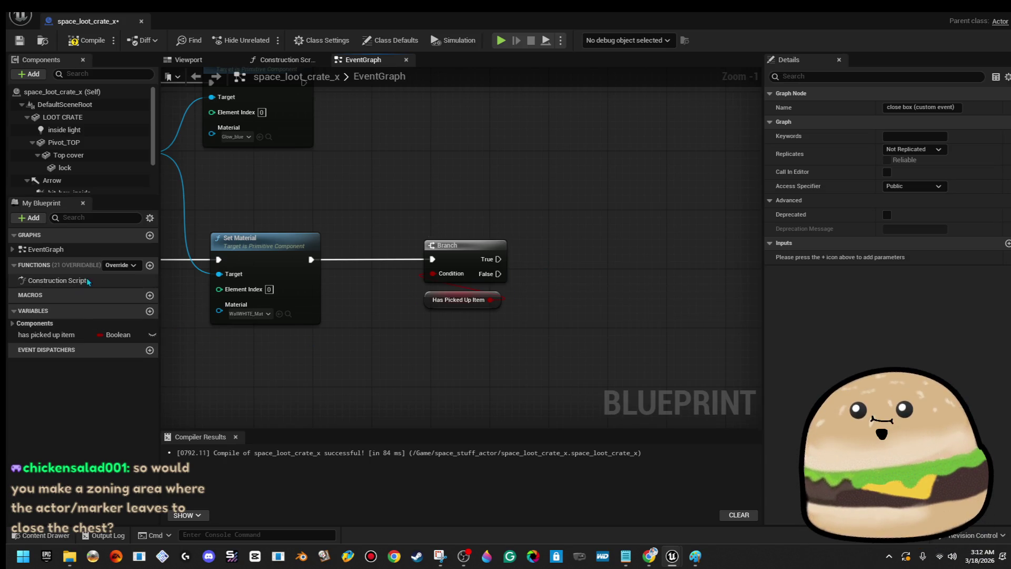
- Call Close Box (Custom Event) from the Branch's True output, then compile and save
left_click_drag(499, 259, 649, 251)
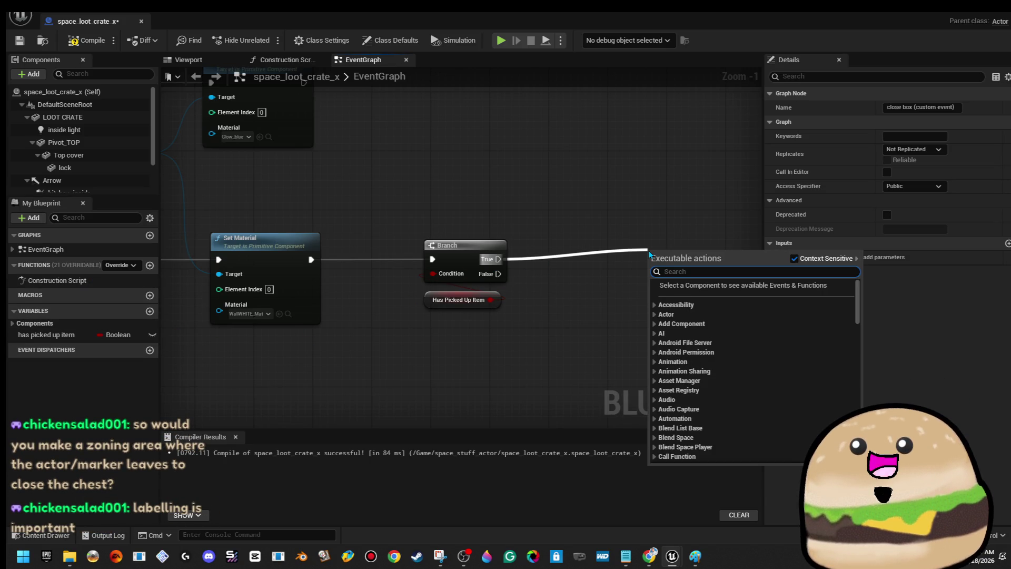
type("clos")
key("BackSpace")
key("BackSpace")
key("BackSpace")
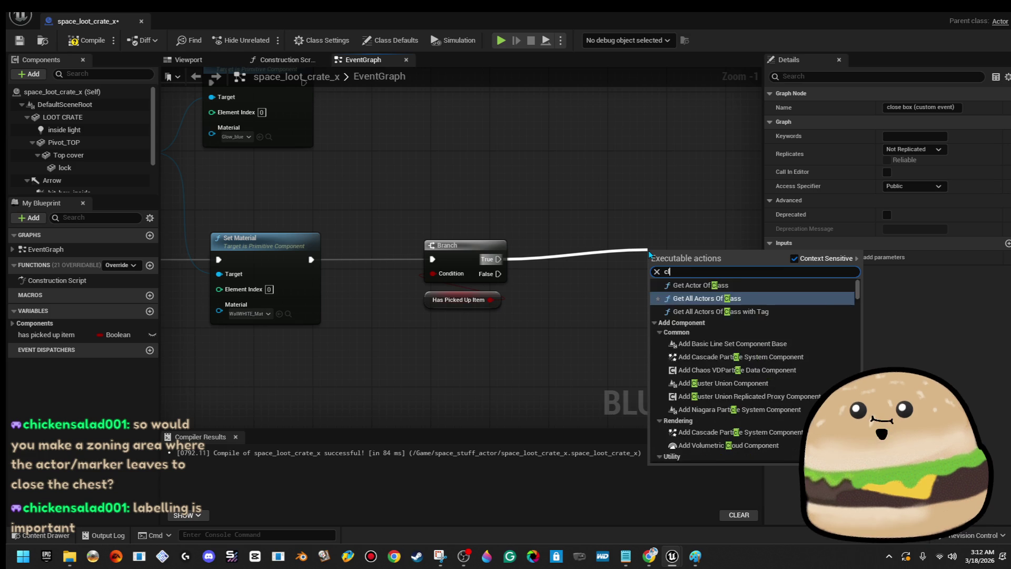
type("close")
type(" eve")
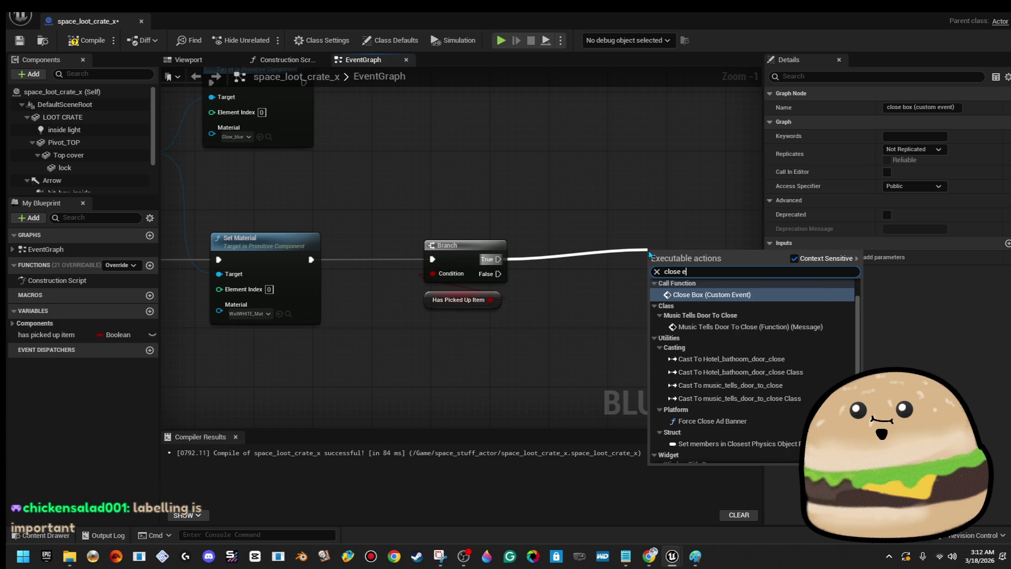
left_click(712, 296)
left_click_drag(629, 271, 578, 256)
left_click(104, 40)
left_click(19, 41)
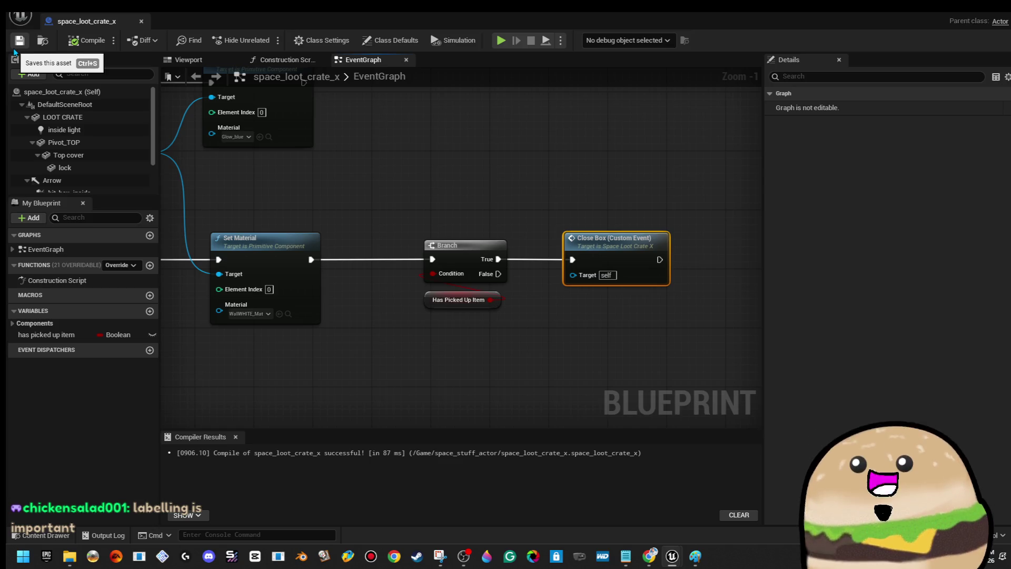
left_click(205, 59)
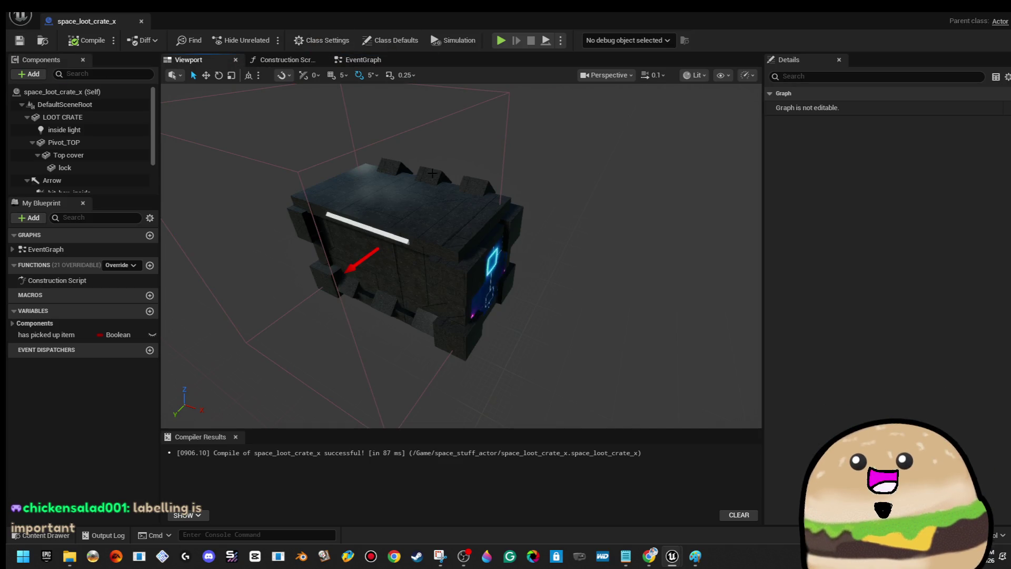
- Move the hit_box_OUTSIDE hitbox along Y to 73.25 in the Viewport
mouse_move(519, 178)
left_mouse_down()
mouse_move(496, 182)
mouse_move(519, 177)
mouse_move(498, 192)
left_mouse_up()
left_click(508, 191)
mouse_move(541, 227)
left_mouse_down()
mouse_move(446, 203)
mouse_move(506, 207)
left_mouse_up()
left_click_drag(369, 90, 389, 88)
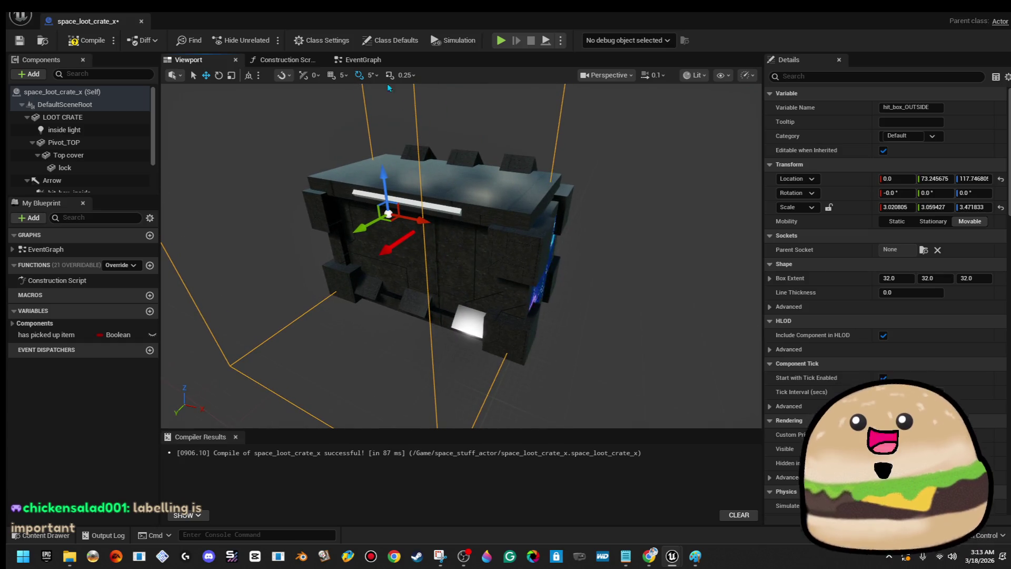
- Compile and save the crate Blueprint from the Event Graph, then close the editor
left_click(362, 61)
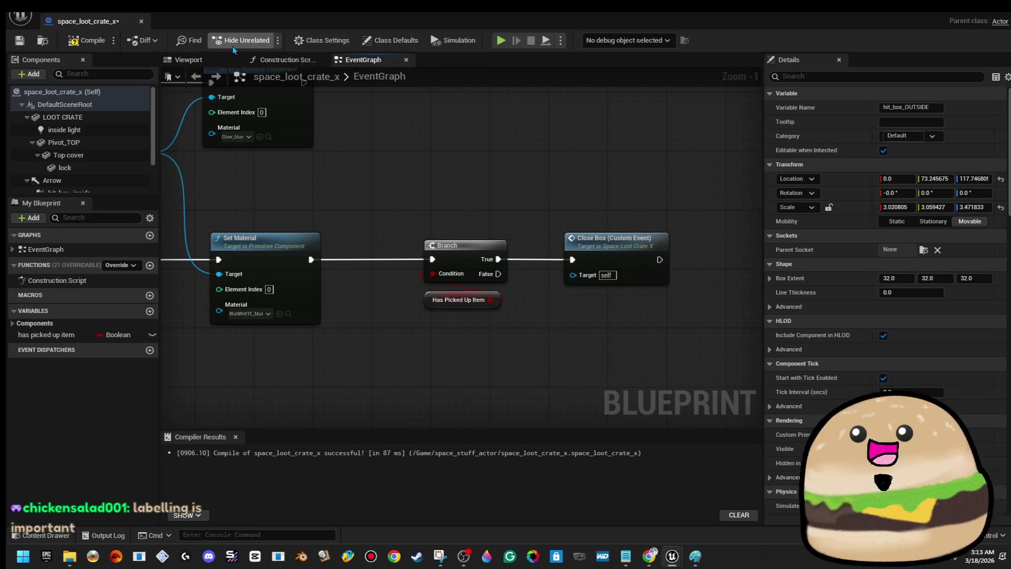
left_click(197, 62)
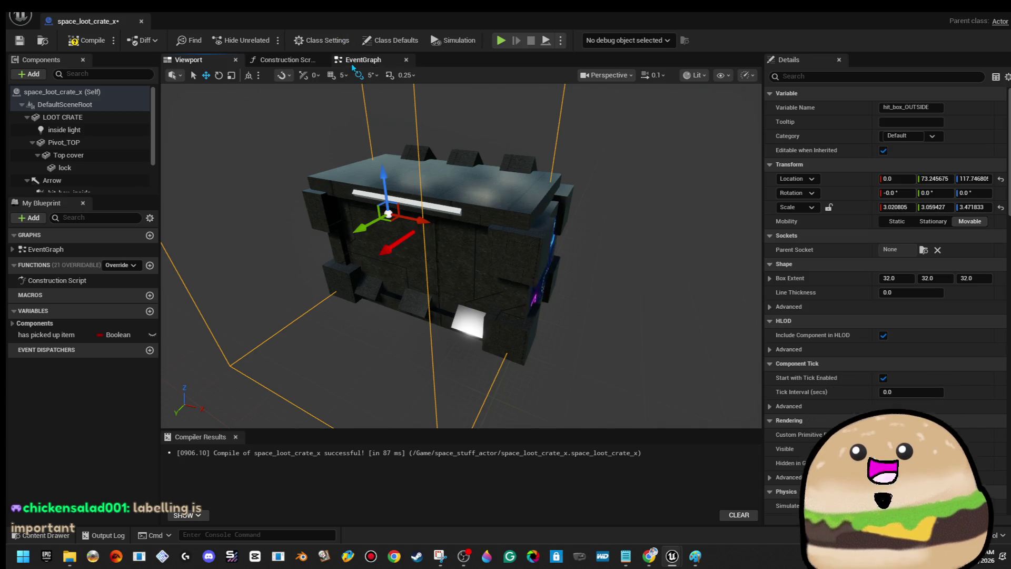
left_click(363, 60)
left_click_drag(550, 237, 554, 241)
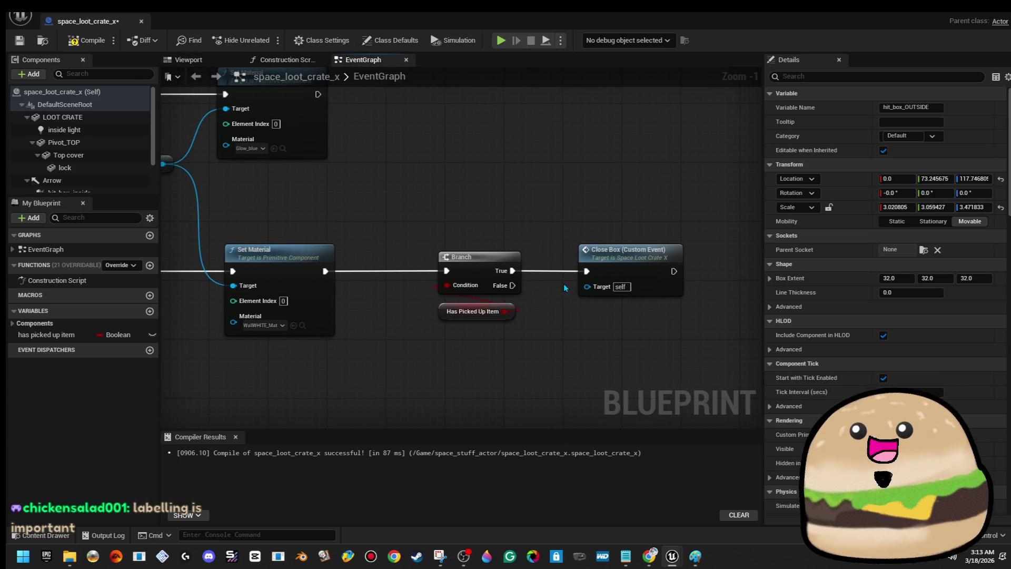
scroll(509, 225, "down", 3)
left_click_drag(422, 272, 581, 268)
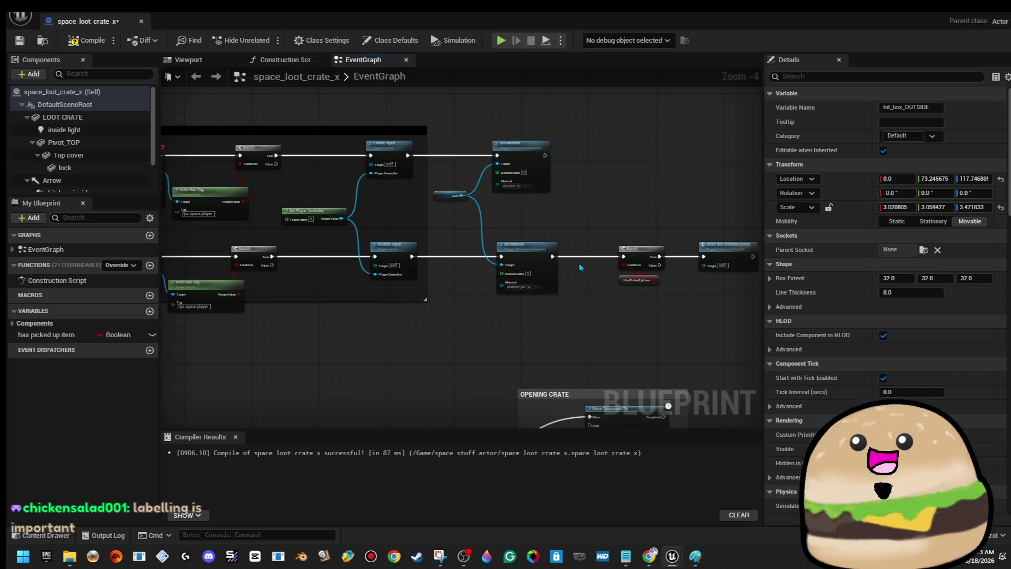
scroll(252, 270, "up", 4)
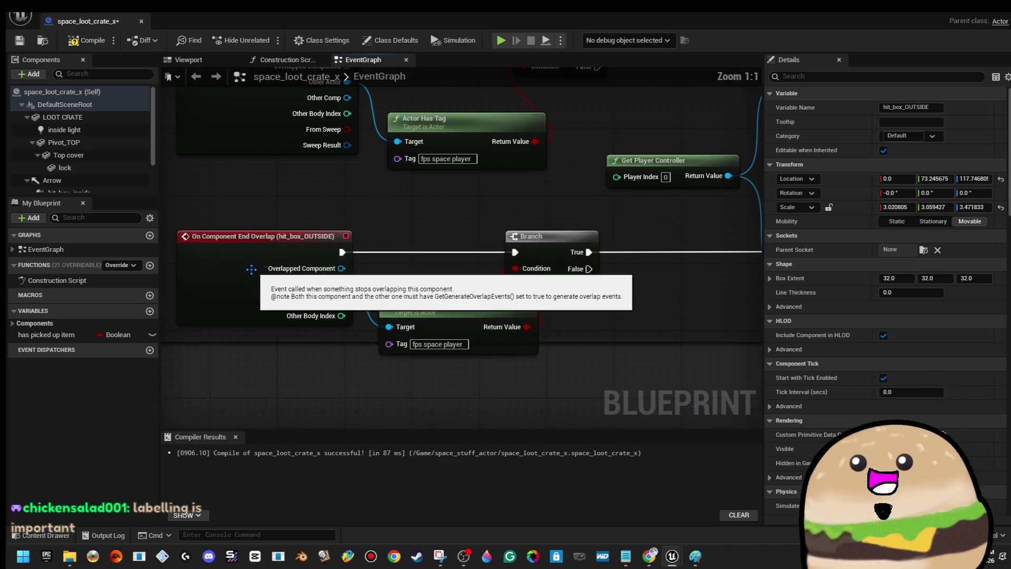
left_click(252, 269)
scroll(598, 186, "down", 5)
left_click(87, 41)
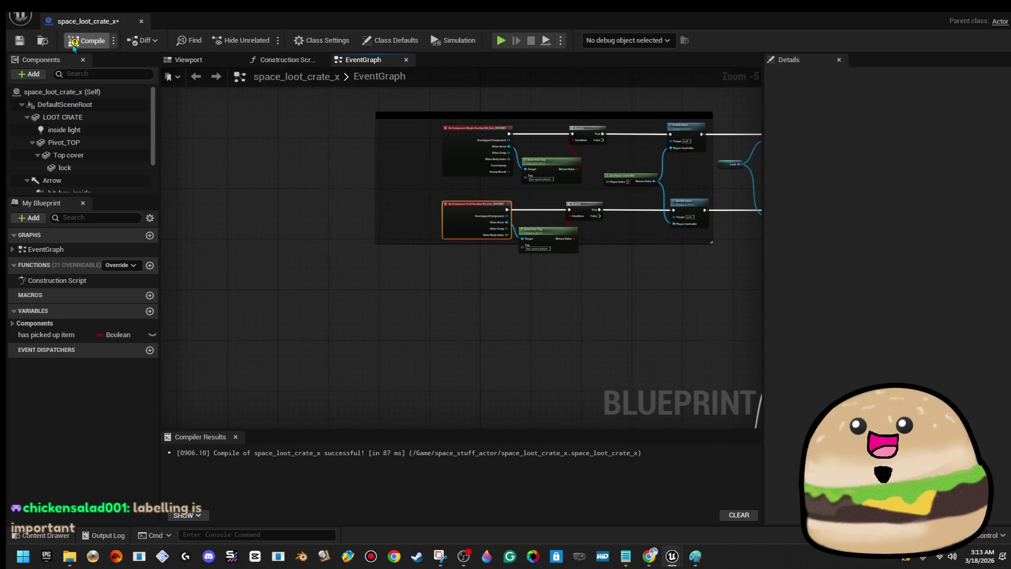
left_click(22, 43)
left_click(143, 23)
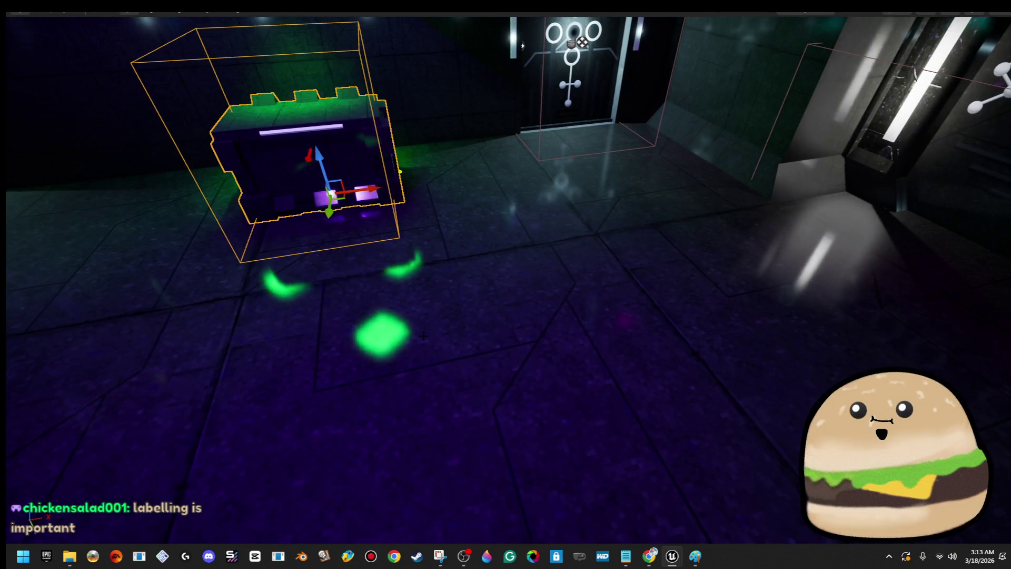
right_click(427, 338)
key("Escape")
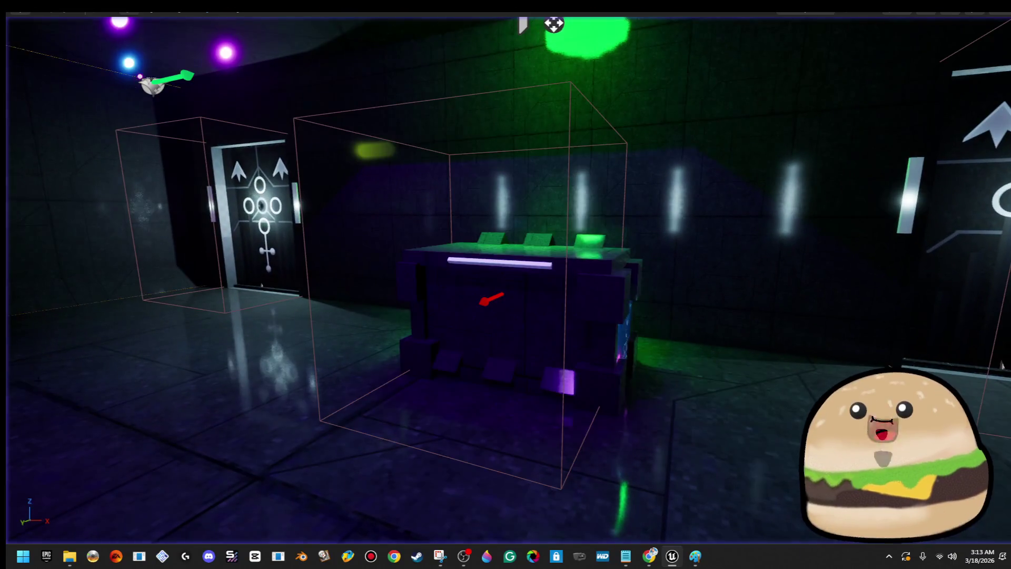
right_click(458, 316)
left_click(546, 237)
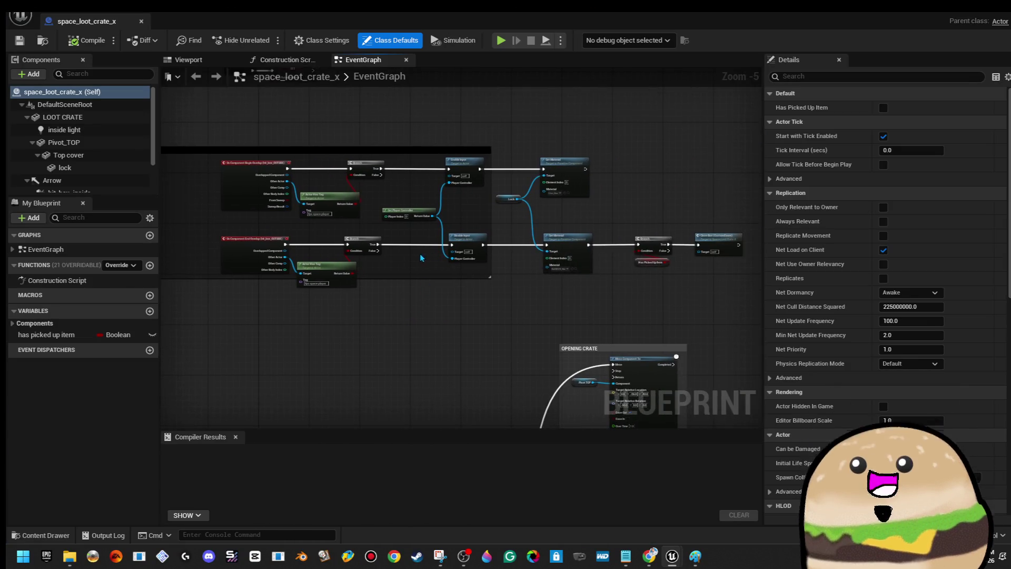
scroll(399, 276, "up", 3)
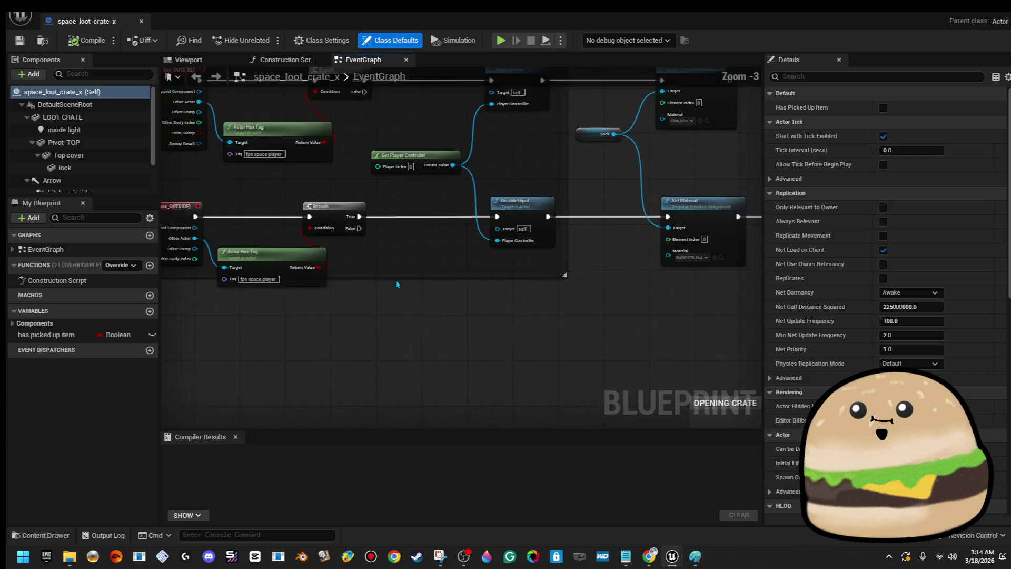
scroll(403, 275, "down", 3)
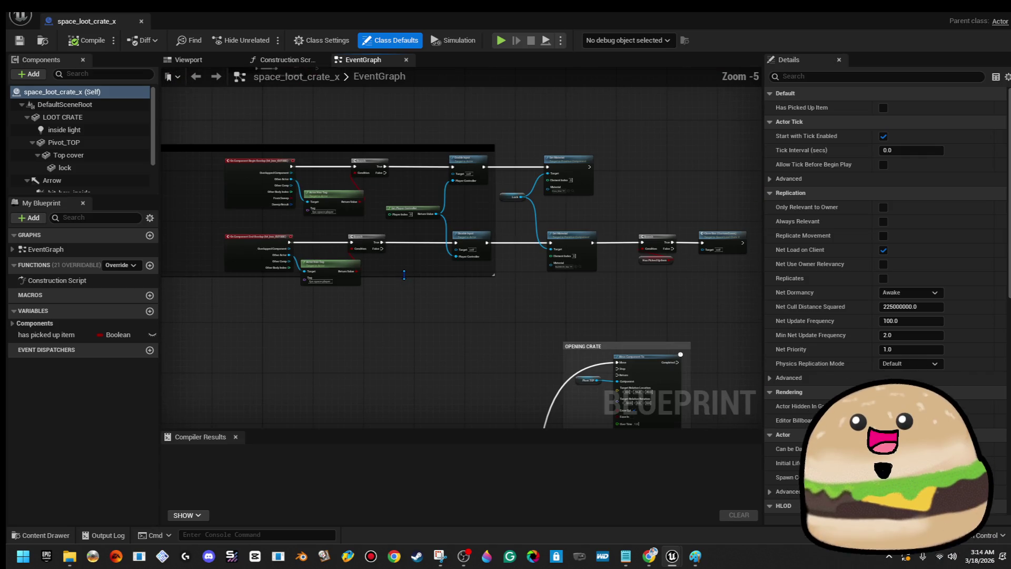
scroll(404, 275, "up", 2)
left_click_drag(354, 272, 481, 256)
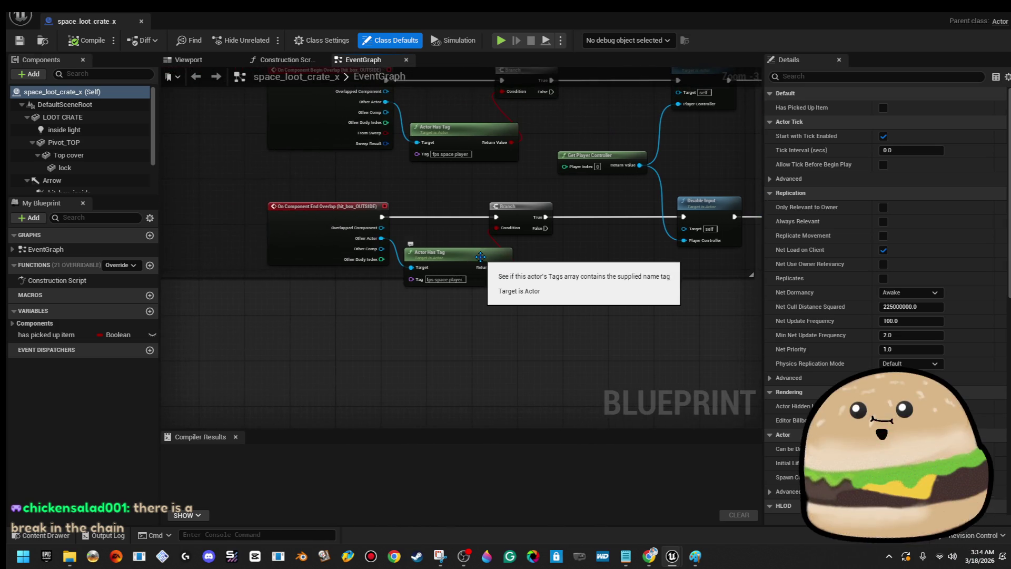
scroll(477, 260, "down", 3)
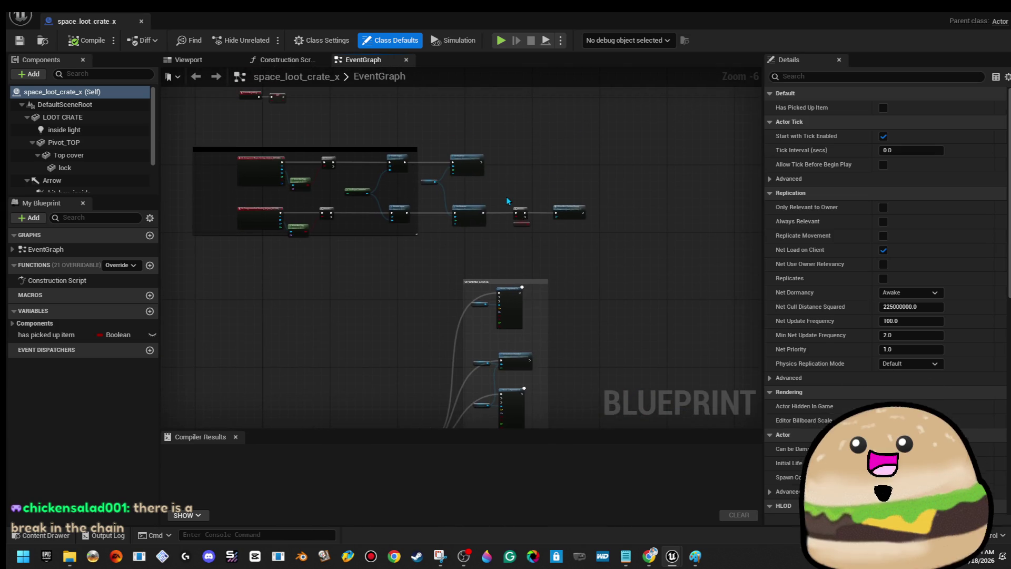
scroll(507, 197, "up", 4)
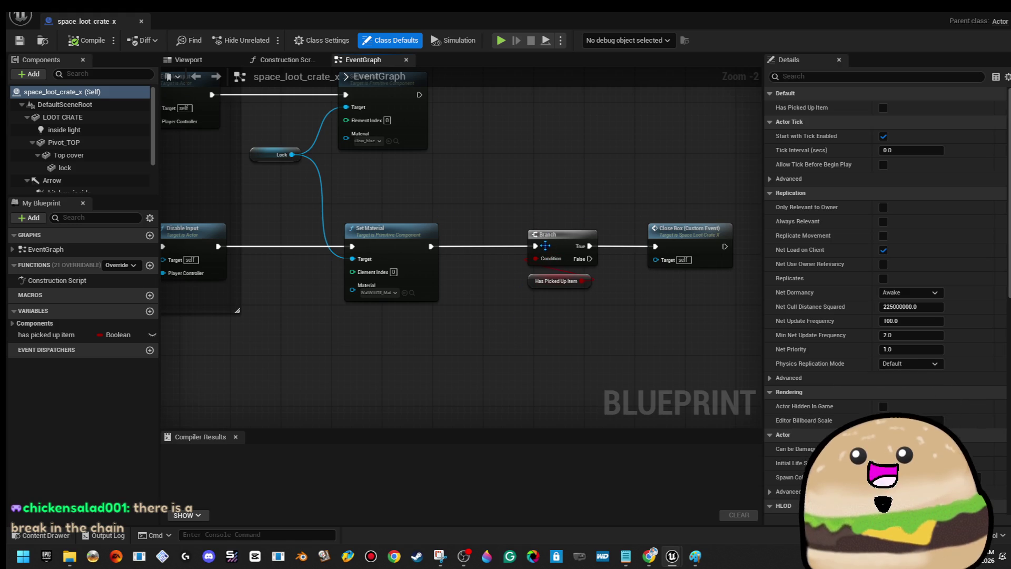
right_click(536, 250)
mouse_move(570, 208)
left_mouse_down()
mouse_move(526, 188)
mouse_move(497, 224)
left_mouse_up()
scroll(464, 295, "down", 4)
mouse_move(574, 422)
left_mouse_down()
mouse_move(582, 353)
mouse_move(566, 351)
left_mouse_up()
scroll(566, 352, "up", 5)
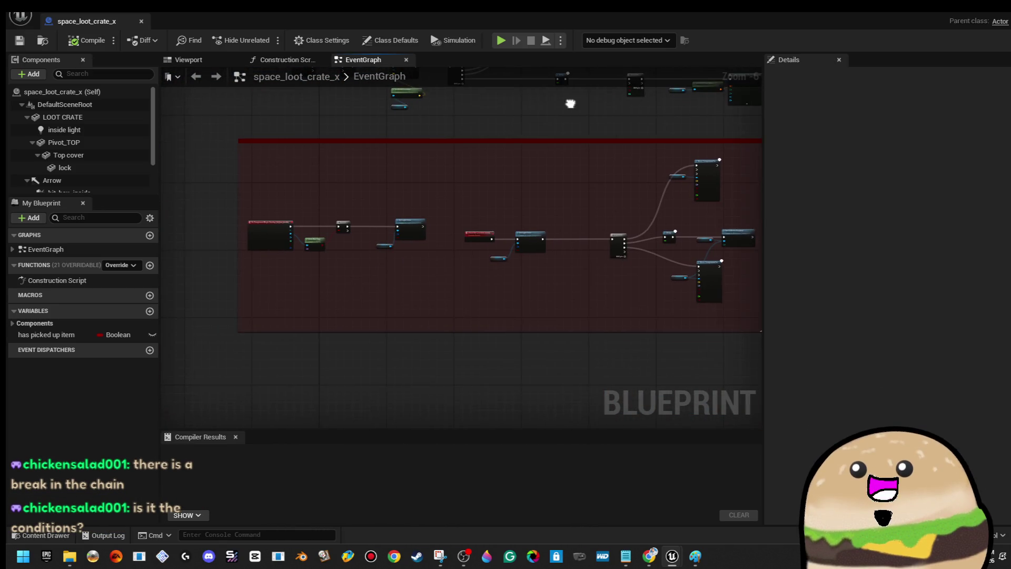
- Add a Set Has Picked Up Item node (true) after Set Light Color, then close the Blueprint
left_click_drag(393, 260, 496, 334)
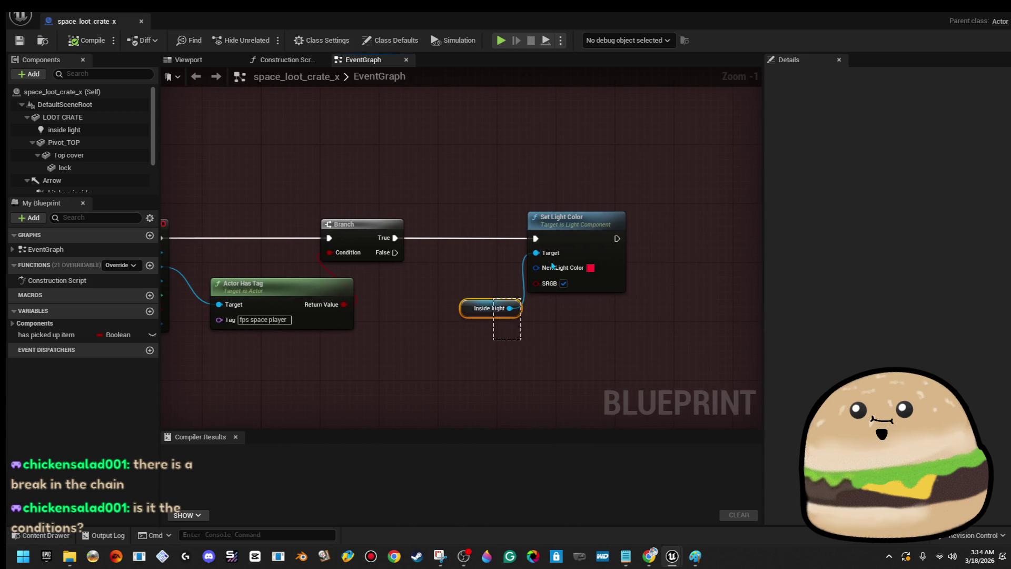
left_click_drag(582, 220, 508, 220)
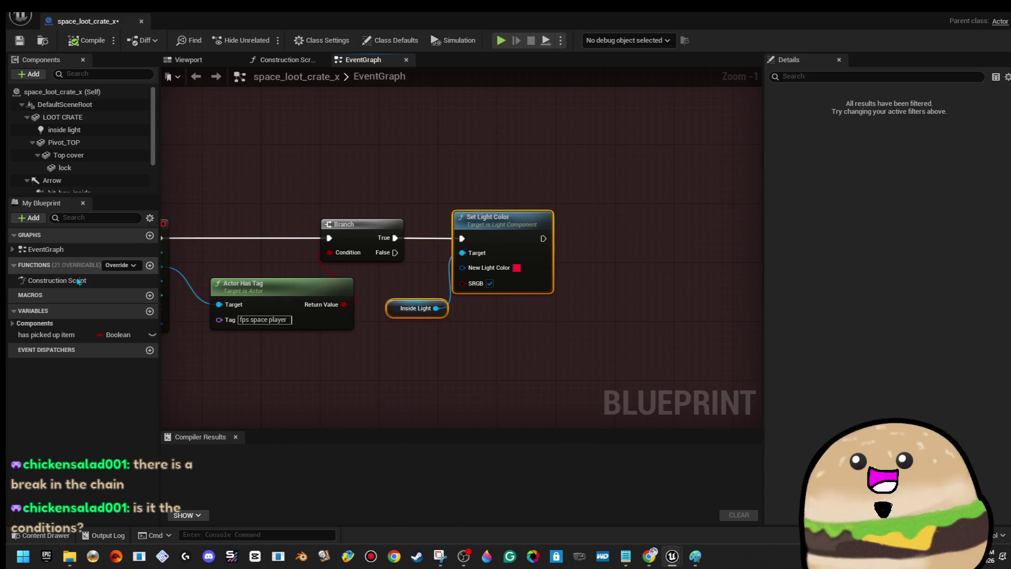
left_click_drag(539, 267, 545, 247)
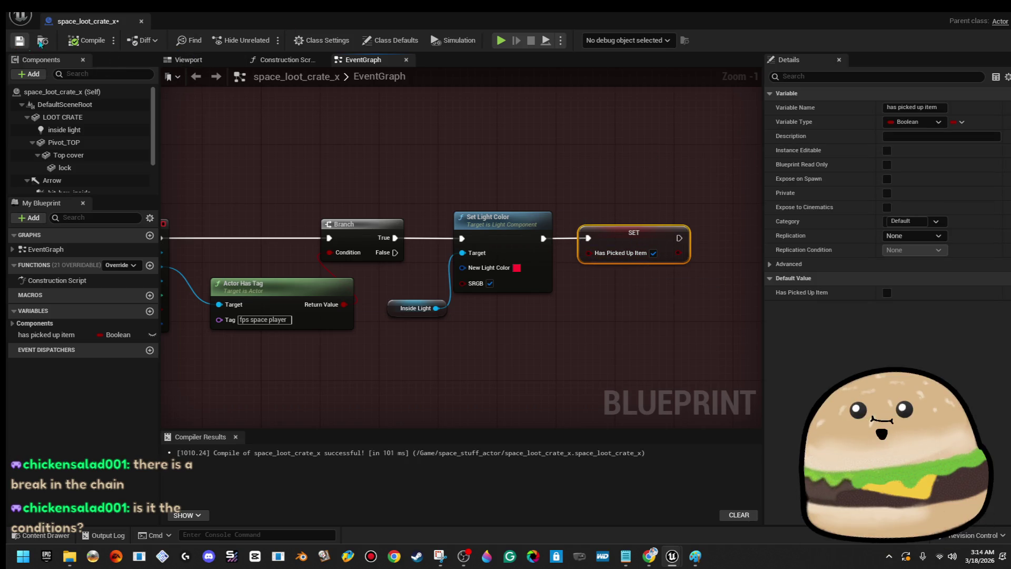
left_click(141, 22)
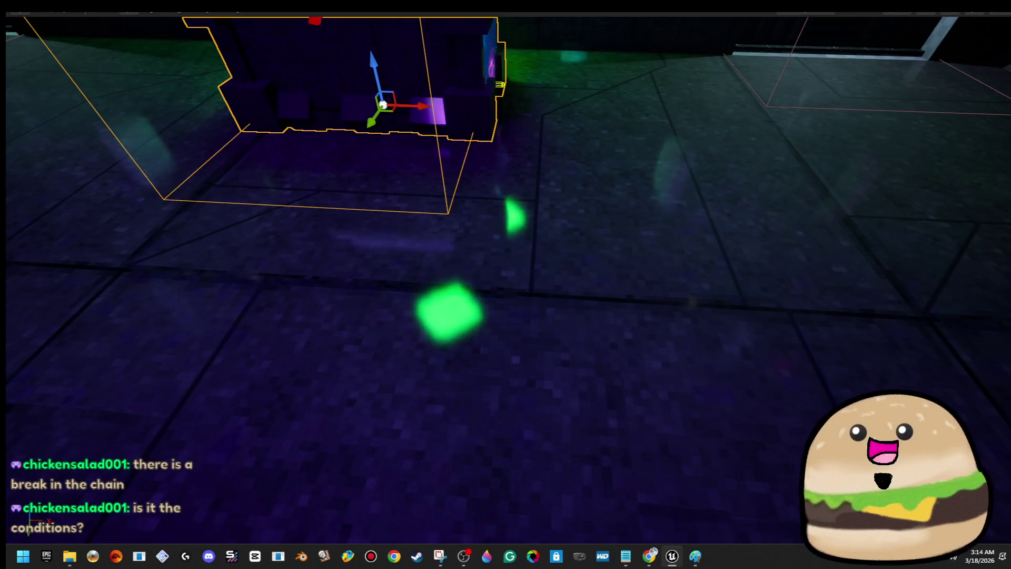
- Play the level from beside the loot crate, walk the room, then exit fullscreen
right_click(773, 20)
left_click(843, 359)
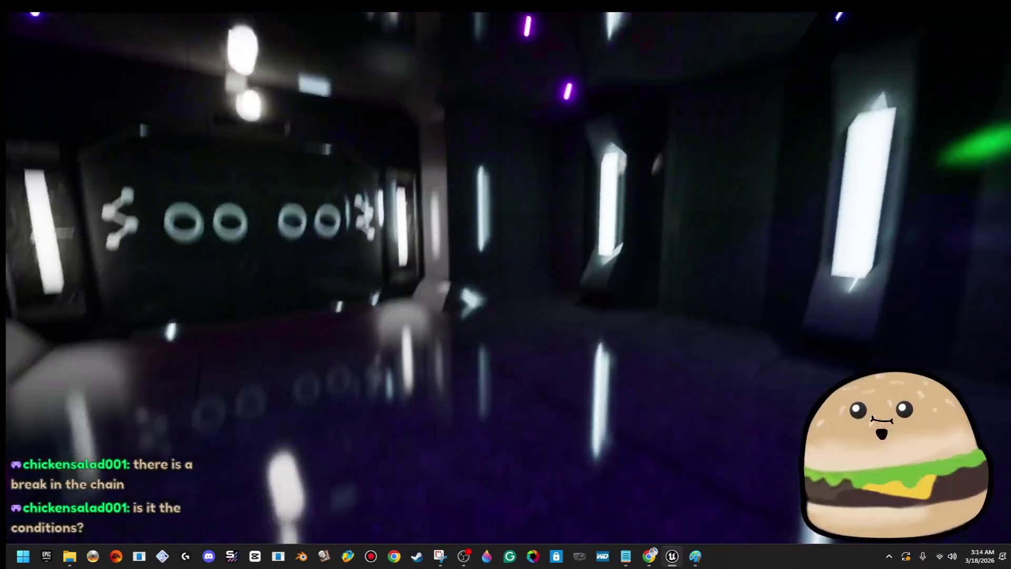
key("alt+space")
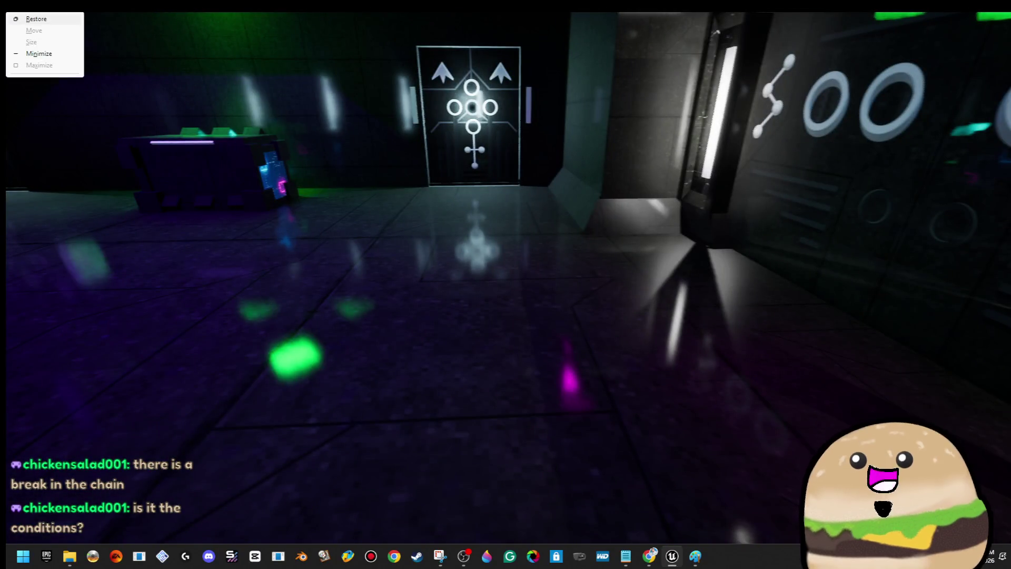
key("Escape")
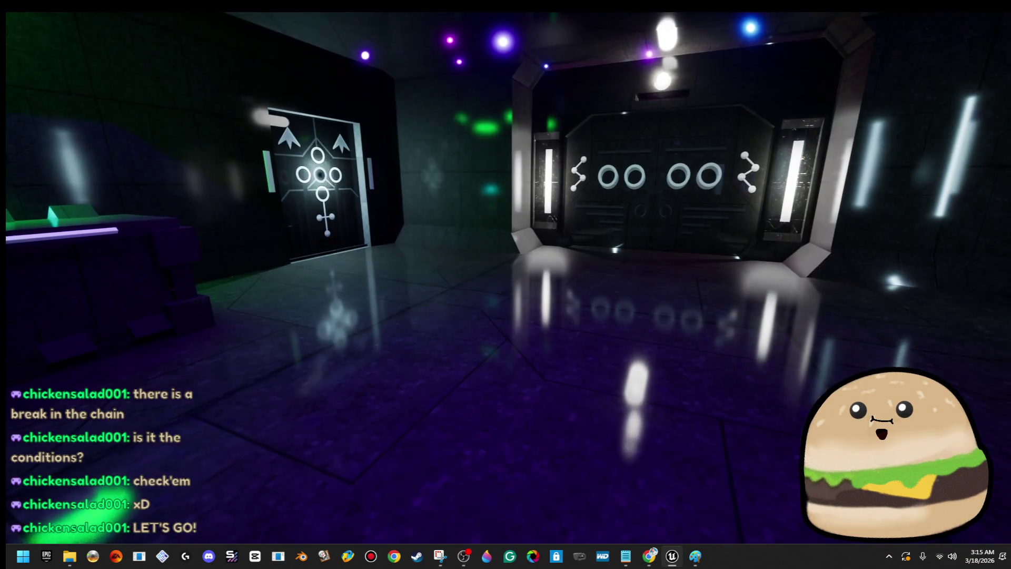
key("F11")
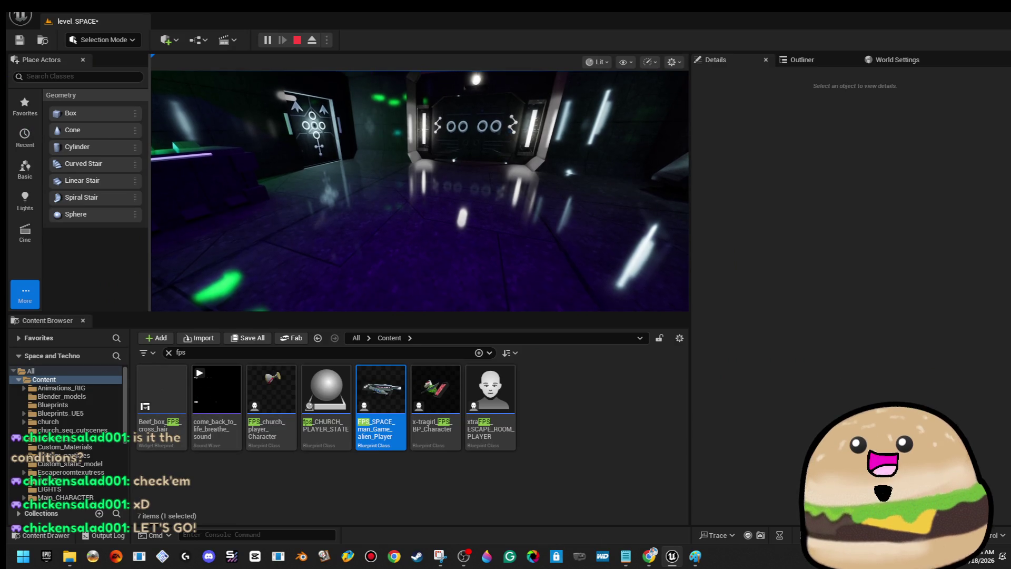
- Stop the play session and save all changes with File > Save All
key("Escape")
left_click(24, 16)
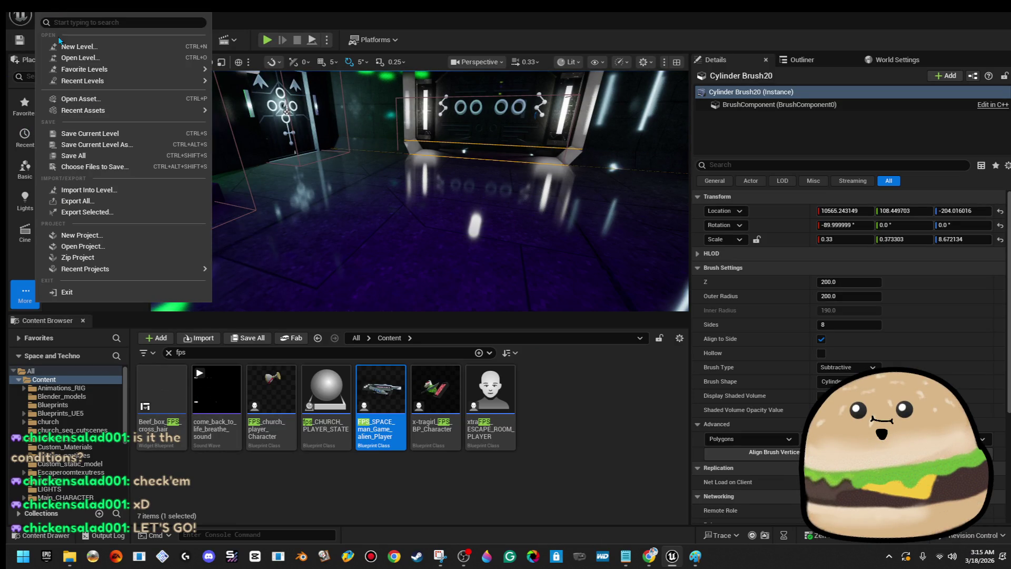
left_click(104, 158)
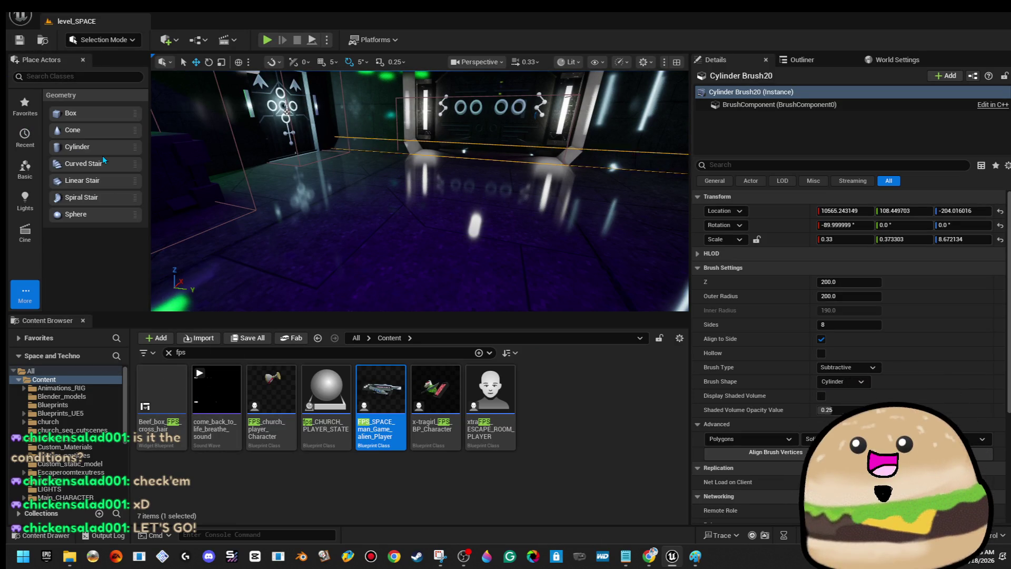
- Play from the room floor in fullscreen to check the crate's lock bar glows blue
right_click(446, 248)
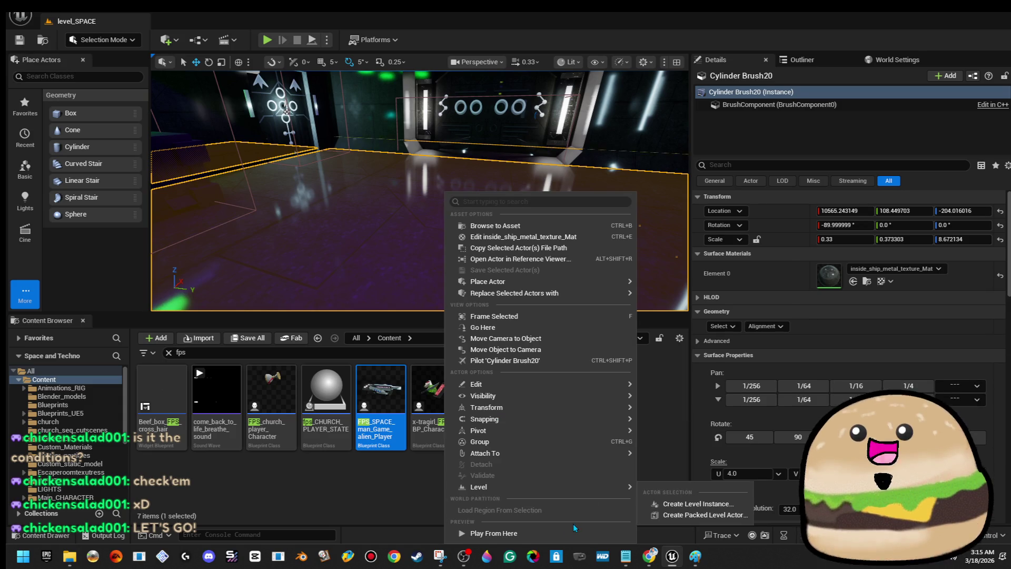
left_click(555, 533)
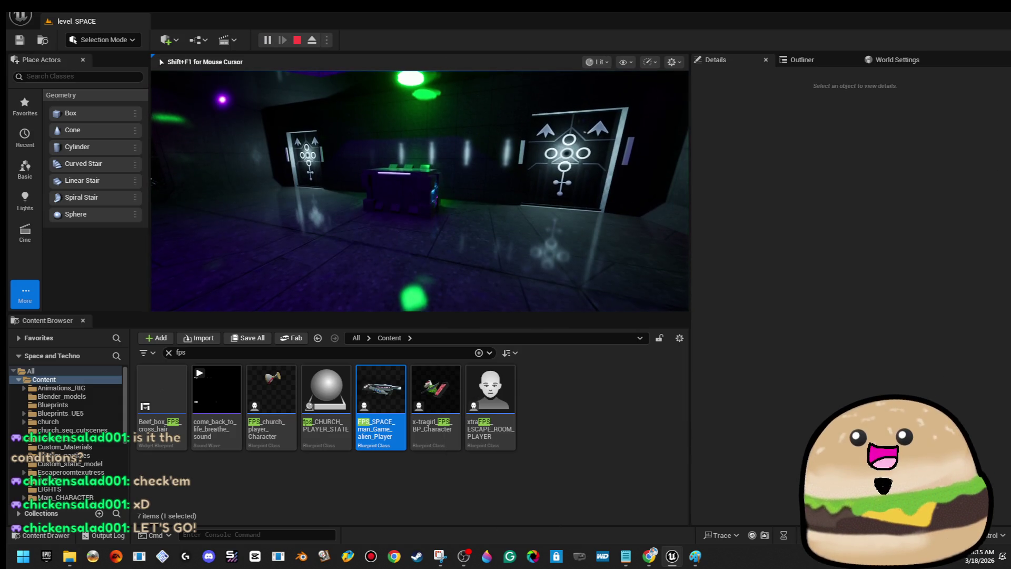
key("F11")
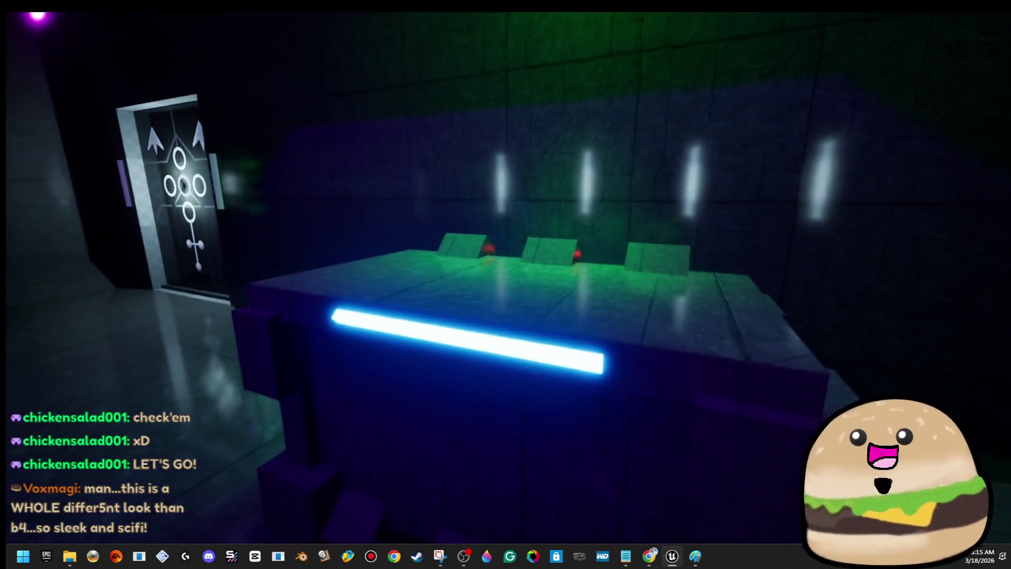
key("Escape")
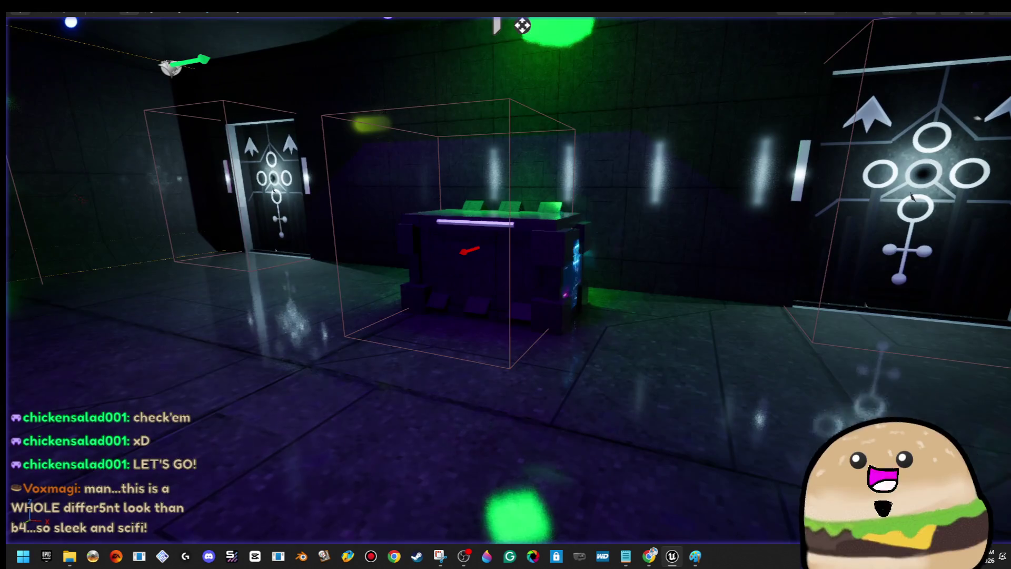
- Edit the loot crate's Blueprint, select its white lock bar in the Viewport and orbit closer
right_click(552, 195)
left_click(635, 238)
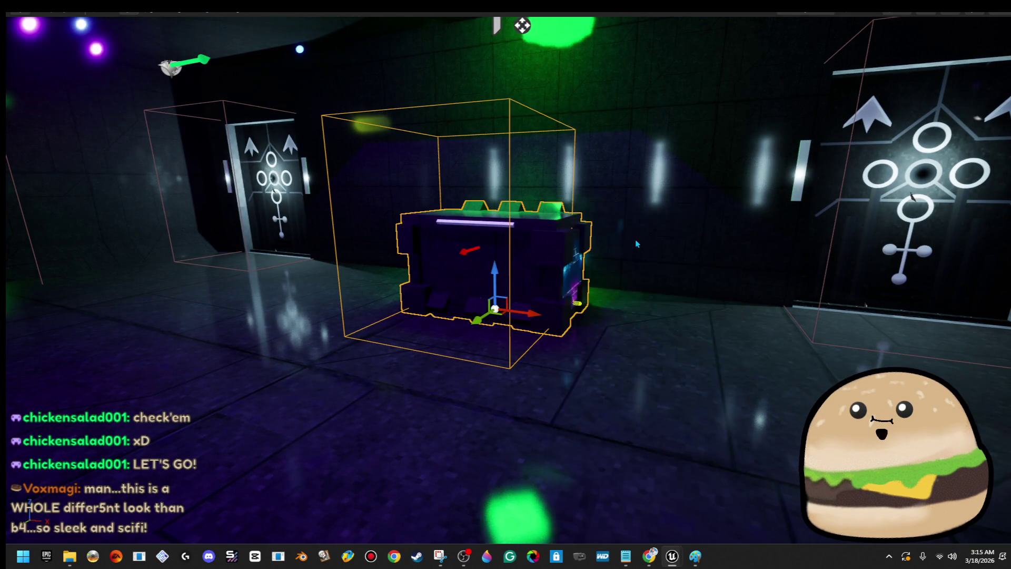
left_click(193, 64)
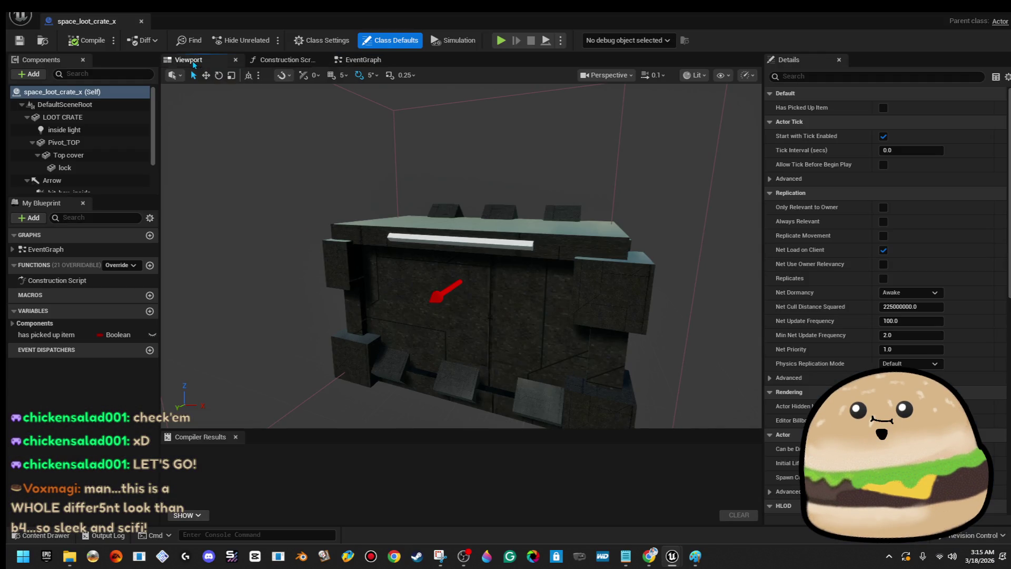
left_click(521, 248)
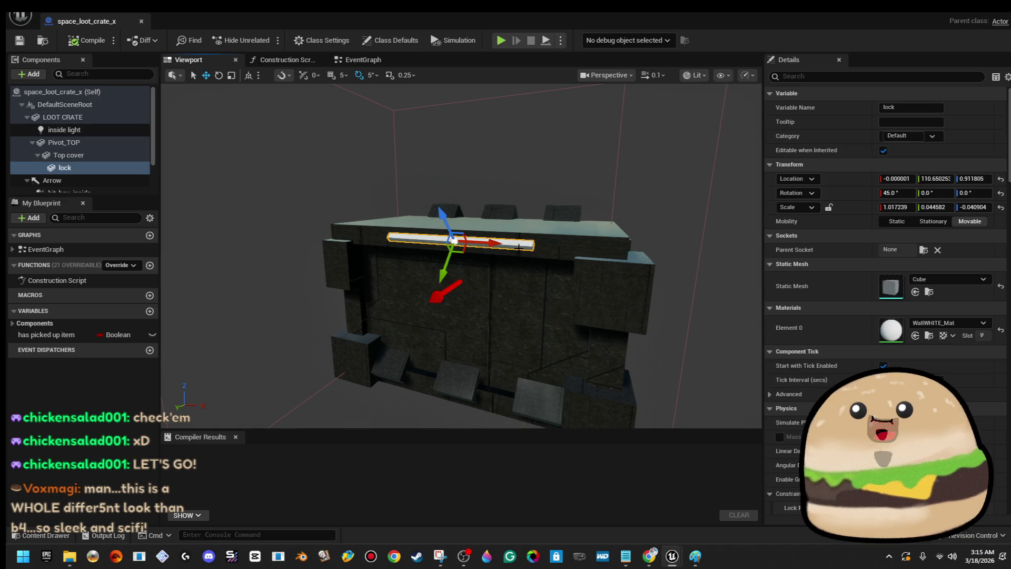
left_click_drag(519, 248, 557, 242)
right_click(95, 168)
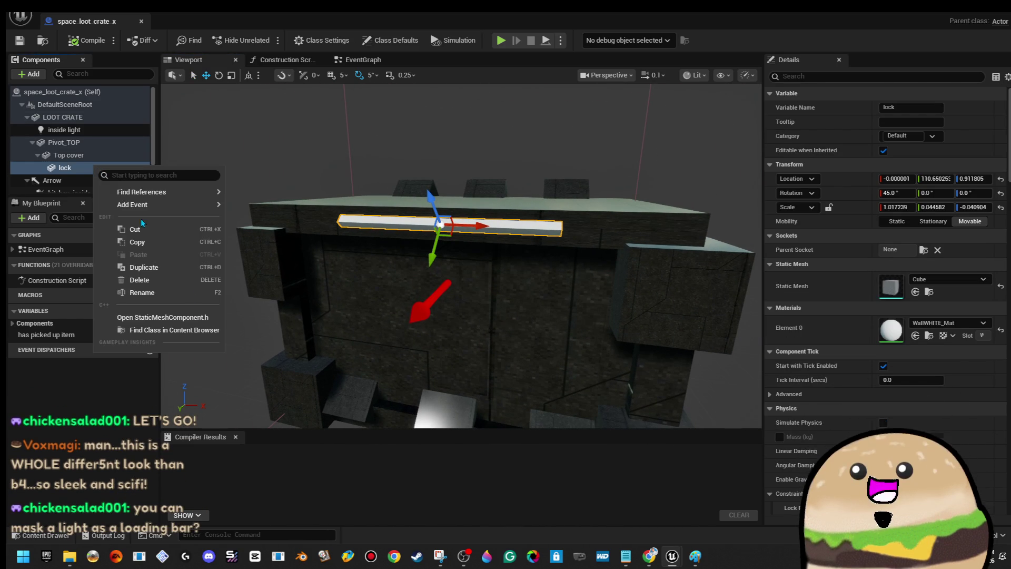
- Type 'Lock' as the new name for the lock bar component
left_click(179, 294)
type("Lock")
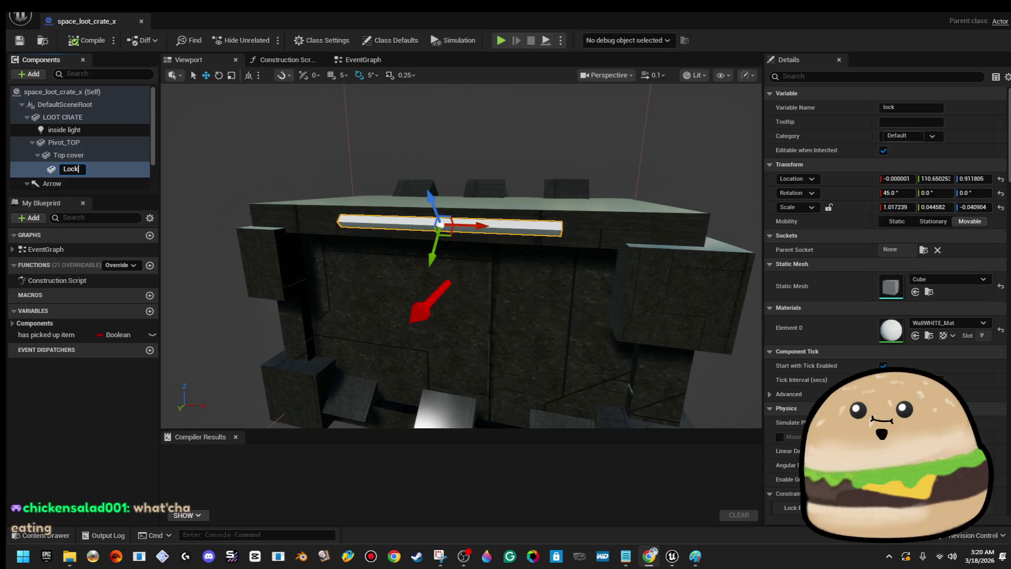
key("Return")
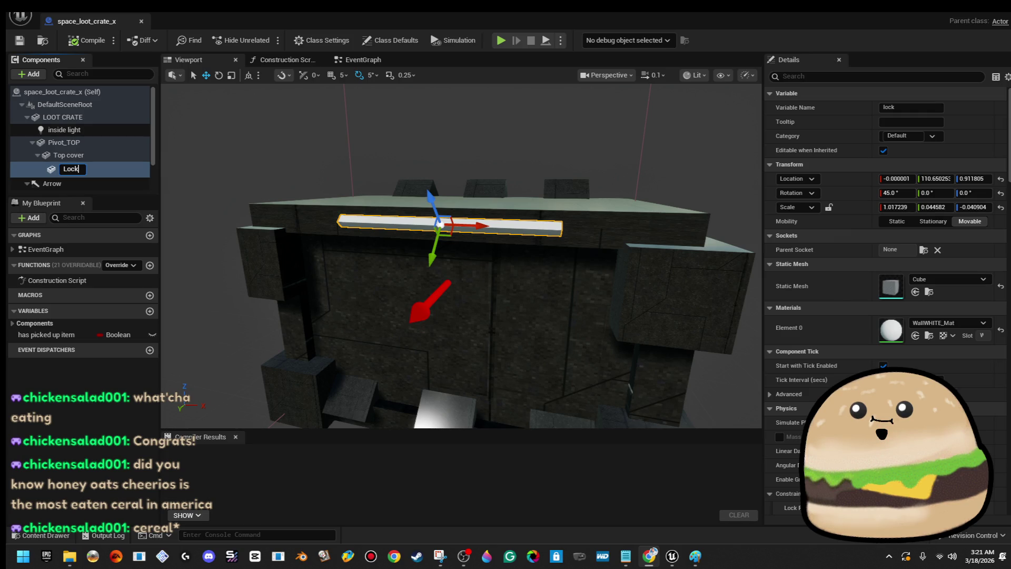
- Commit the rename so the component becomes Lock_0, then orbit to the crate's left side
key("Return")
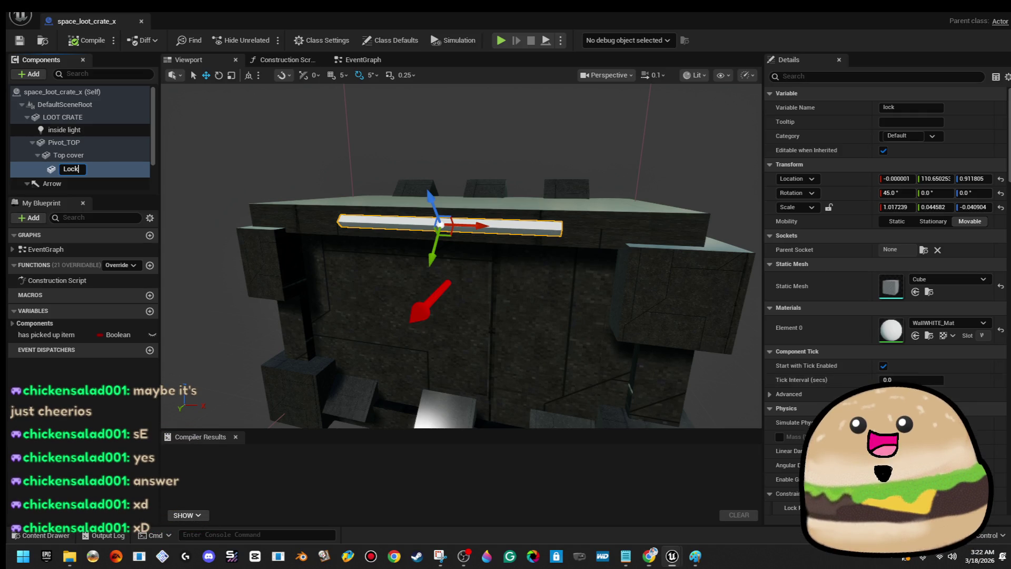
key("Return")
left_click_drag(560, 259, 503, 262)
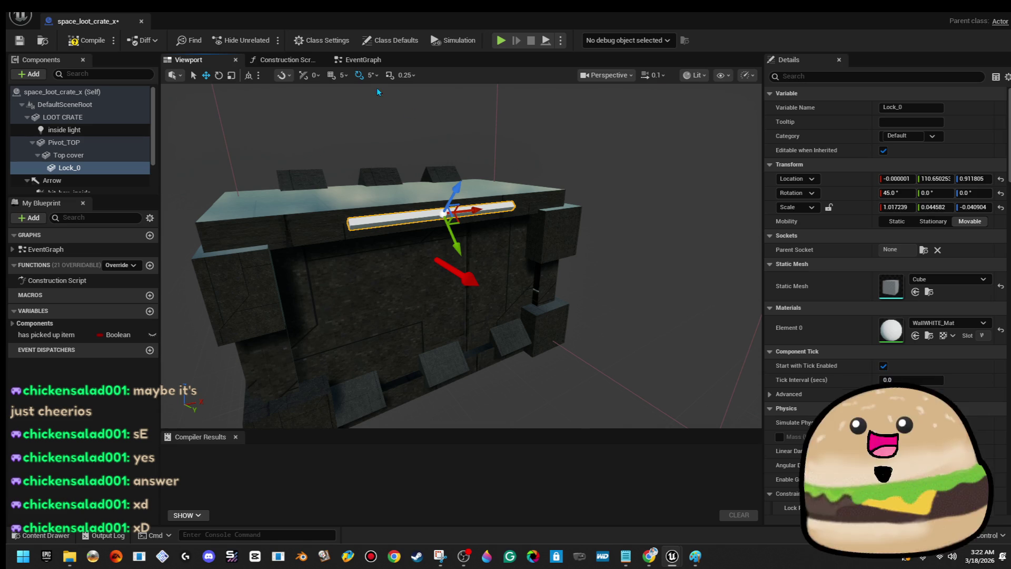
- In the event graph, insert a Sequence node after the Disable Input node
left_click(373, 61)
scroll(442, 351, "down", 6)
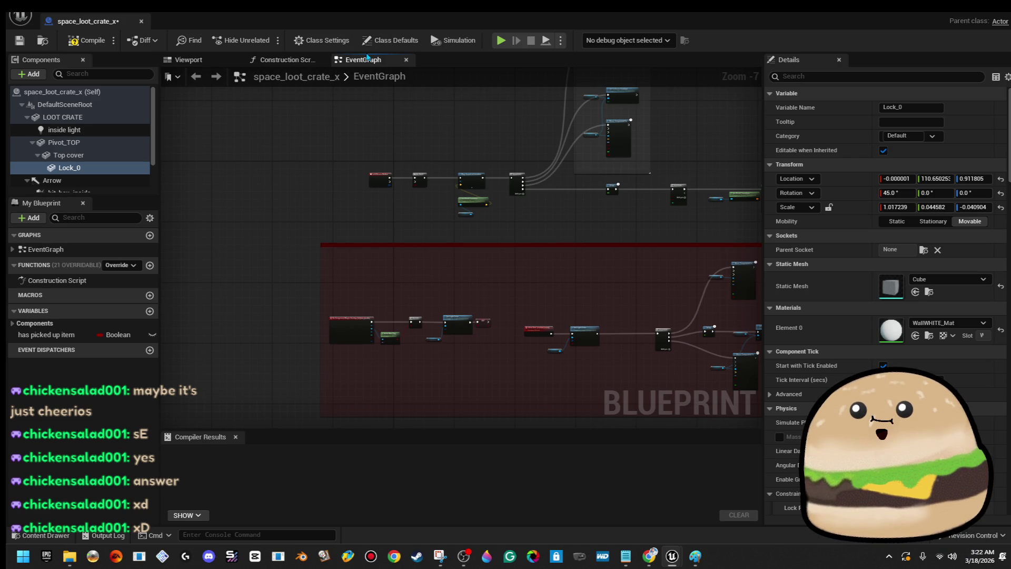
scroll(551, 212, "down", 5)
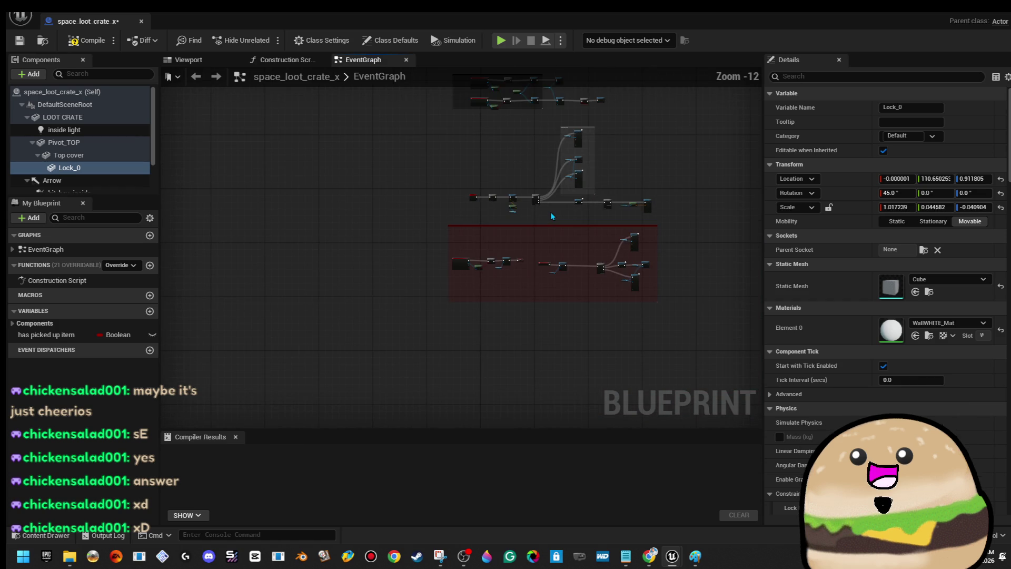
scroll(494, 279, "up", 9)
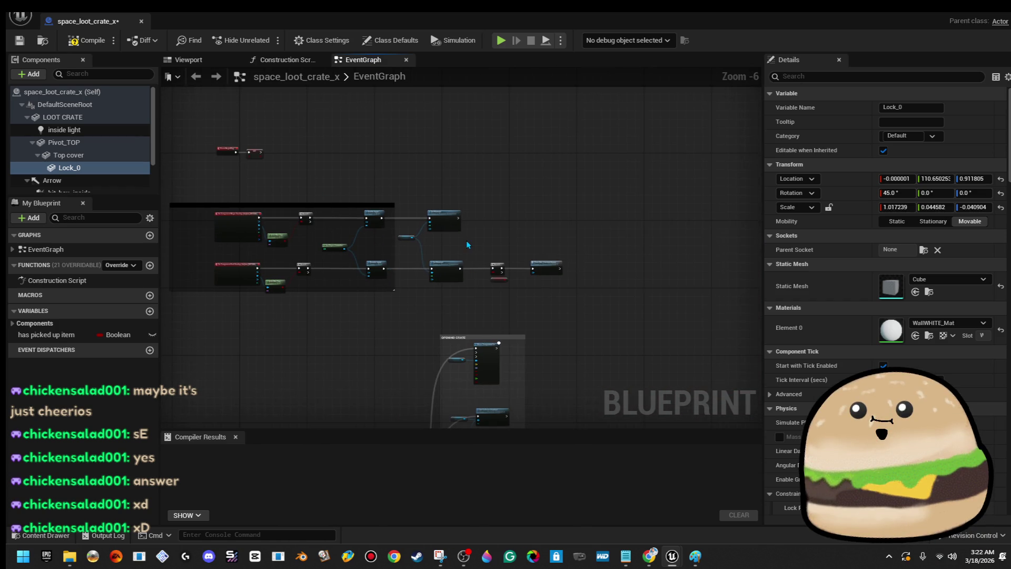
left_click_drag(565, 245, 521, 236)
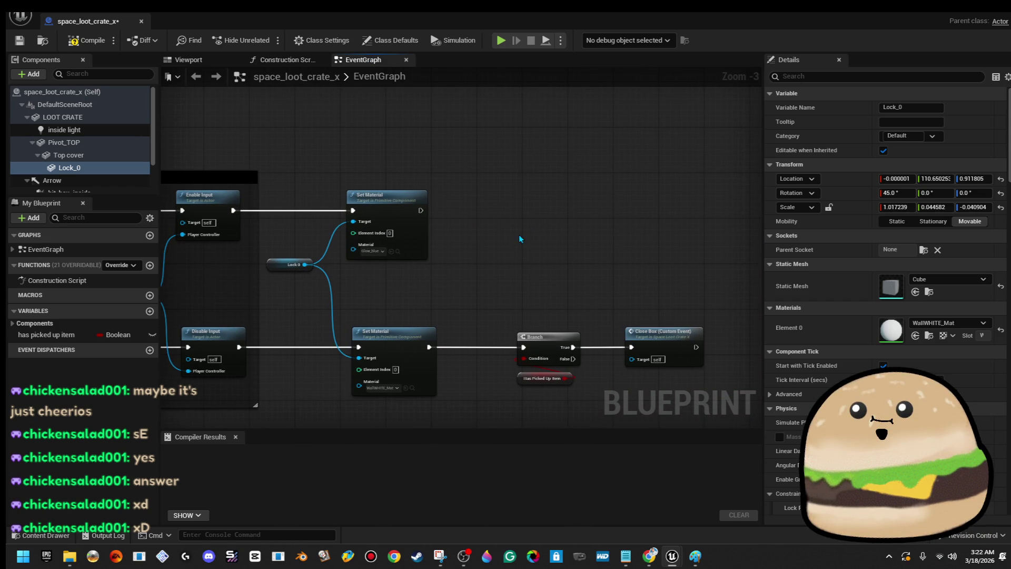
left_click_drag(325, 175, 360, 154)
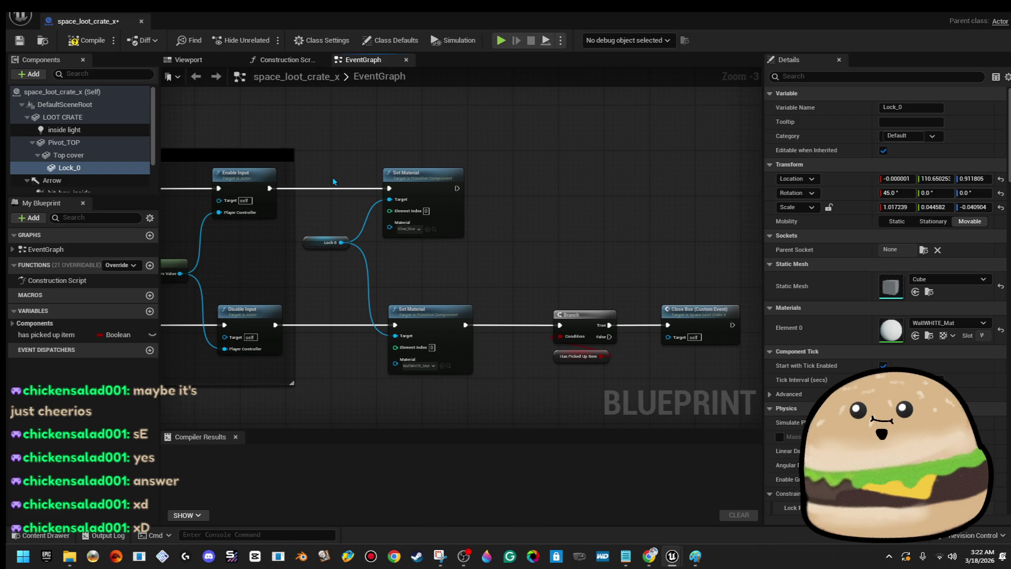
mouse_move(466, 282)
left_mouse_down()
mouse_move(513, 297)
mouse_move(548, 218)
left_mouse_up()
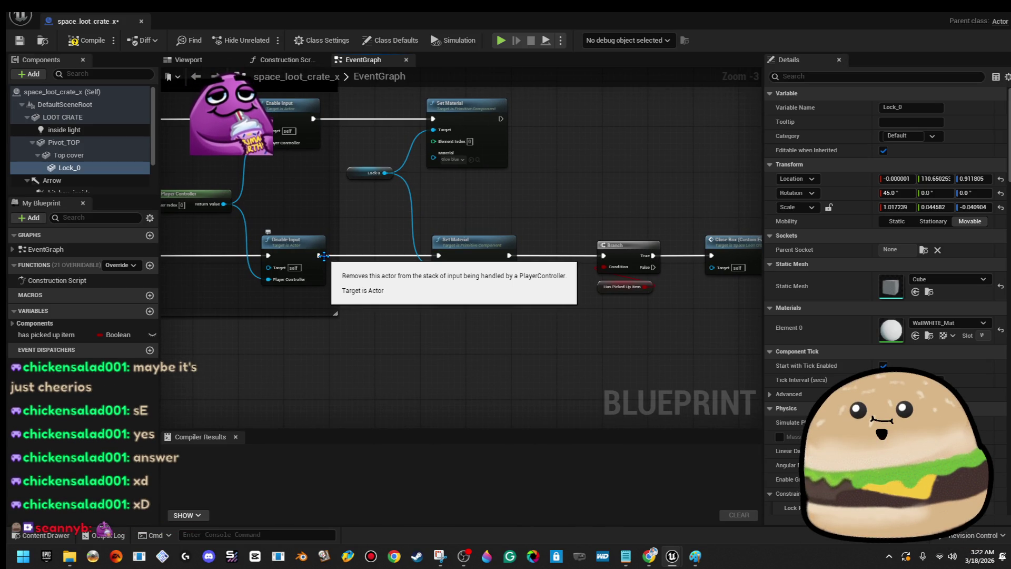
left_click_drag(322, 255, 363, 261)
type("sequence")
key("Return")
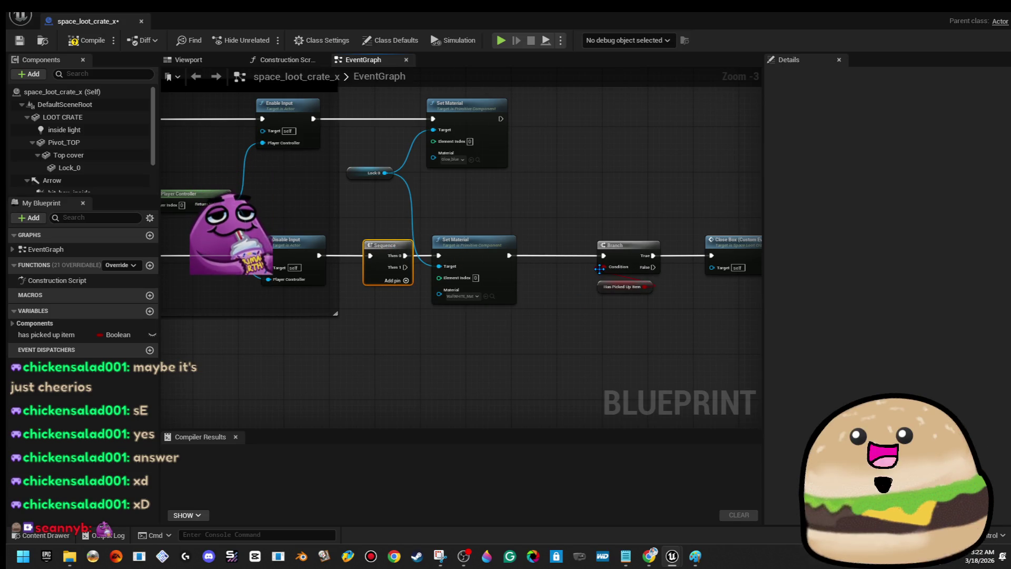
- Rewire the Branch input to Sequence's Then 1 and shift both Set Material nodes right
mouse_move(405, 267)
left_mouse_down()
mouse_move(441, 287)
mouse_move(585, 263)
mouse_move(512, 250)
mouse_move(604, 255)
left_mouse_up()
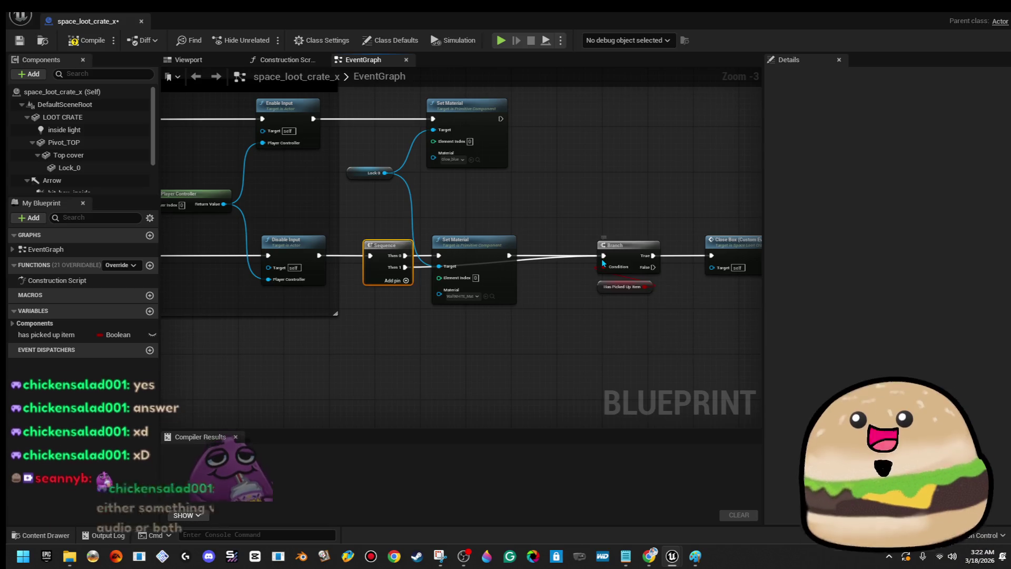
right_click(603, 257)
left_click(635, 293)
left_click_drag(603, 255, 405, 267)
mouse_move(608, 206)
left_mouse_down()
mouse_move(643, 273)
mouse_move(736, 288)
mouse_move(718, 276)
mouse_move(564, 362)
left_mouse_up()
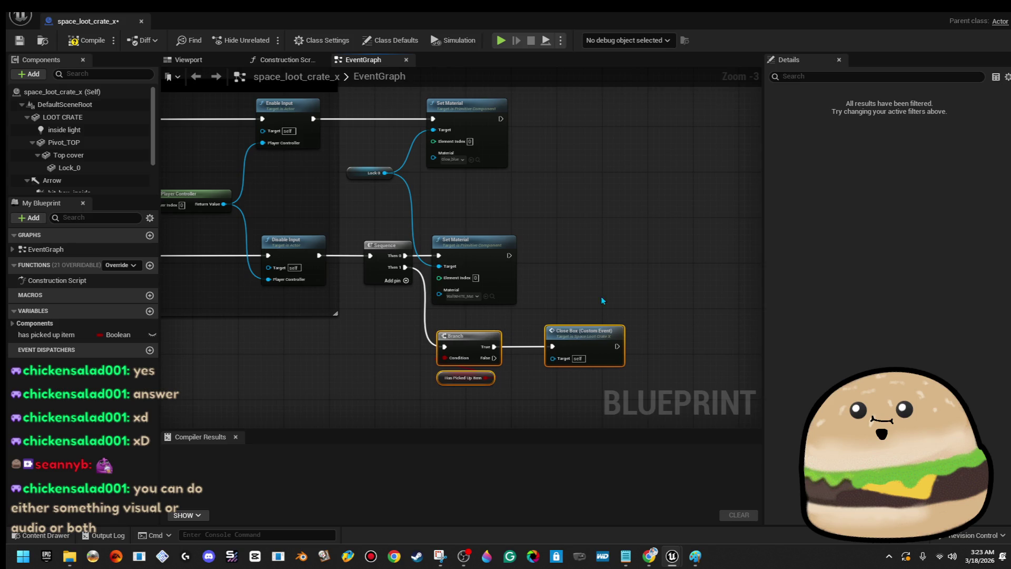
left_click(608, 288)
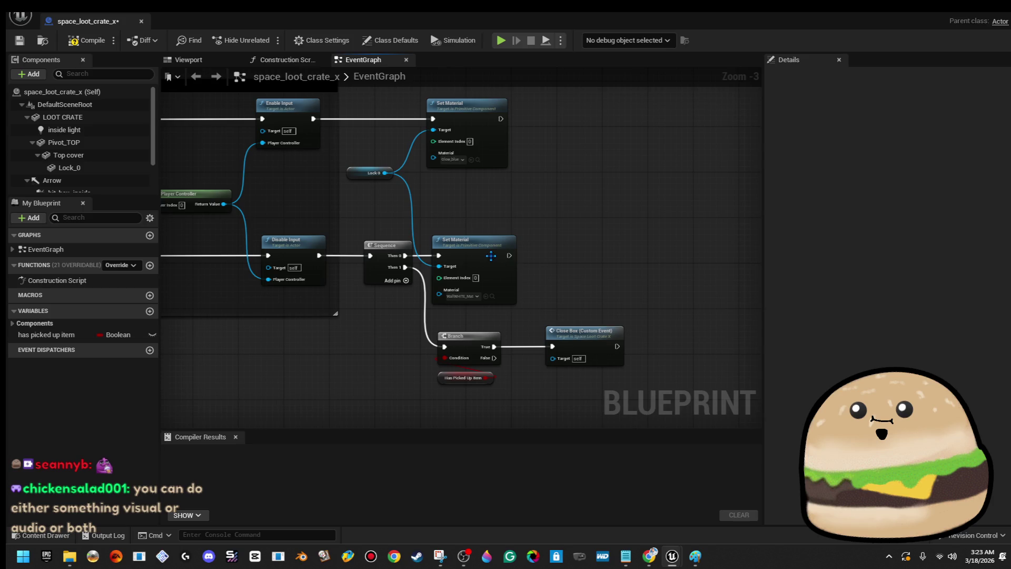
left_click_drag(491, 256, 538, 259)
mouse_move(475, 128)
left_mouse_down()
mouse_move(534, 131)
mouse_move(526, 130)
left_mouse_up()
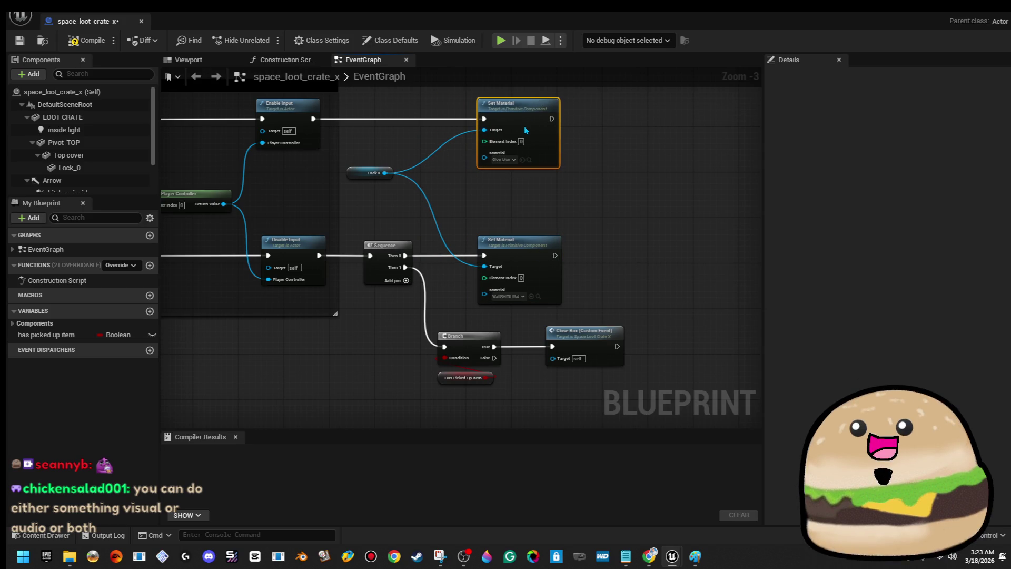
- Compile and save the loot crate Blueprint, then return to its Viewport
left_click(86, 40)
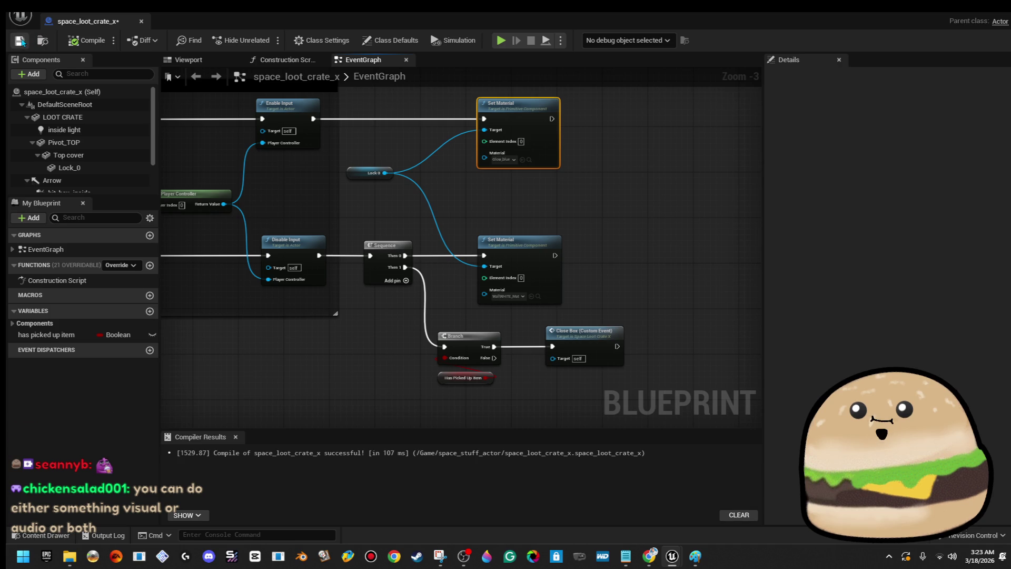
left_click(20, 40)
left_click(222, 62)
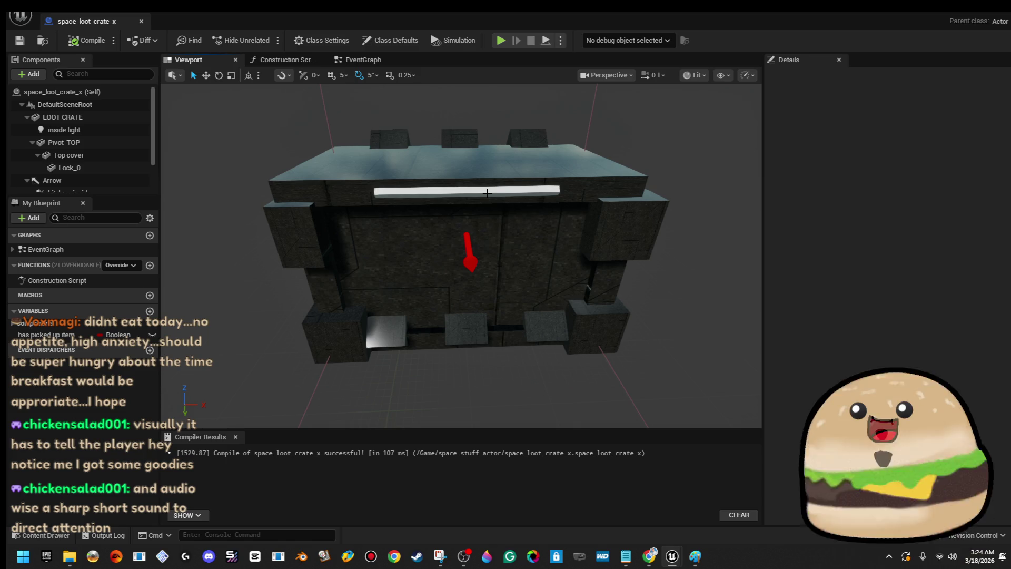
left_click(487, 193)
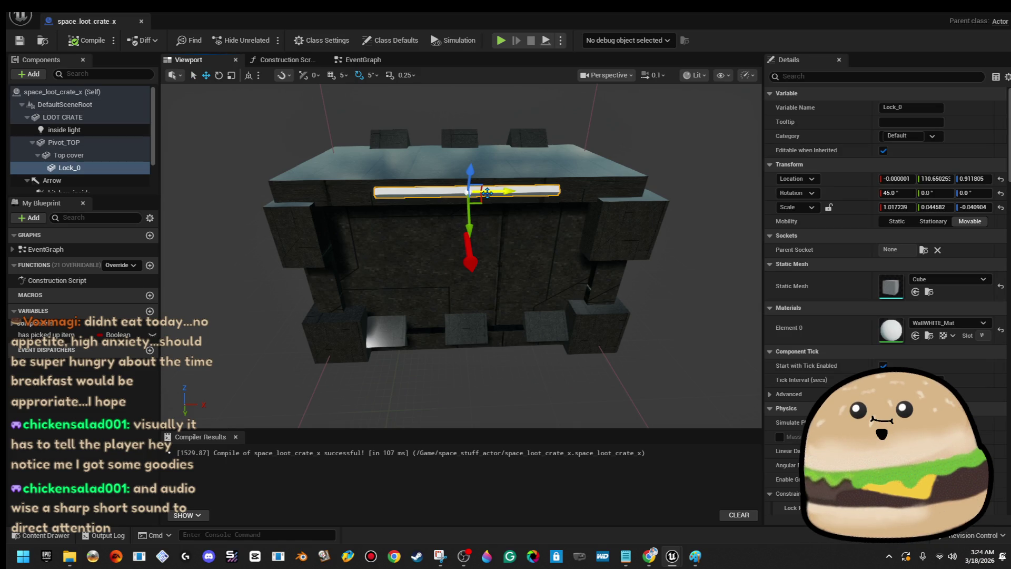
left_click_drag(671, 142, 678, 128)
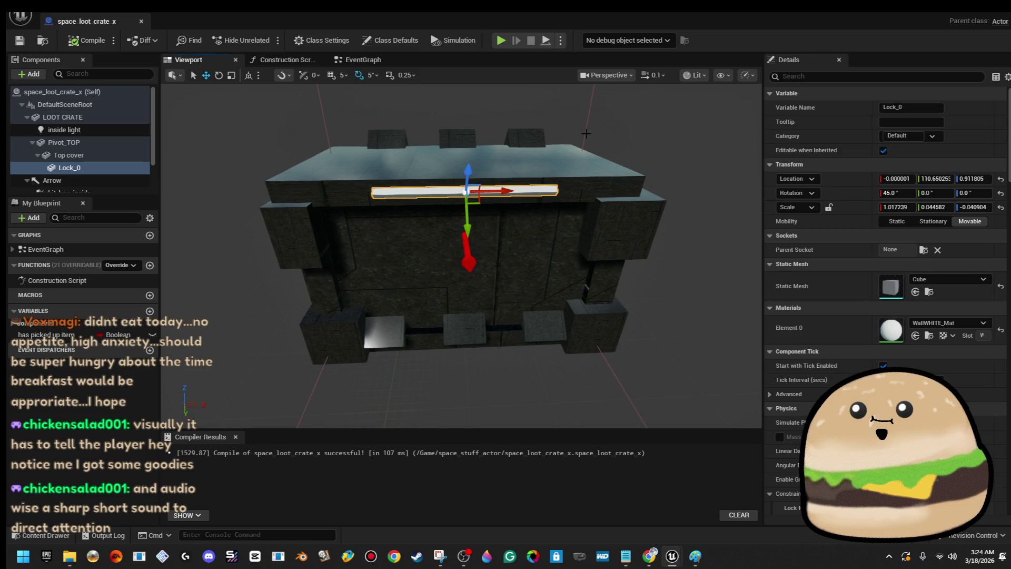
left_click(542, 139)
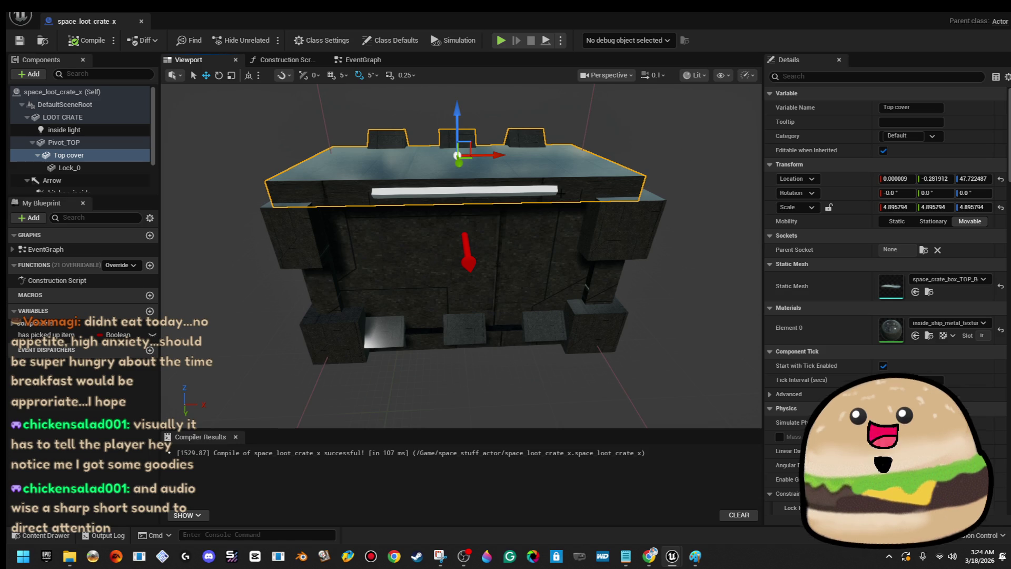
left_click(545, 189)
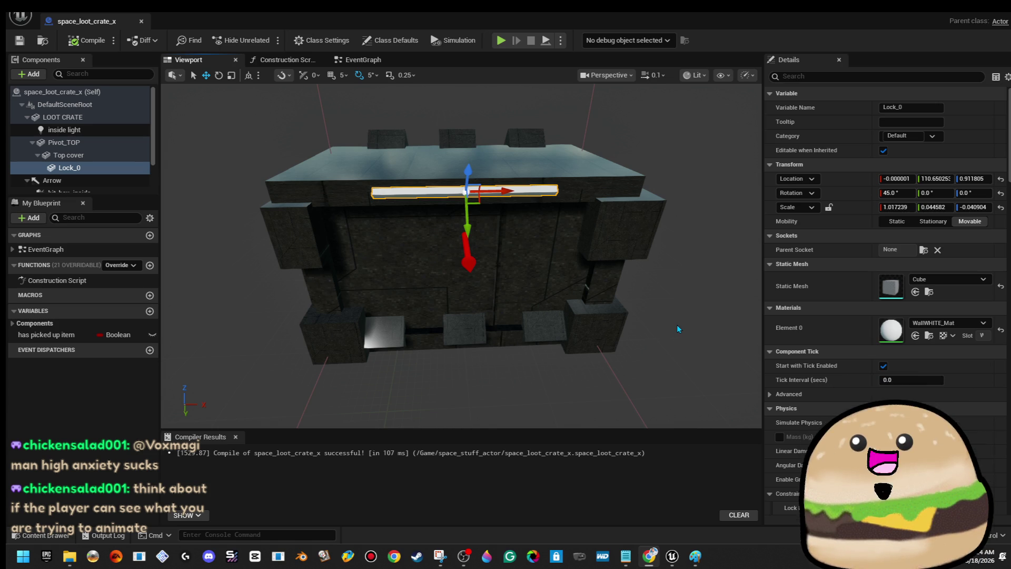
- Close the Blueprint editor and play the level from the spot beside the crate
left_click(142, 21)
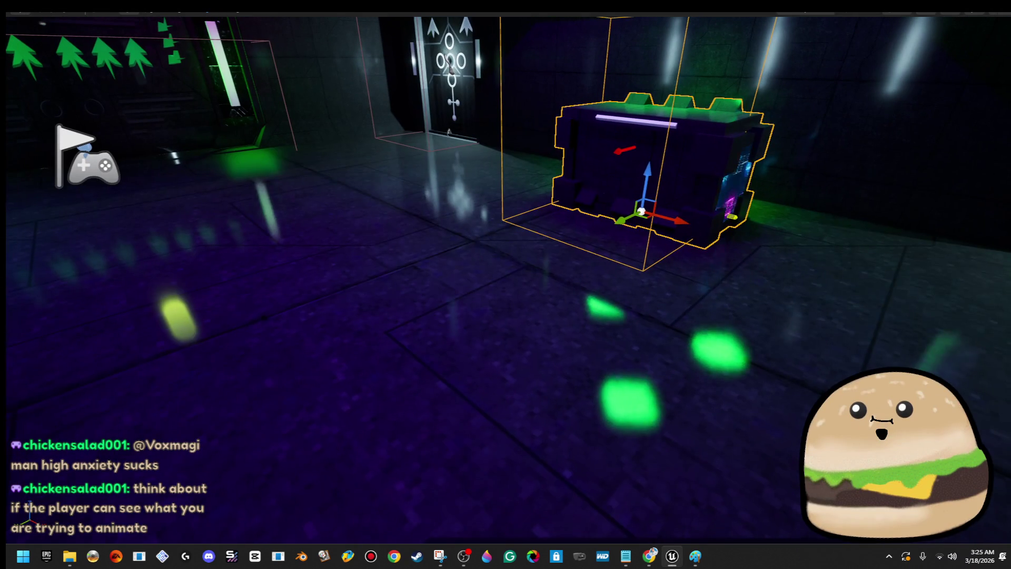
right_click(357, 191)
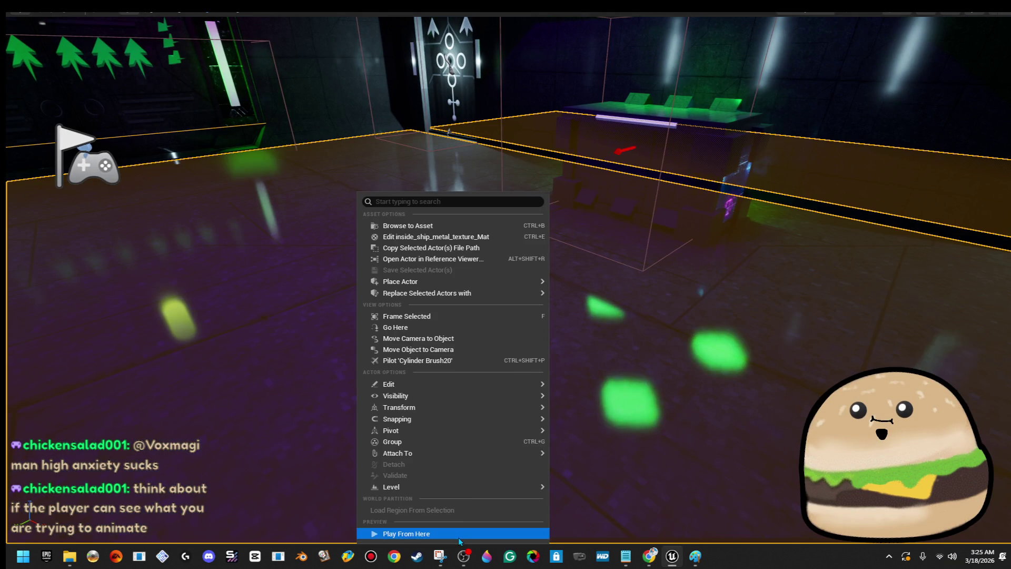
left_click(440, 533)
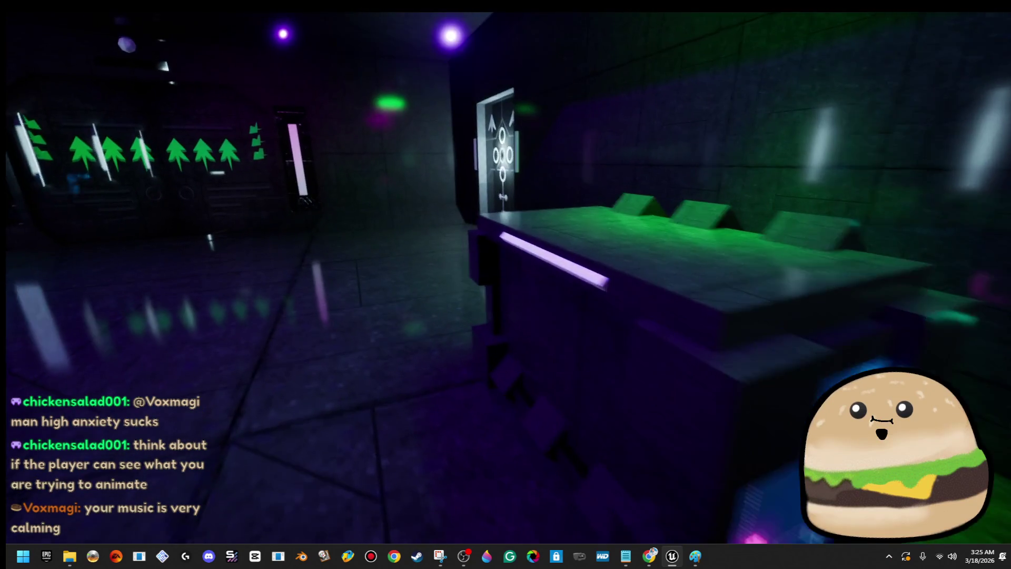
- Stop playing and reopen the space_loot_crate_x Blueprint for editing
key("Escape")
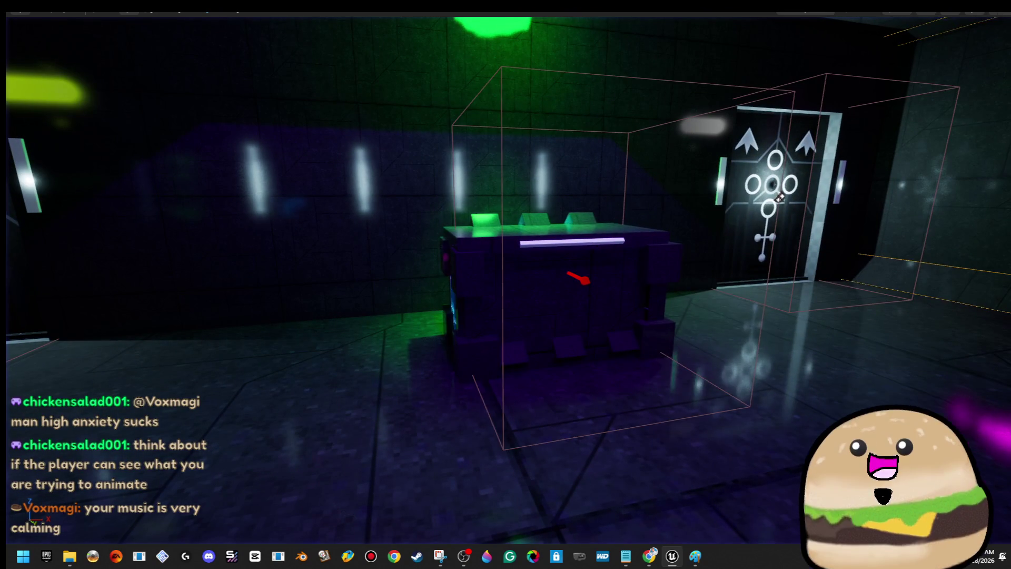
right_click(590, 194)
left_click(656, 238)
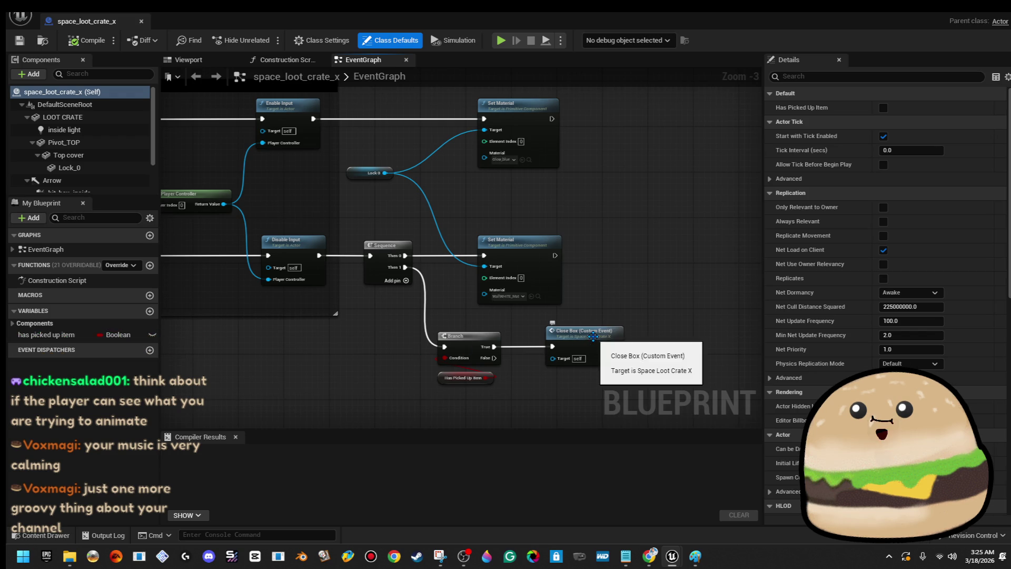
- Set the lock bar's Element 0 material to Glow_blue_dim in the Viewport and compile
left_click(188, 60)
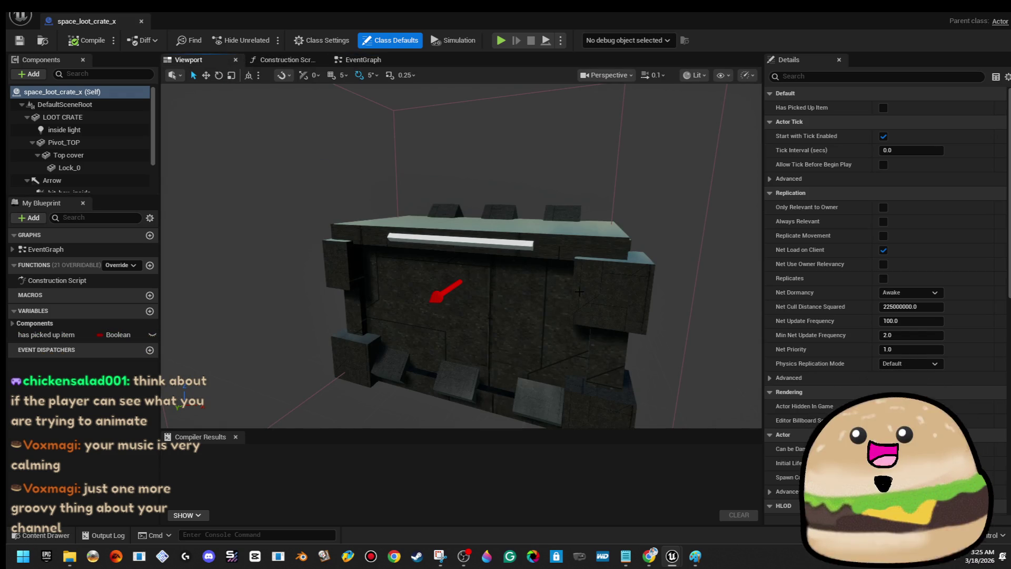
left_click(518, 247)
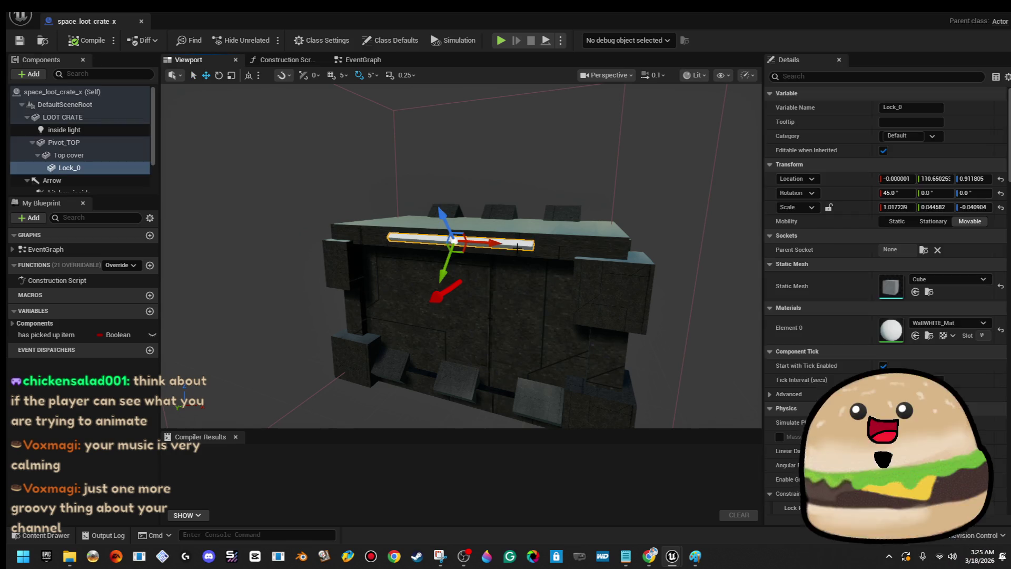
left_click(950, 325)
type("glow_dim")
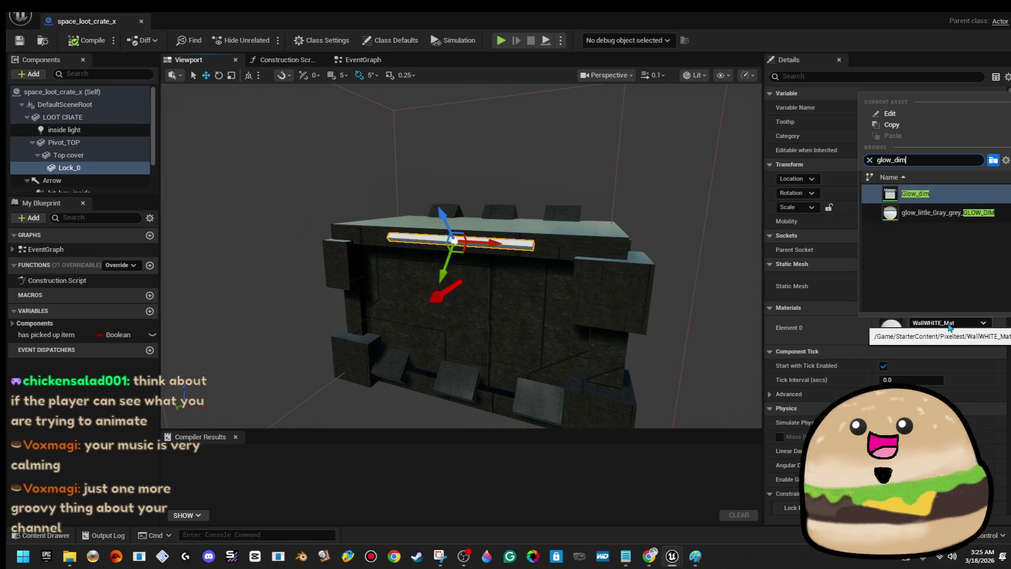
key("Return")
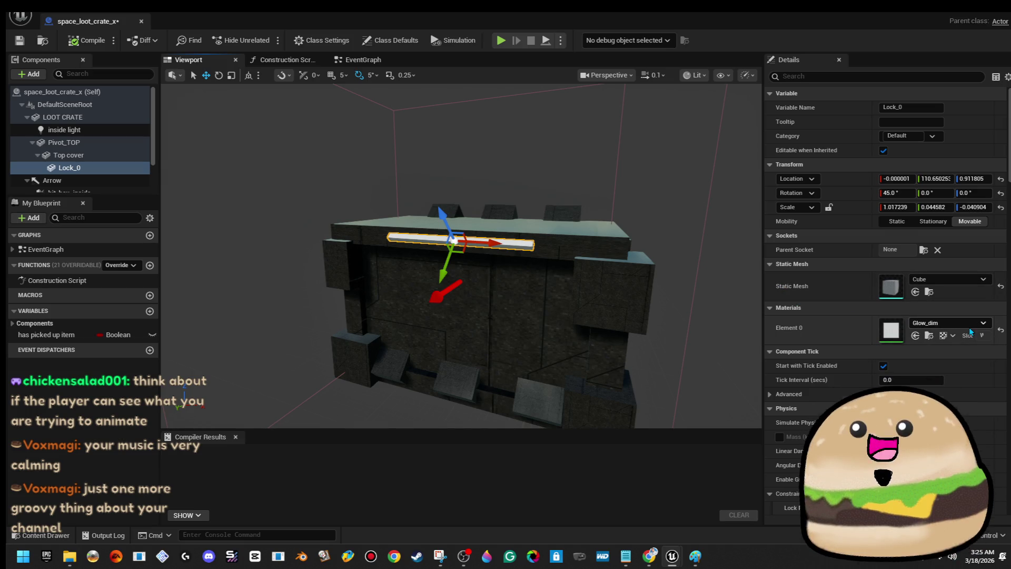
left_click(970, 325)
type("glow_blue")
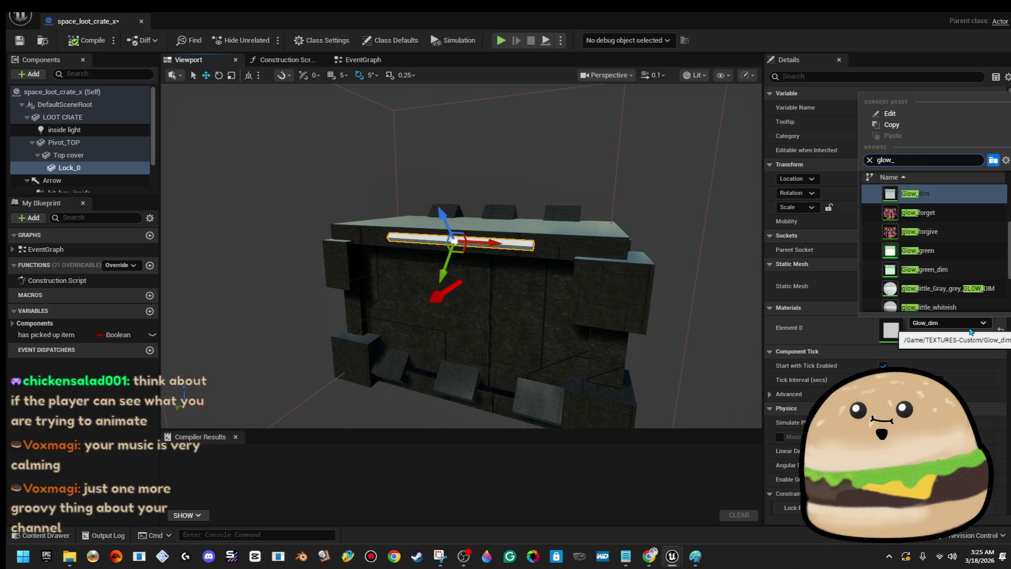
key("Down")
key("Down")
key("Return")
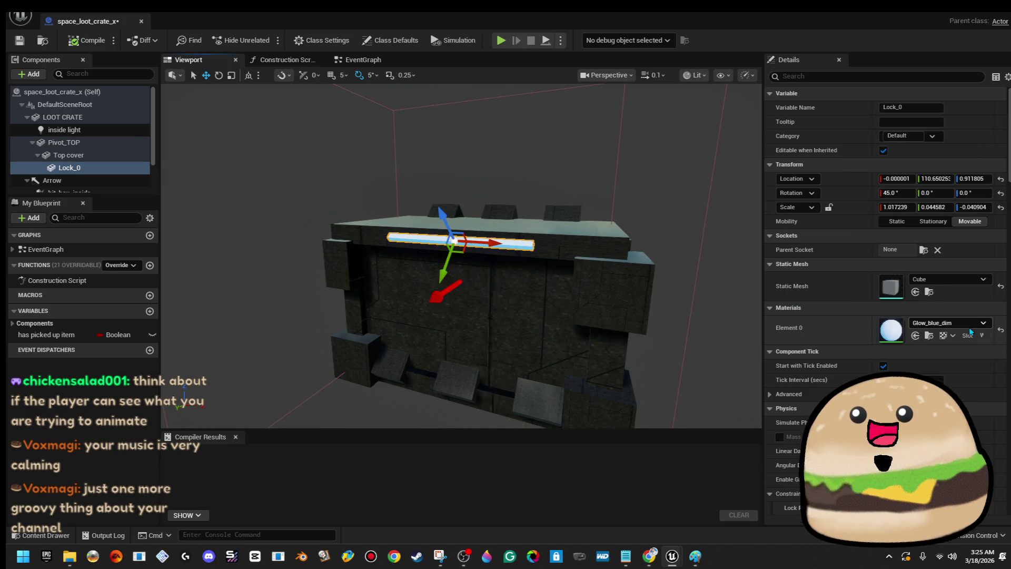
left_click(87, 40)
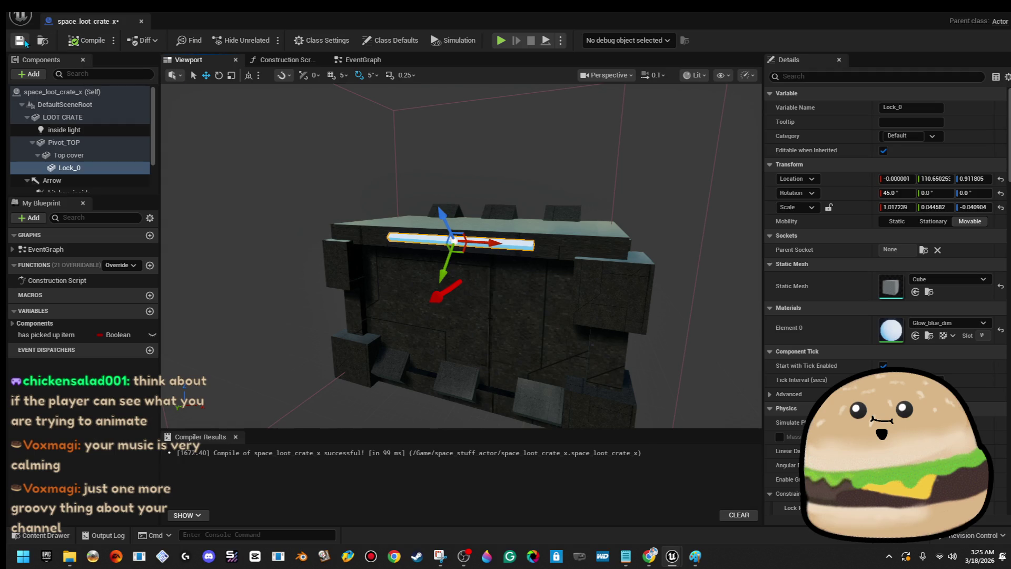
mouse_move(384, 250)
left_mouse_down()
mouse_move(395, 215)
mouse_move(383, 250)
left_mouse_up()
mouse_move(560, 246)
left_mouse_down()
mouse_move(551, 233)
mouse_move(558, 245)
mouse_move(575, 242)
mouse_move(574, 232)
mouse_move(495, 240)
left_mouse_up()
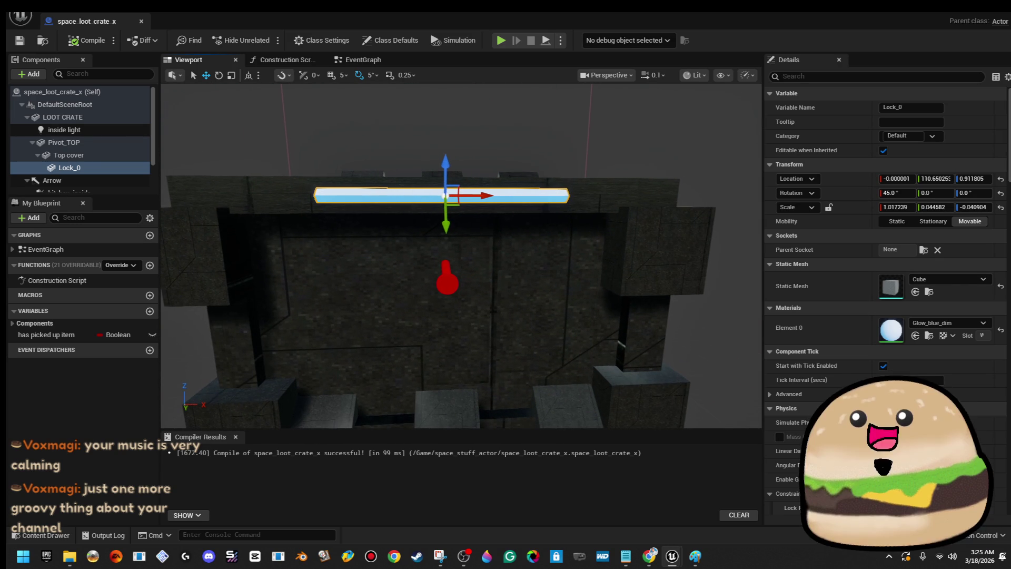
- Set the lower Set Material node's material to Glow_blue_dim, then compile and save
left_click(362, 60)
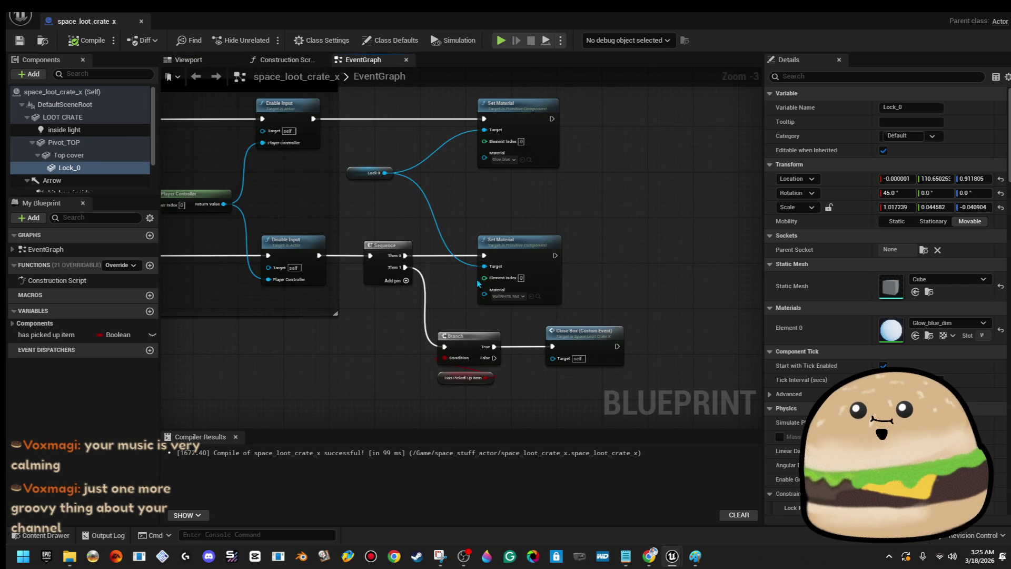
left_click(522, 297)
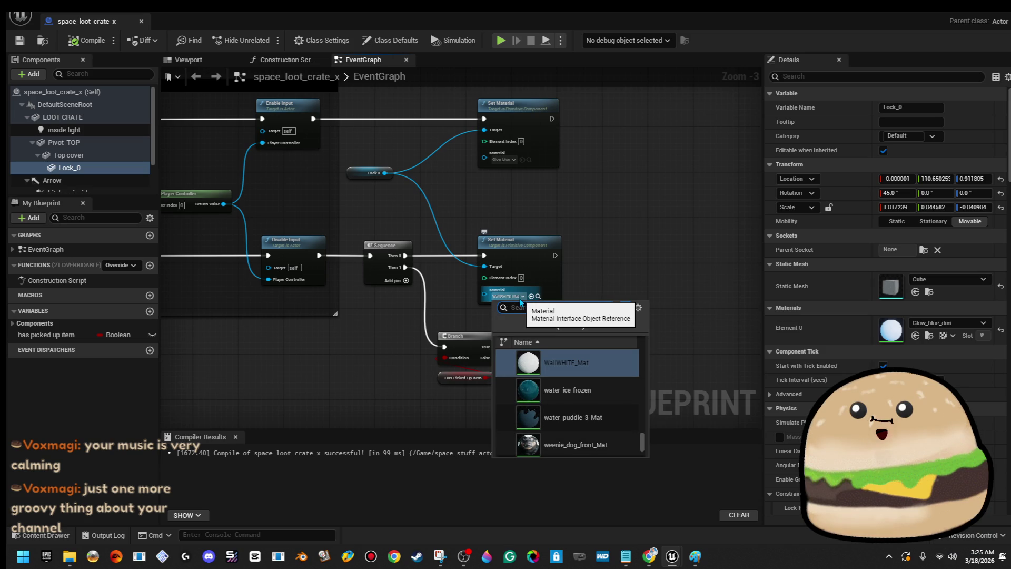
type("dim b")
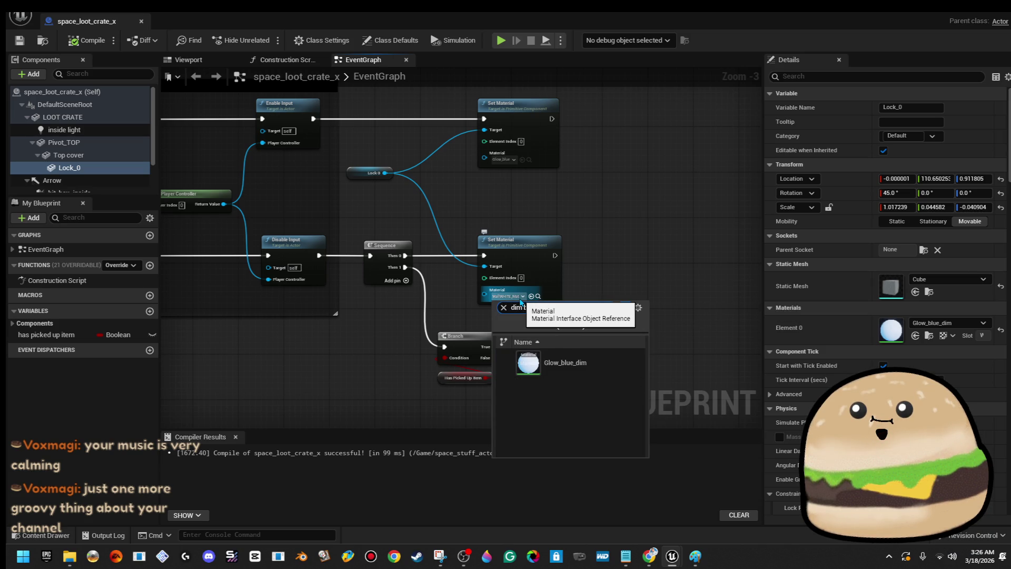
left_click(564, 362)
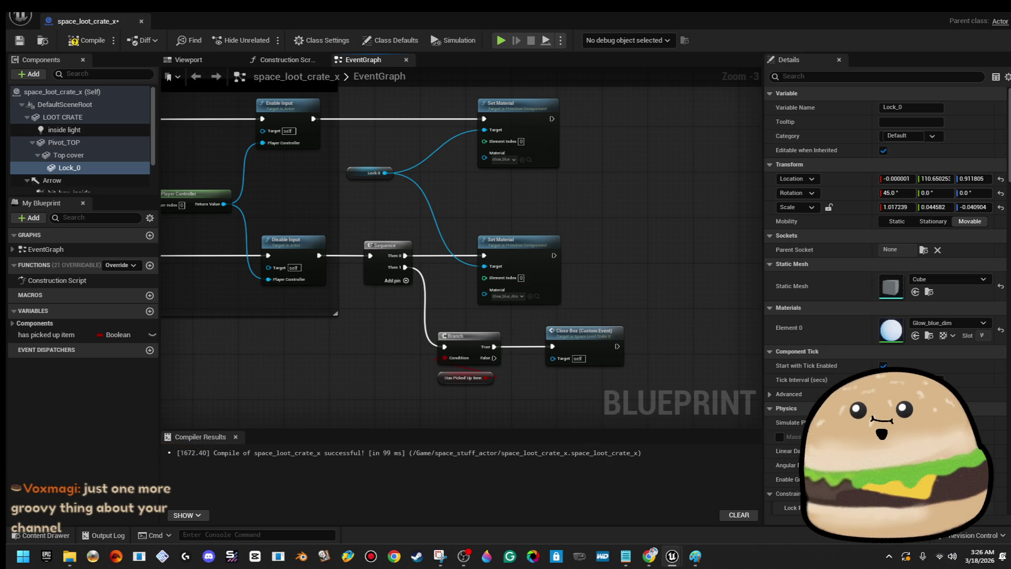
left_click(86, 40)
left_click(19, 40)
- Move the Lock 0 node and both Set Material nodes rightward in the graph
left_click_drag(420, 187, 353, 188)
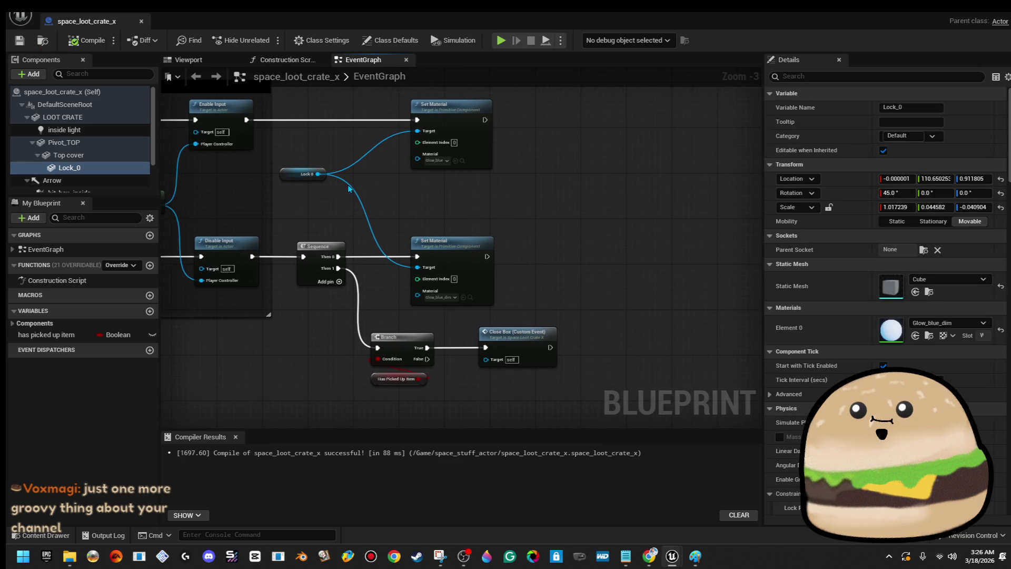
left_click_drag(291, 177, 338, 185)
mouse_move(356, 114)
left_mouse_down()
mouse_move(470, 248)
mouse_move(778, 253)
mouse_move(687, 254)
left_mouse_up()
- Pan the graph over the close box event's Inside Light and Set Light Color nodes, then return to Viewport
scroll(488, 267, "down", 3)
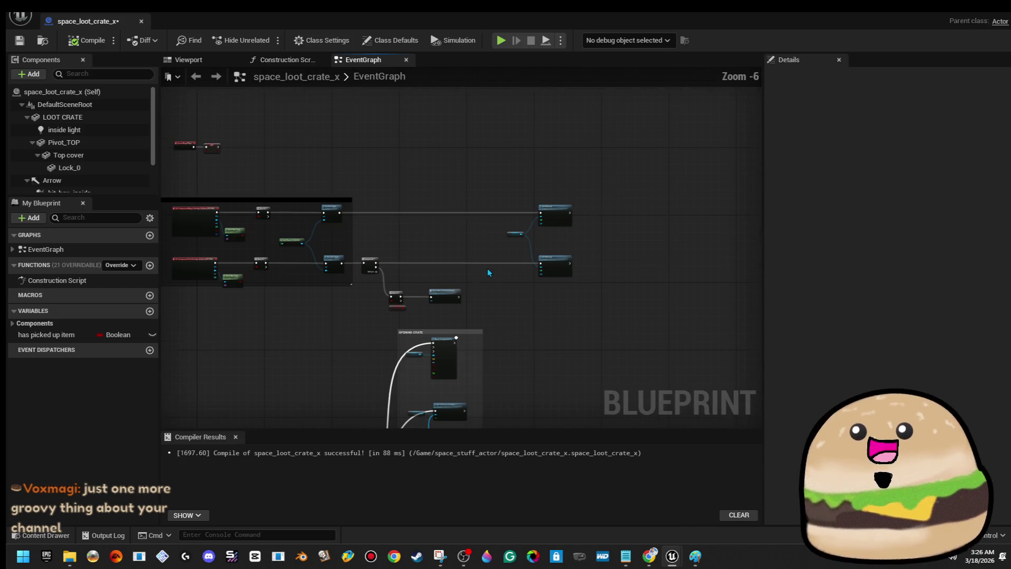
mouse_move(495, 328)
left_mouse_down()
mouse_move(519, 277)
mouse_move(527, 306)
left_mouse_up()
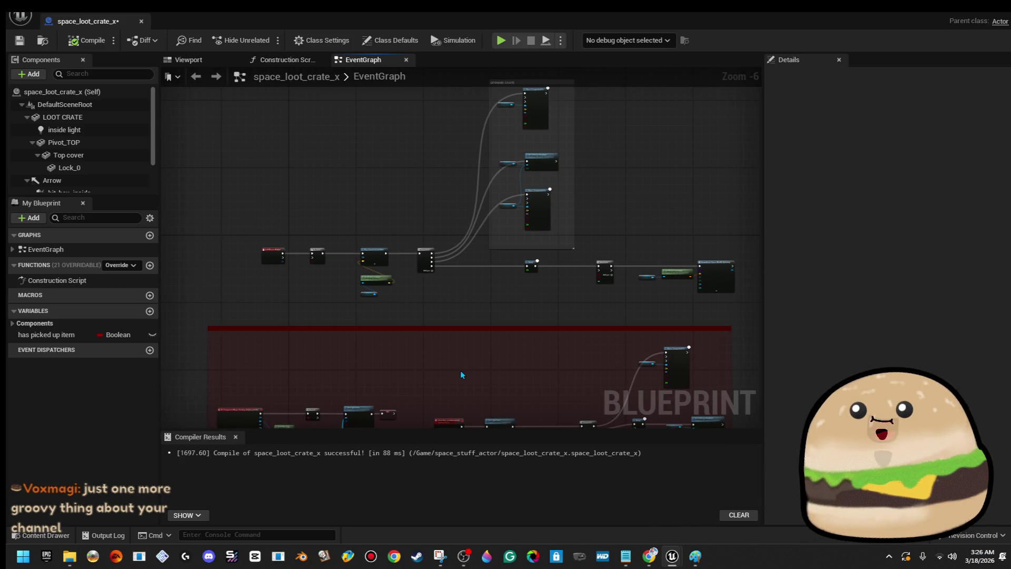
left_click_drag(463, 372, 440, 184)
scroll(369, 237, "up", 2)
scroll(404, 247, "down", 1)
left_click_drag(405, 248, 338, 291)
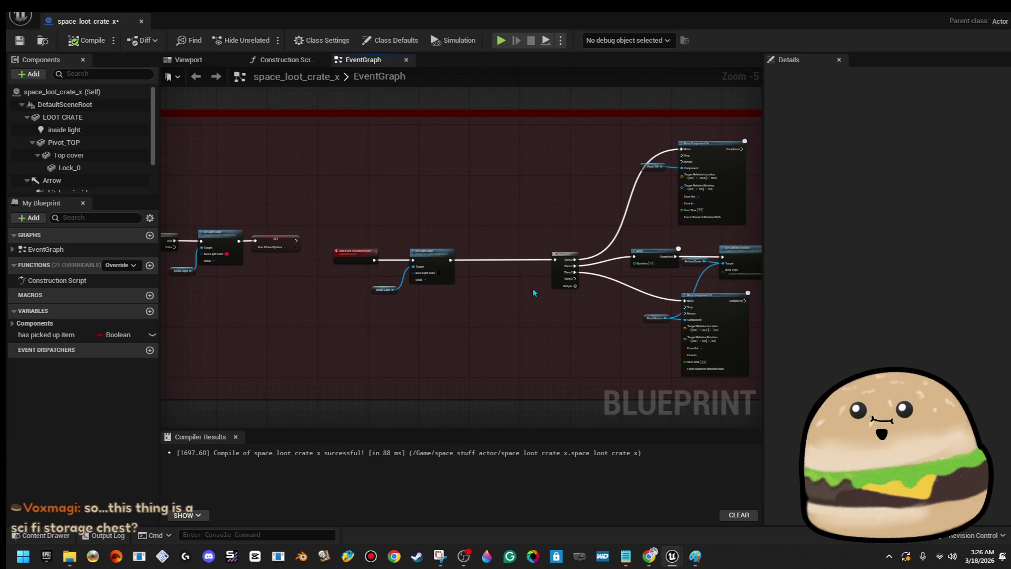
scroll(529, 287, "up", 3)
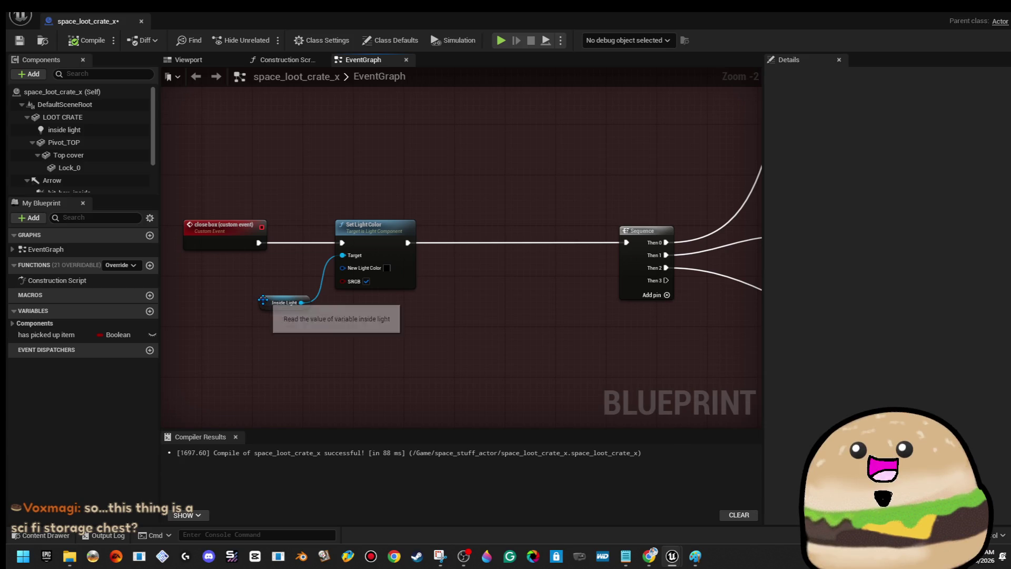
left_click_drag(267, 305, 272, 311)
mouse_move(521, 335)
left_mouse_down()
mouse_move(474, 330)
mouse_move(402, 287)
mouse_move(489, 270)
left_mouse_up()
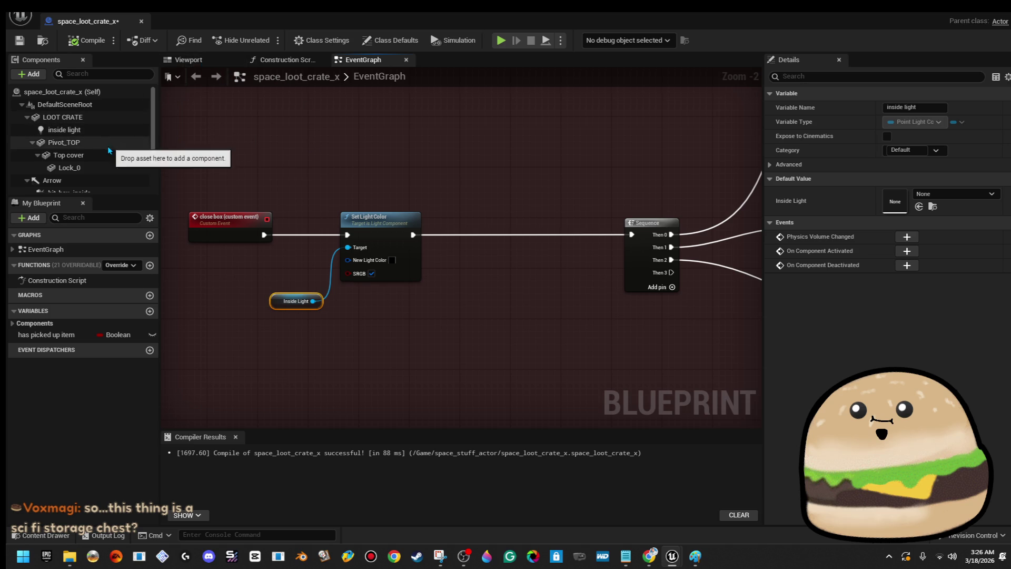
scroll(110, 159, "down", 3)
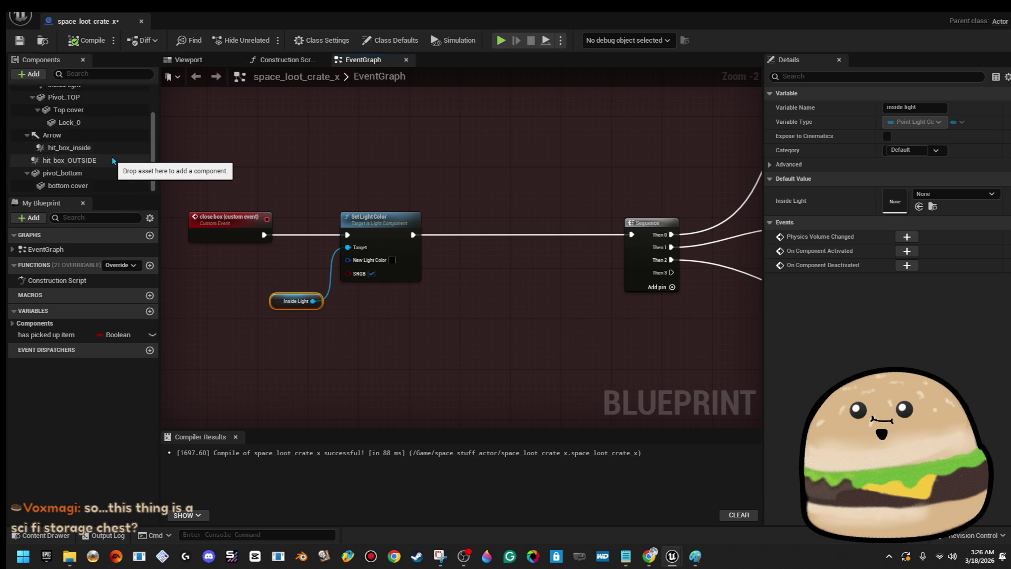
left_click(220, 59)
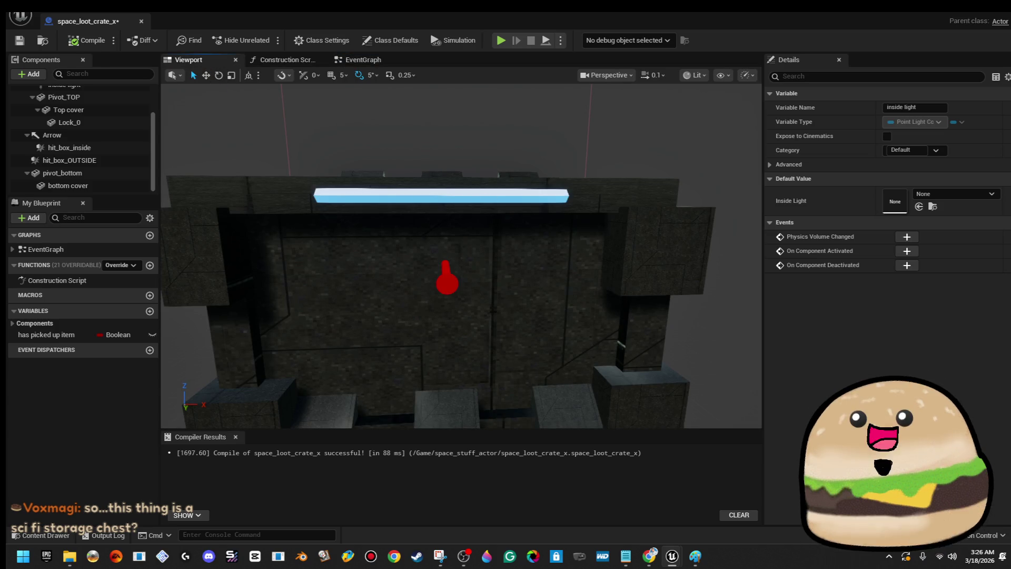
- Rename the glowing Lock_0 lock bar component to lock_bar
left_click(474, 195)
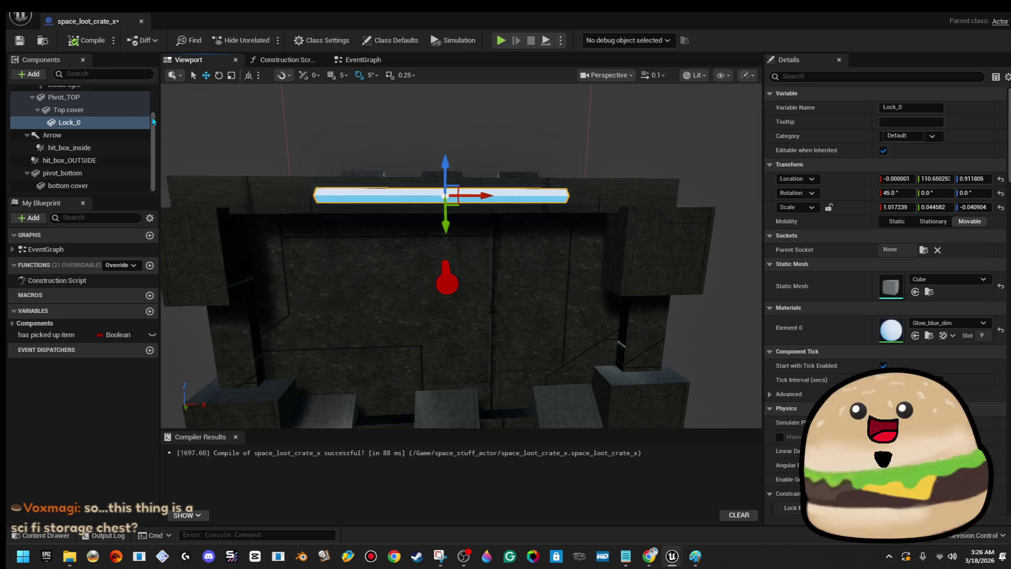
right_click(100, 126)
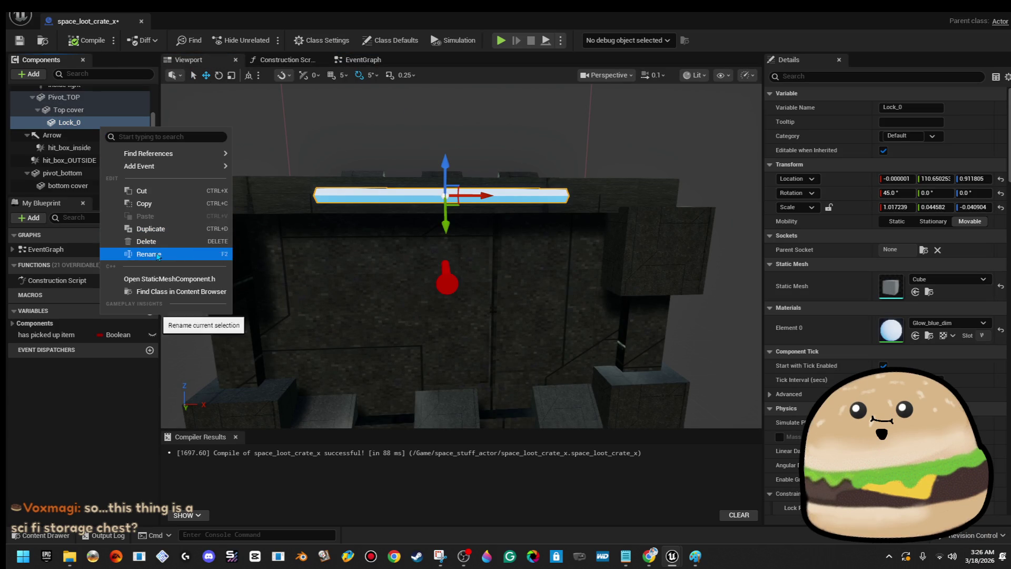
left_click(157, 255)
type("lock_bar")
key("Return")
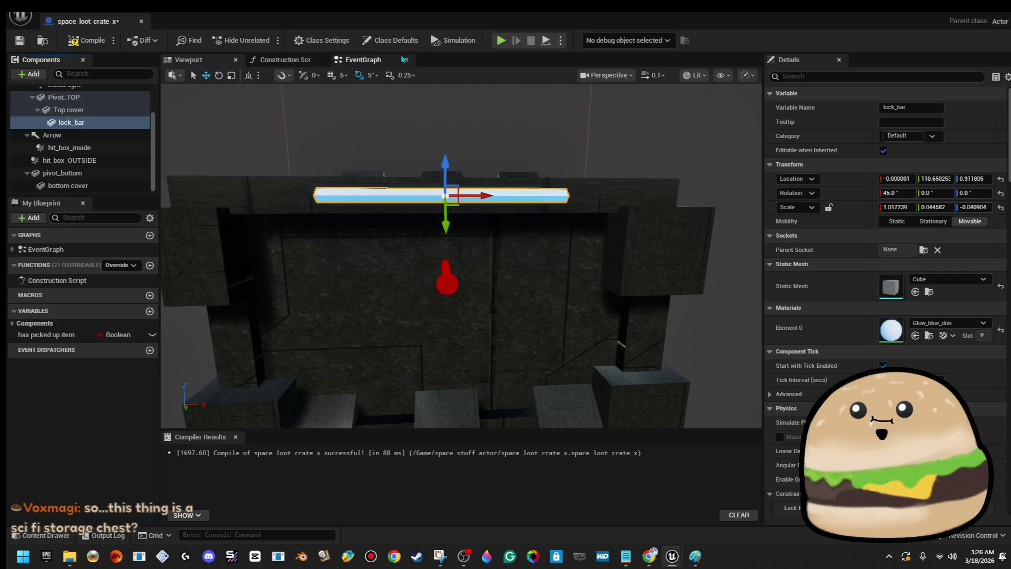
left_click(360, 62)
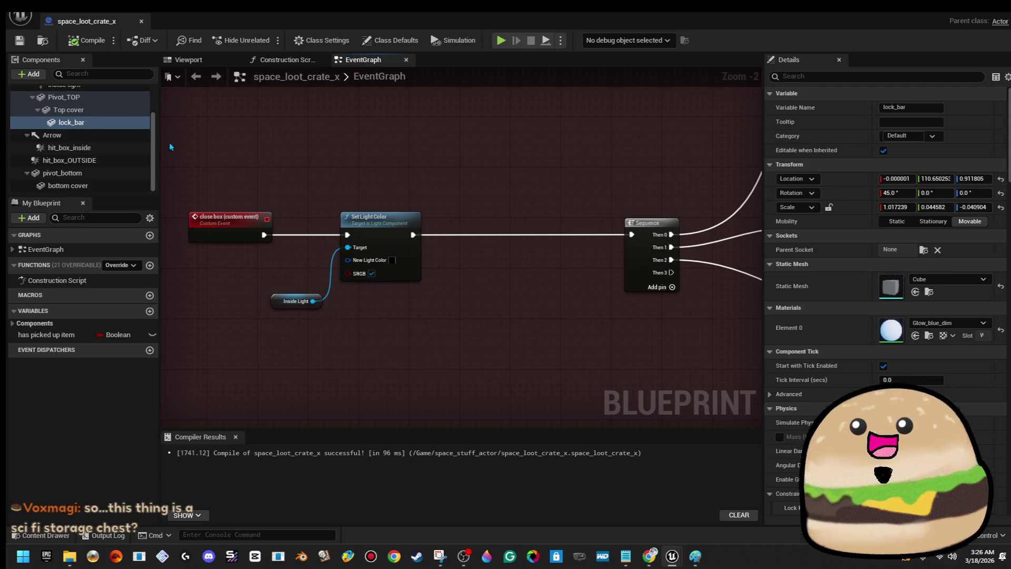
- Add a Set Material node for lock_bar and wire it between Set Light Color and Sequence
left_click(106, 127)
left_click_drag(477, 314, 542, 297)
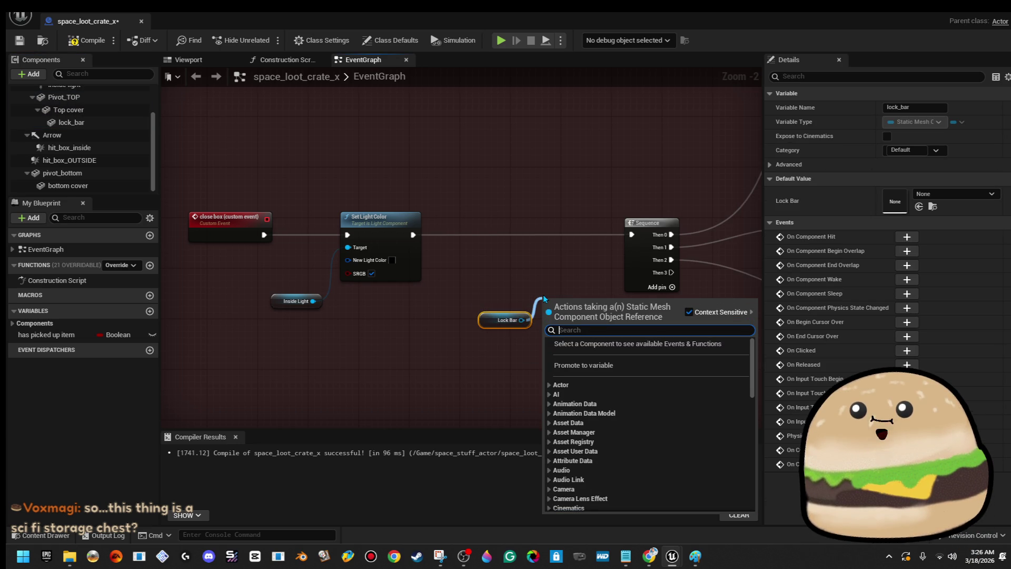
type("materi")
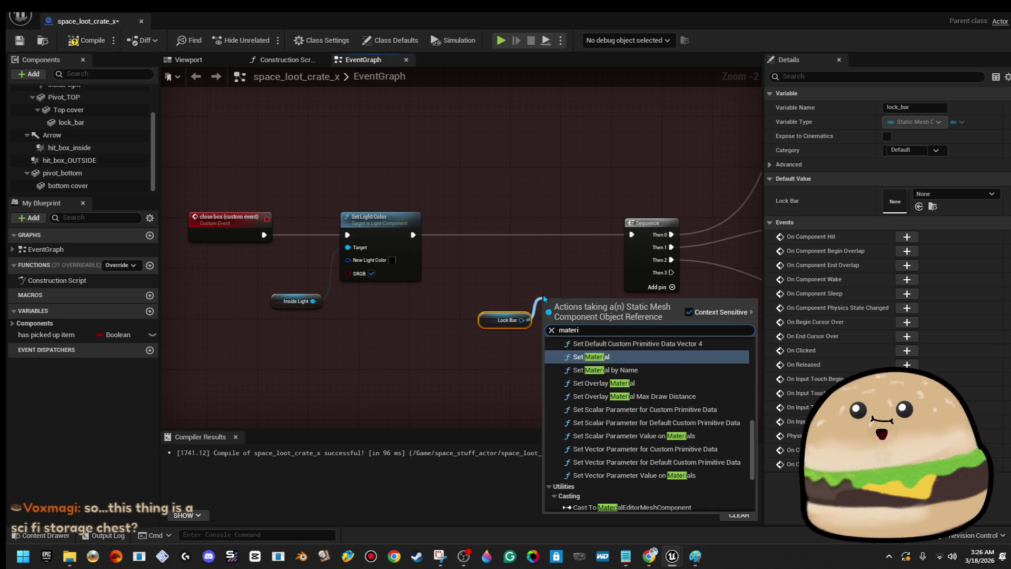
key("Return")
left_click_drag(482, 324, 476, 268)
mouse_move(565, 306)
left_mouse_down()
mouse_move(530, 234)
mouse_move(414, 240)
left_mouse_up()
left_click_drag(586, 235, 633, 240)
- Choose glow_red_dim as the Set Material node's material
scroll(570, 287, "up", 2)
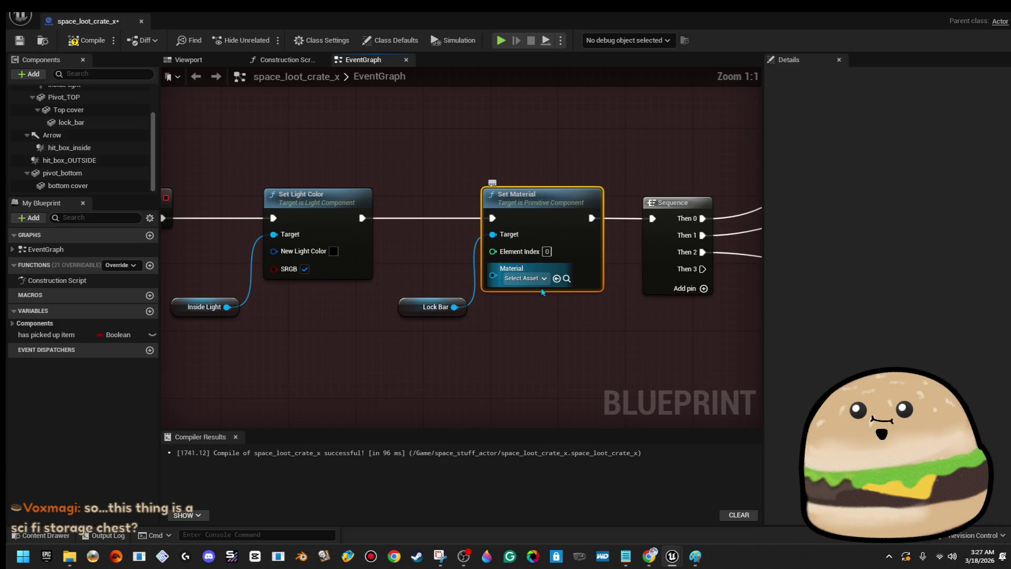
left_click(529, 279)
type("set")
key("BackSpace")
key("BackSpace")
key("BackSpace")
type("red_dim")
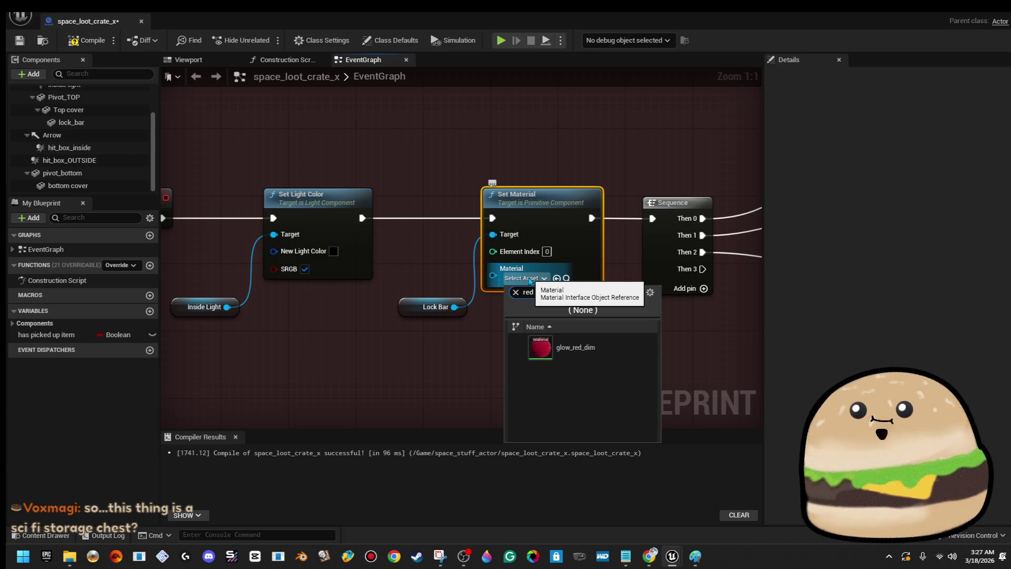
key("Return")
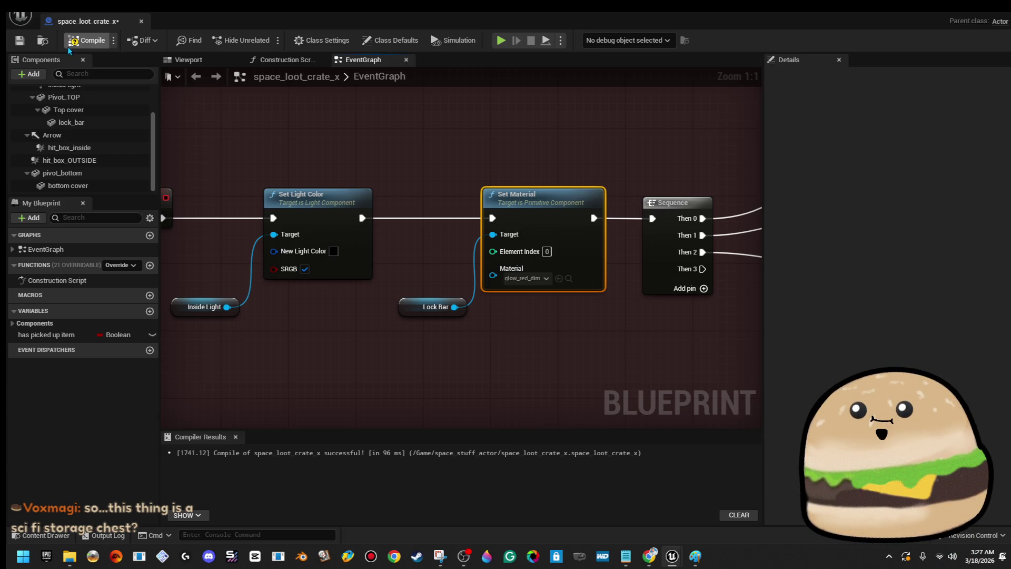
left_click_drag(26, 46, 894, 161)
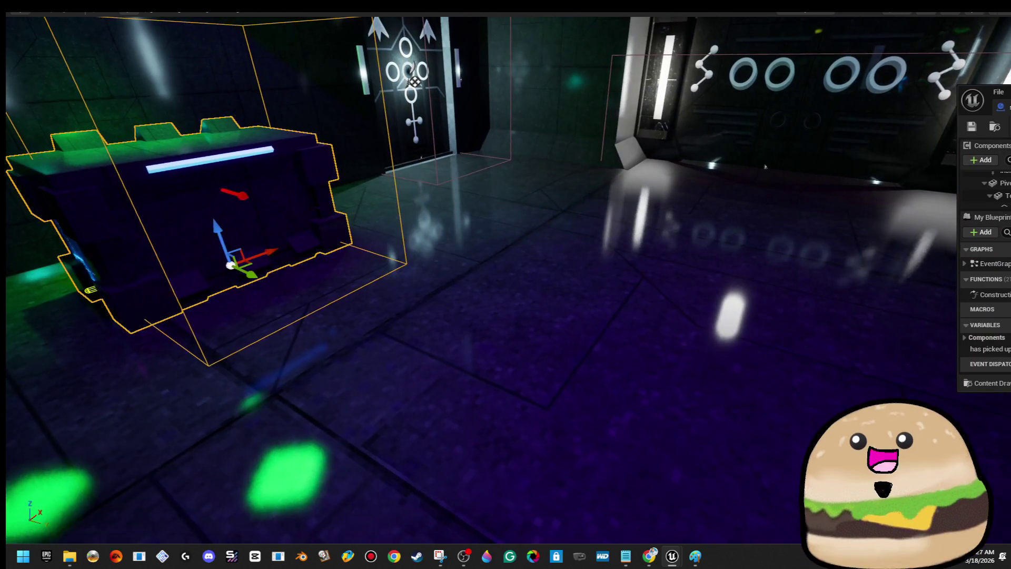
right_click(614, 193)
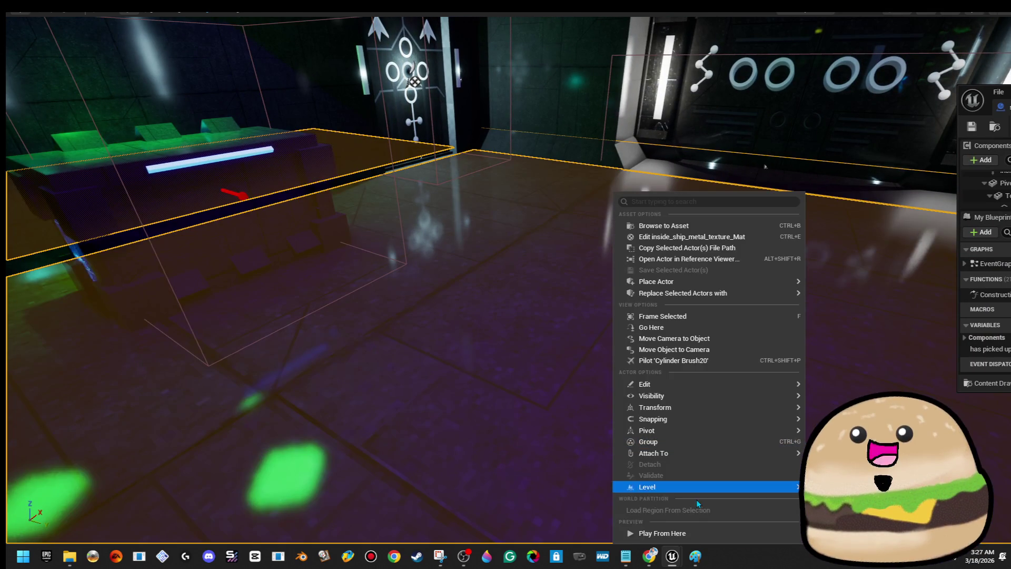
left_click(621, 335)
key("w")
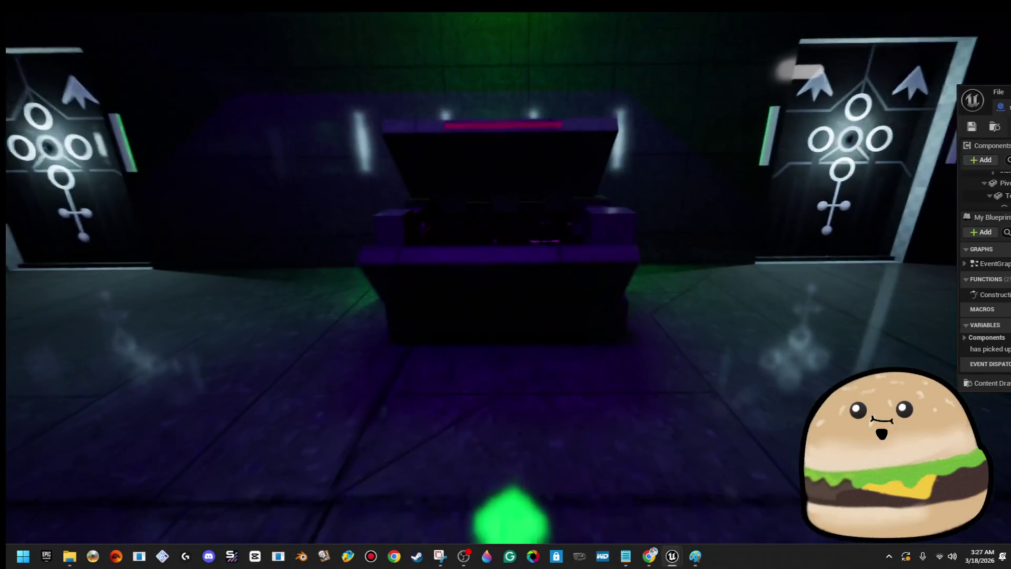
key("a")
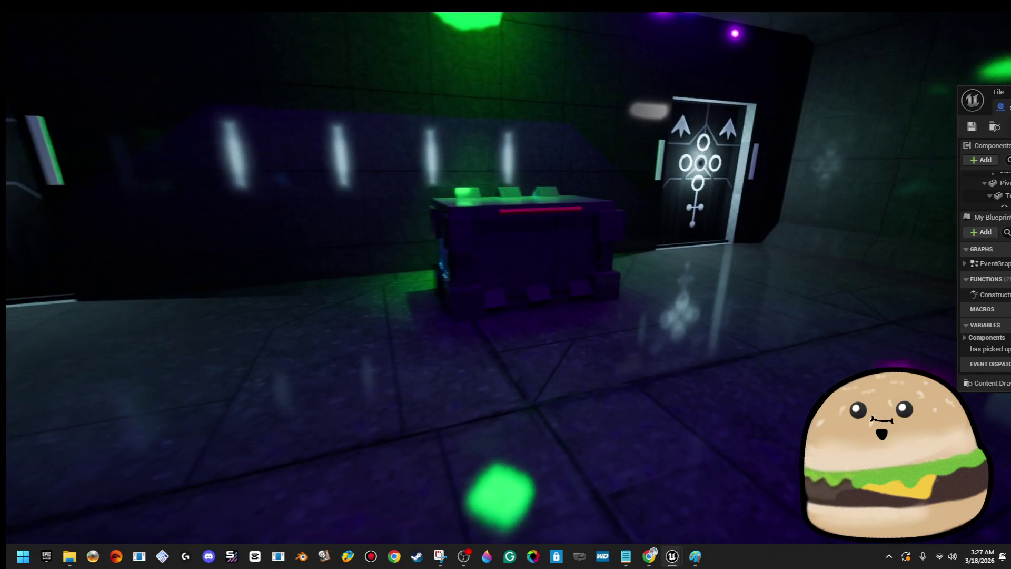
key("d")
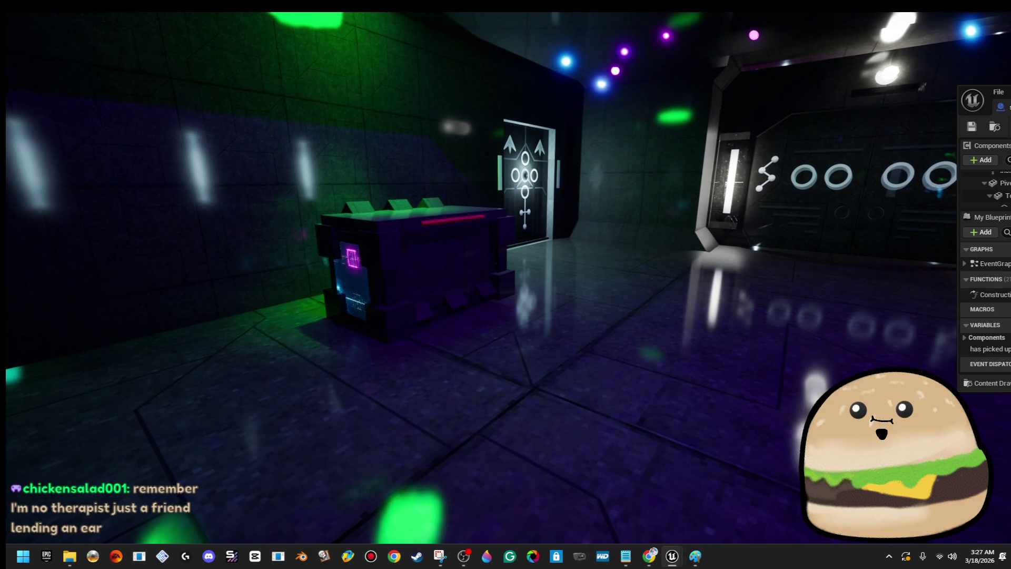
key("F8")
mouse_move(991, 87)
left_mouse_down()
mouse_move(774, 56)
mouse_move(589, 58)
mouse_move(560, 79)
mouse_move(532, 78)
left_mouse_up()
double_click(532, 78)
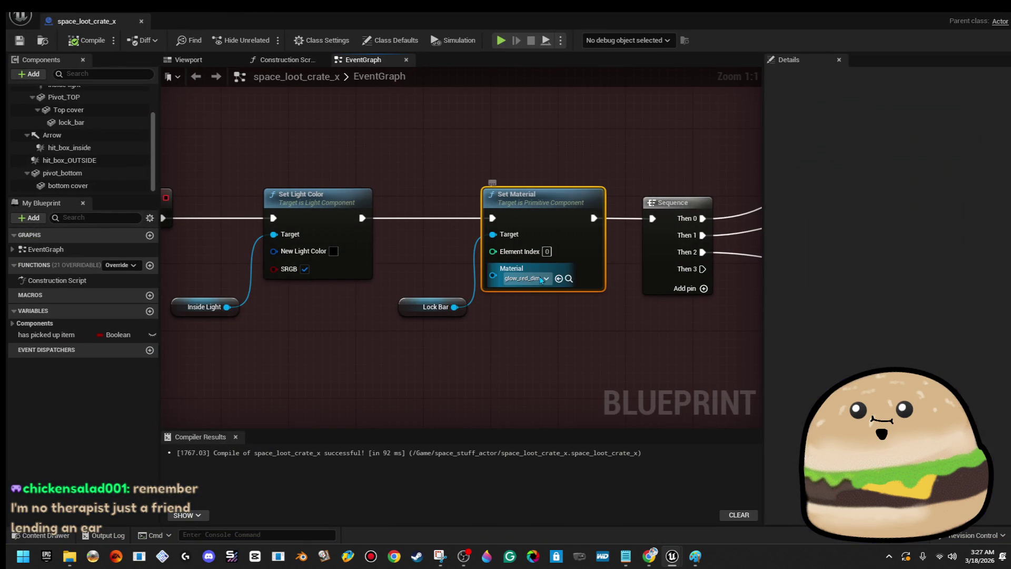
- Give the lock_bar component a default Glow_blue material and compile the Blueprint
left_click(420, 304)
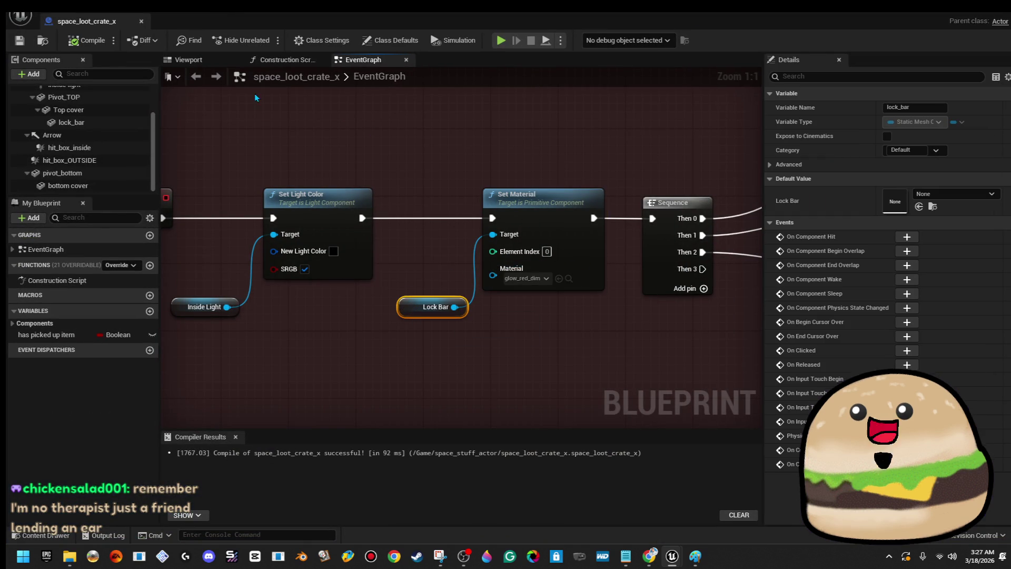
left_click(202, 60)
left_click(72, 122)
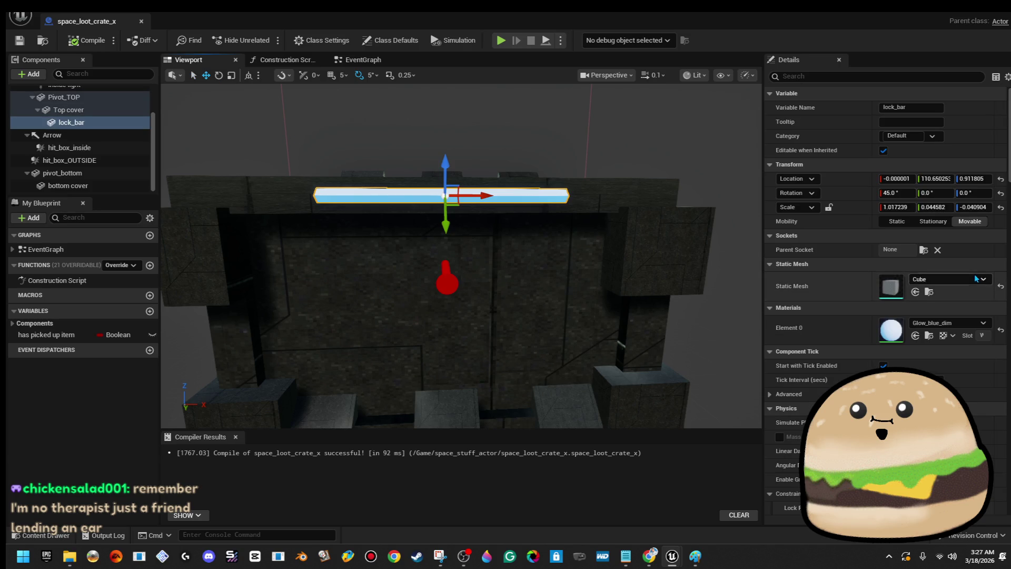
left_click(958, 323)
scroll(962, 221, "up", 1)
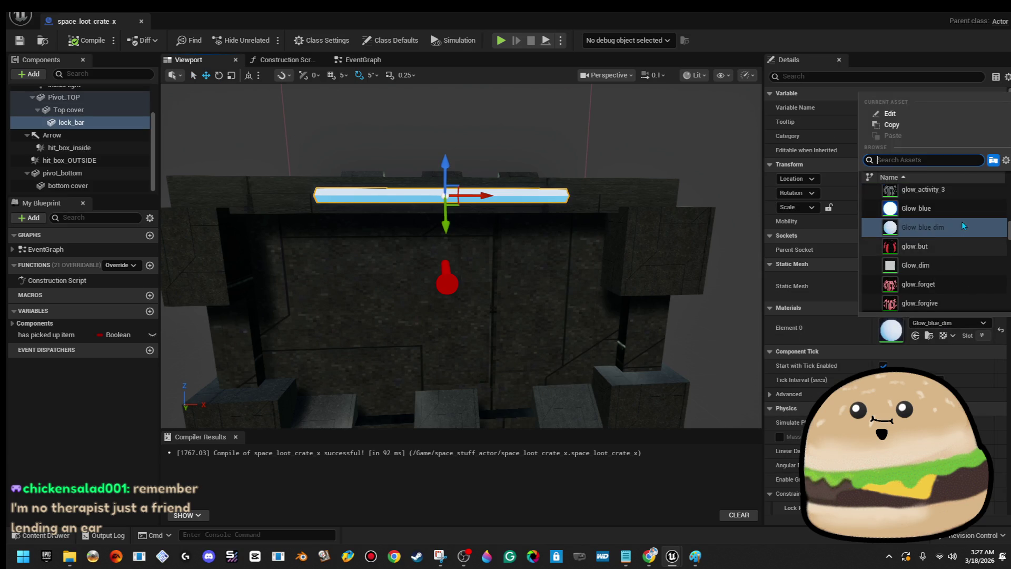
left_click(959, 214)
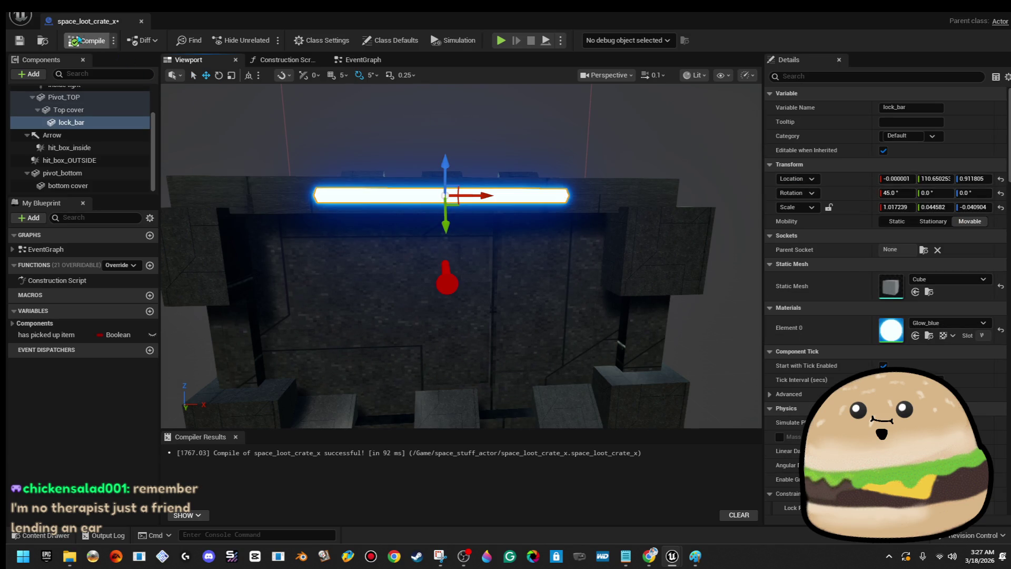
left_click(19, 41)
- Switch the close event's Set Material to redglow and close the Blueprint editor
left_click(357, 64)
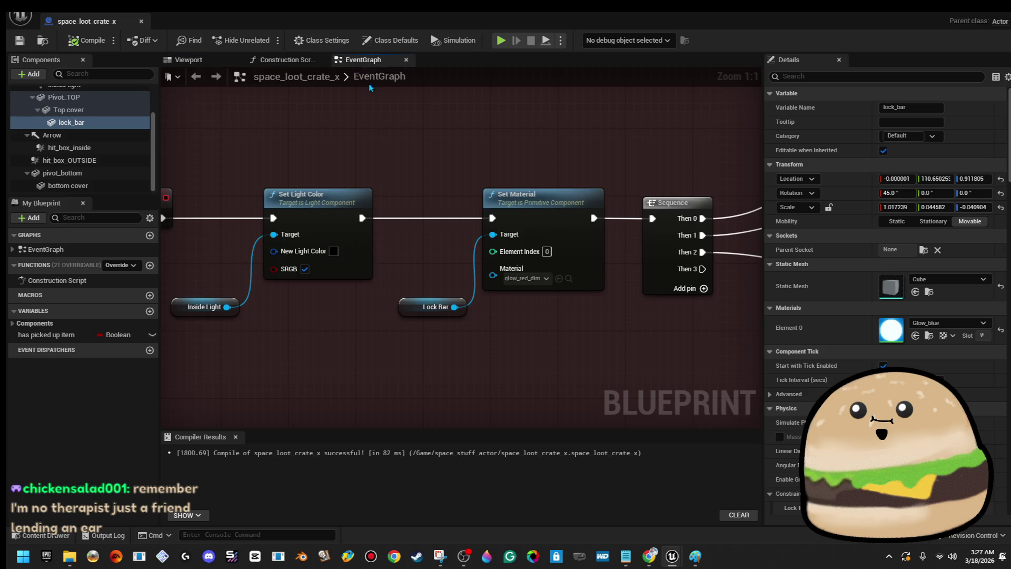
left_click(534, 278)
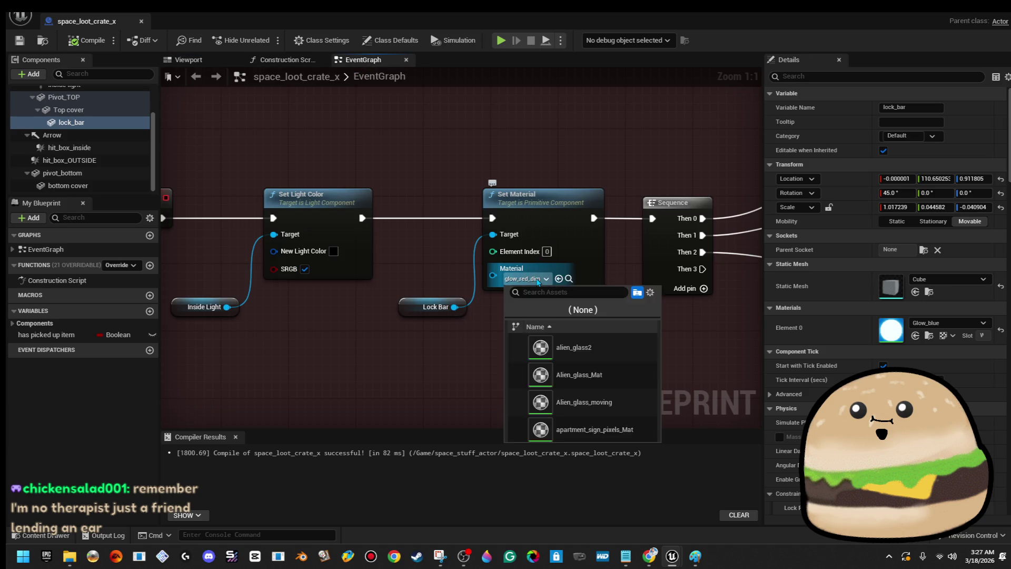
type("red g")
scroll(615, 387, "down", 5)
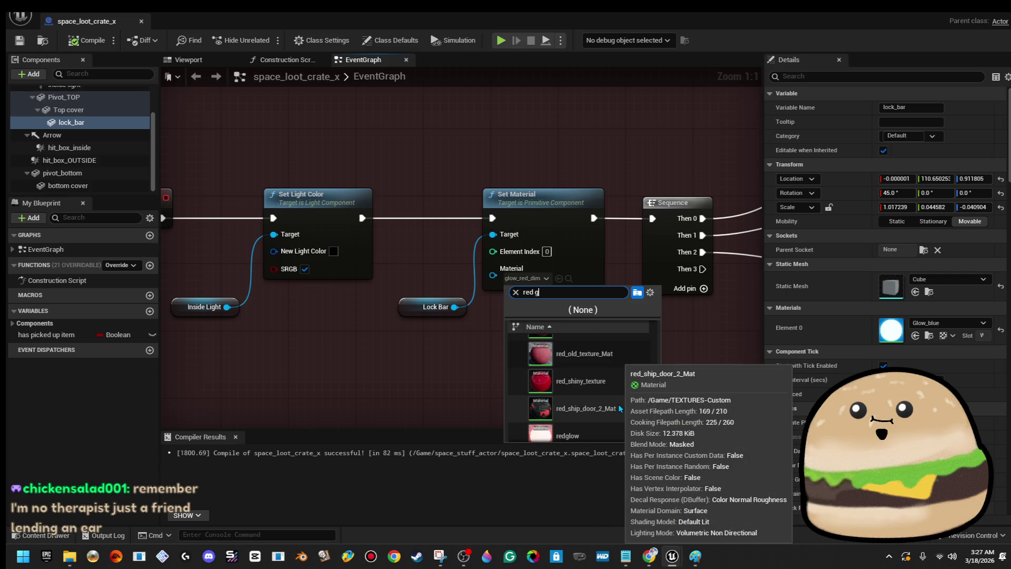
left_click(602, 432)
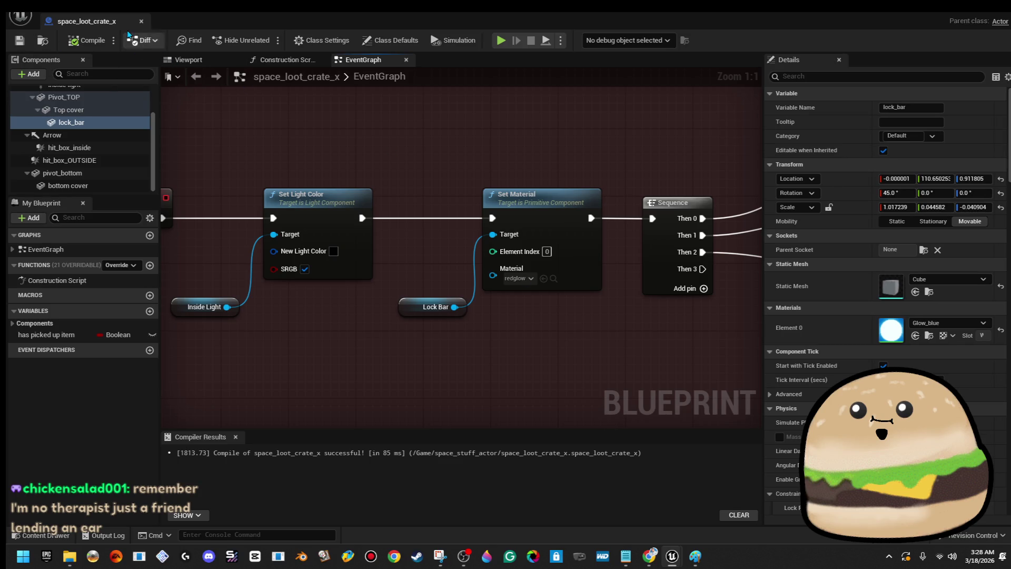
left_click(141, 21)
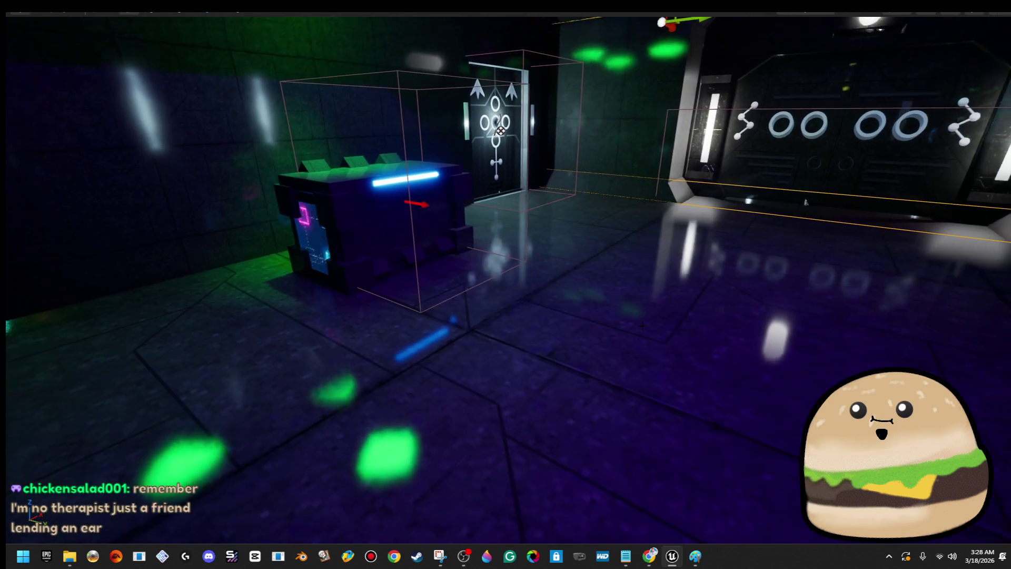
- Open space_loot_crate_x for editing from the loot crate's context menu in the level
right_click(648, 333)
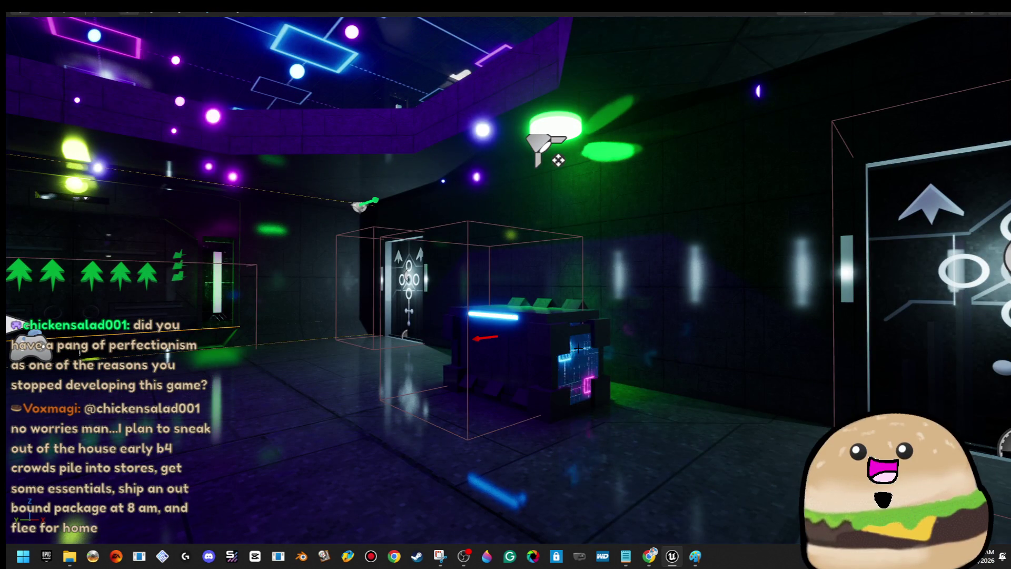
right_click(560, 363)
left_click(647, 239)
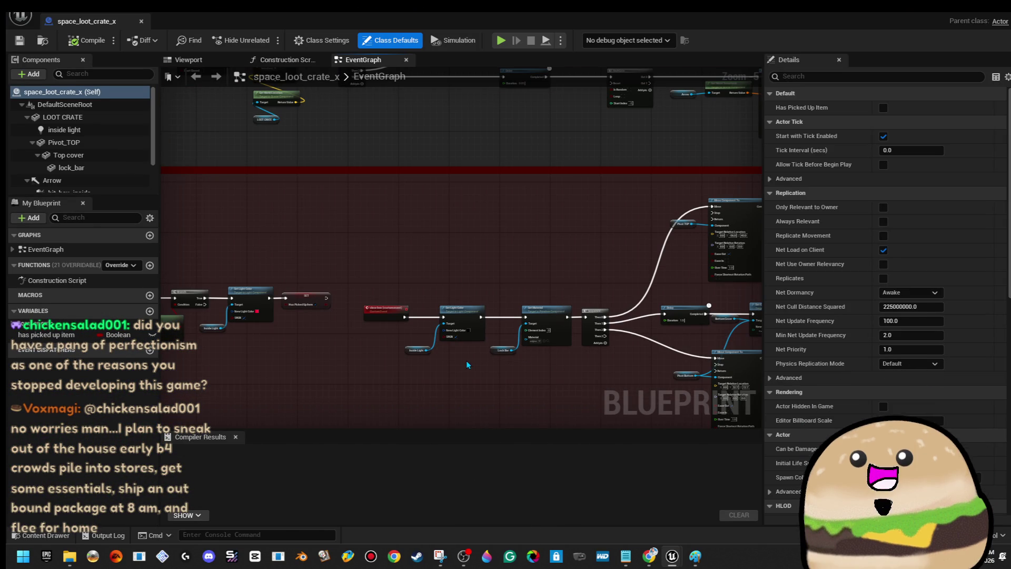
- Add a Delay node off the Sequence's next output
scroll(622, 318, "down", 1)
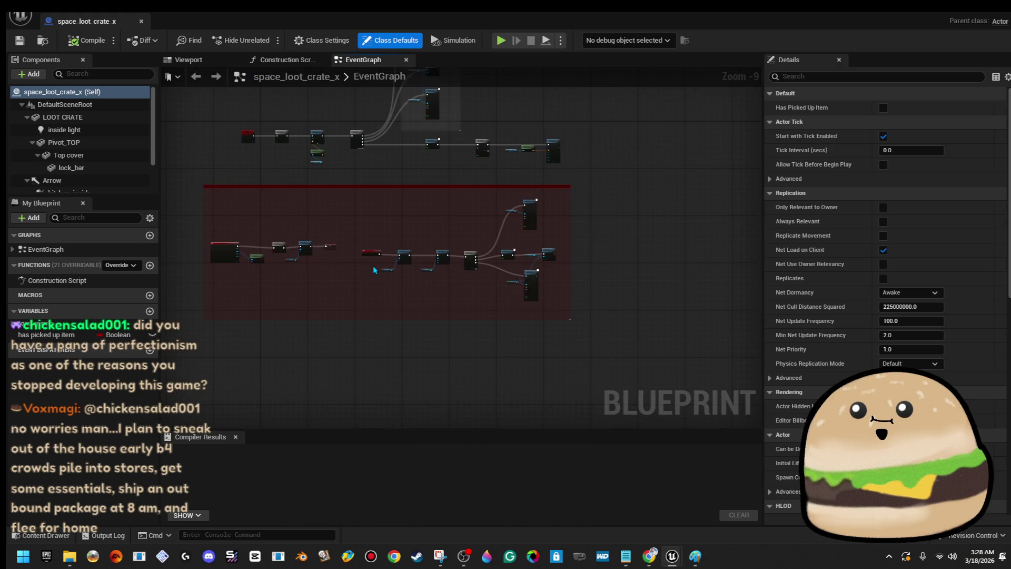
scroll(415, 270, "up", 1)
mouse_move(415, 270)
left_mouse_down()
mouse_move(481, 266)
mouse_move(485, 242)
mouse_move(523, 250)
left_mouse_up()
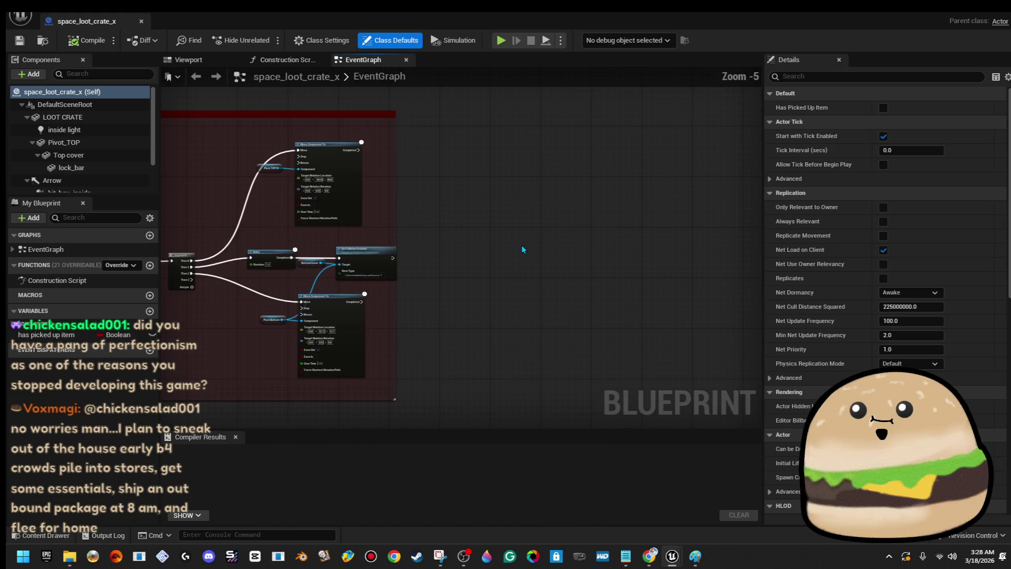
left_click_drag(335, 251, 509, 225)
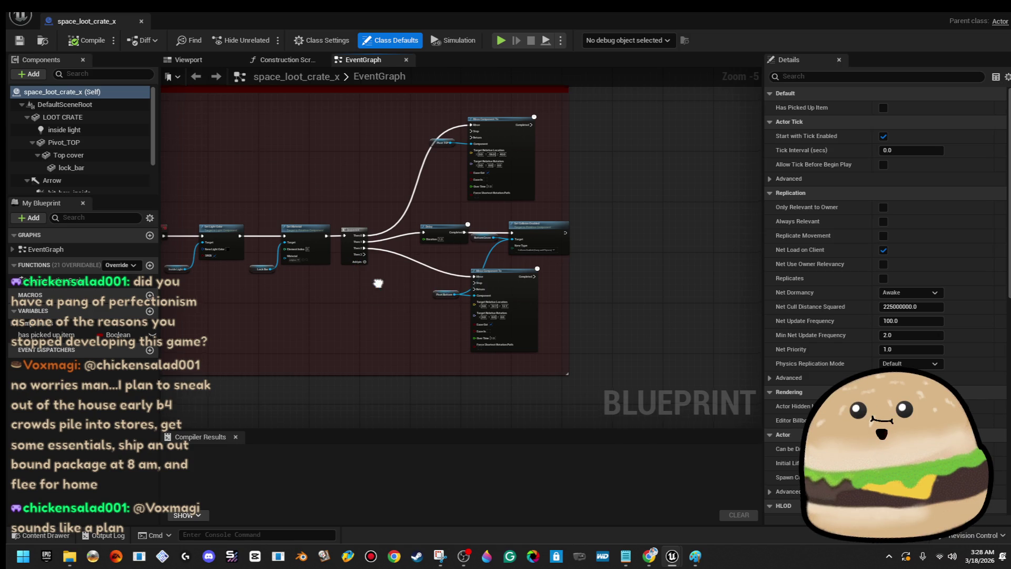
left_click_drag(363, 258, 363, 258)
mouse_move(424, 396)
left_mouse_down()
mouse_move(441, 429)
mouse_move(492, 327)
left_mouse_up()
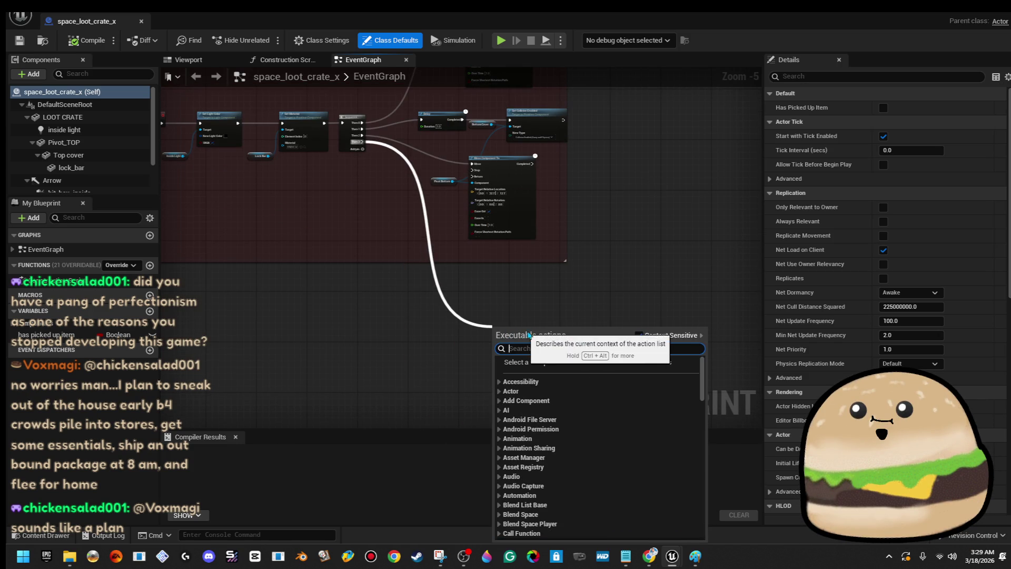
type("dela")
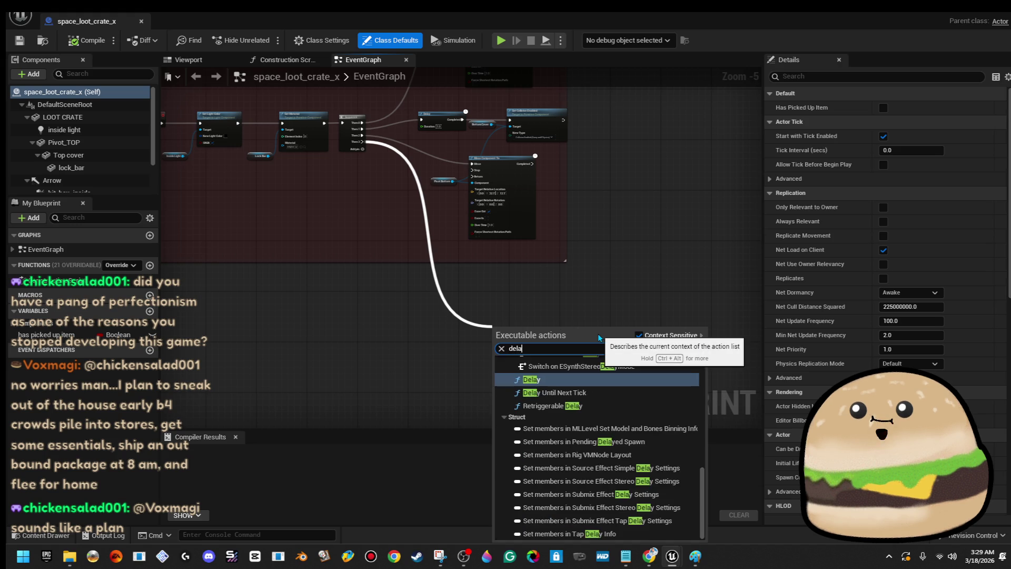
key("Return")
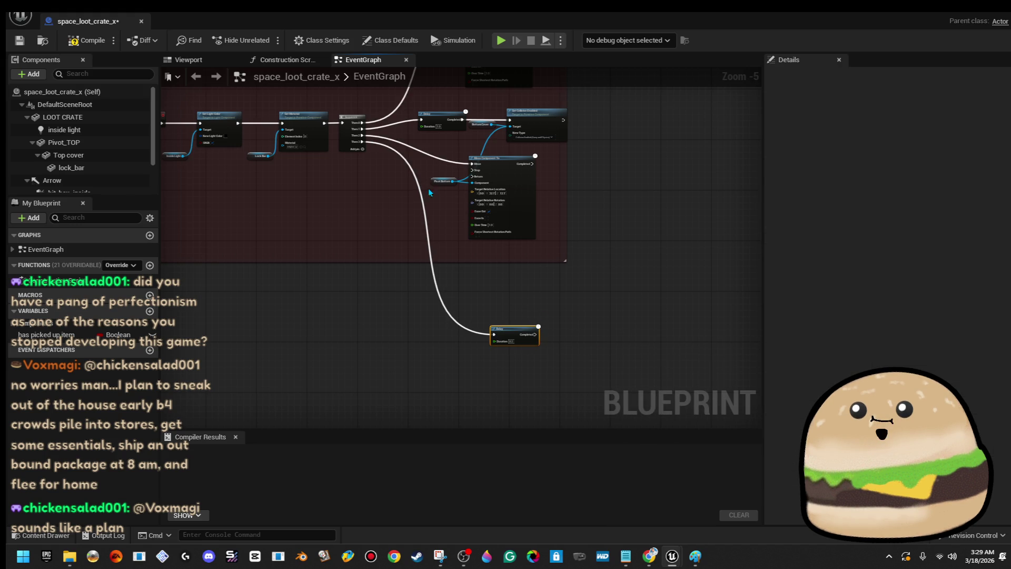
- Bring the Sequence and Close Box logic into view and add a new Boolean variable
left_click_drag(407, 200, 597, 304)
scroll(429, 138, "down", 2)
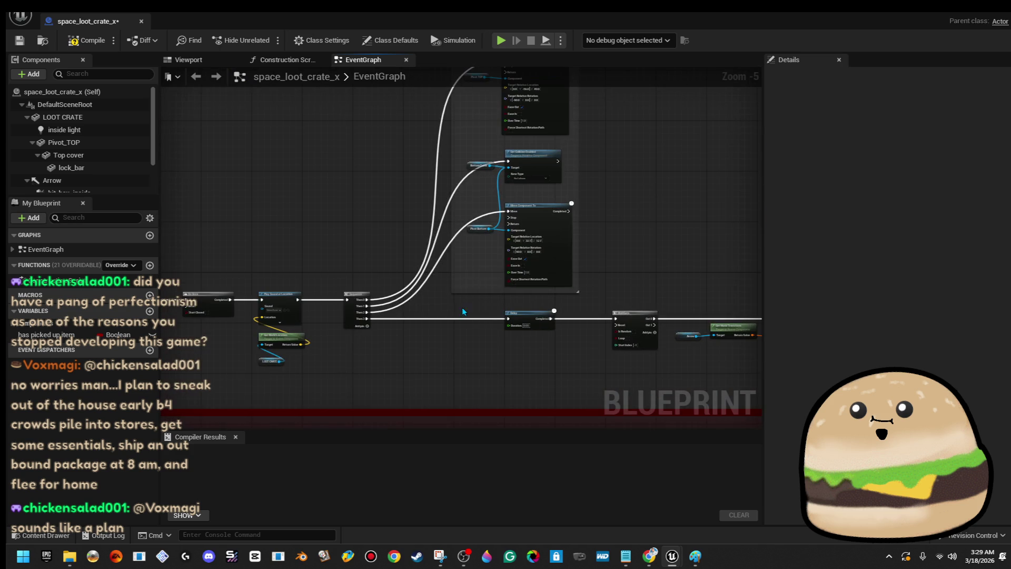
scroll(472, 265, "down", 1)
left_click_drag(472, 265, 489, 417)
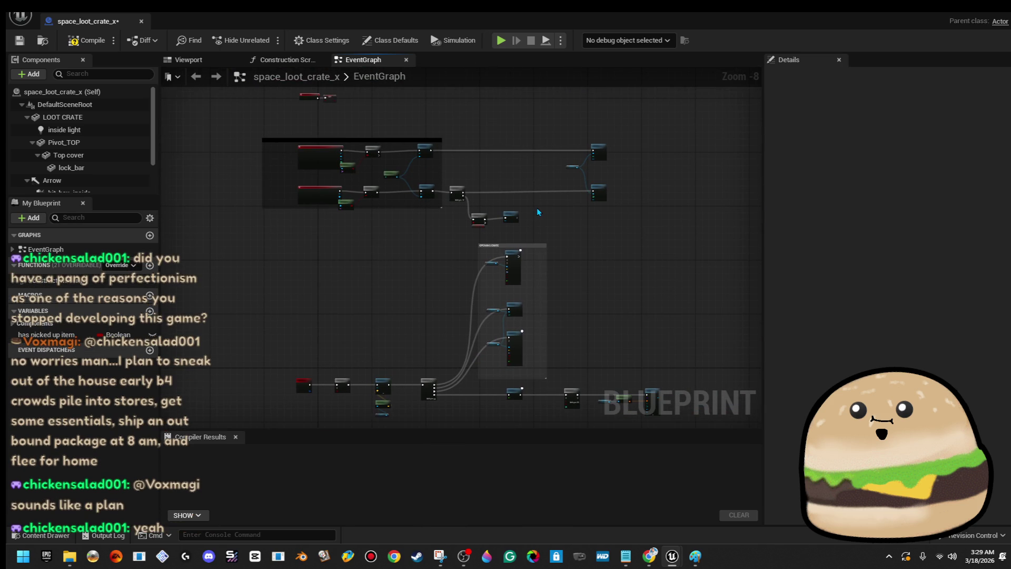
scroll(472, 190, "up", 4)
mouse_move(485, 190)
left_mouse_down()
mouse_move(560, 350)
mouse_move(646, 444)
left_mouse_up()
left_click(150, 310)
type("isRELOADING")
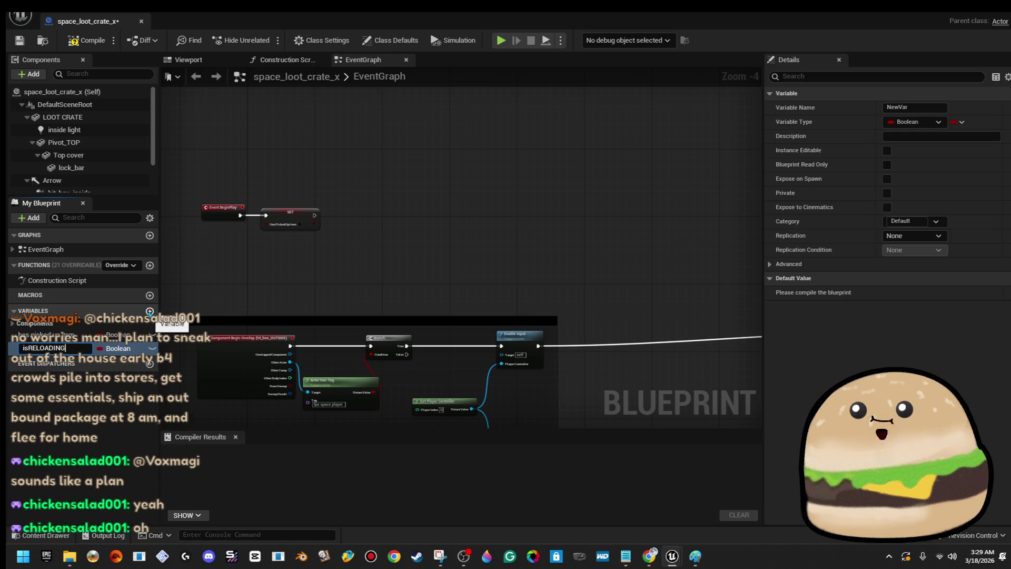
- Name the variable isRELOADING and place its SET node after BeginPlay's SET
key("Return")
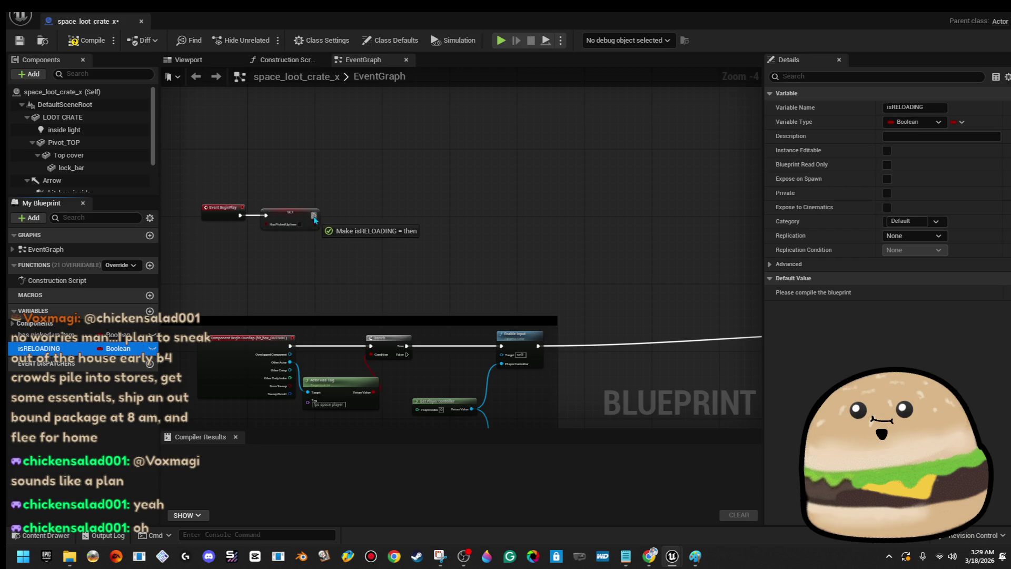
left_click_drag(314, 220, 314, 219)
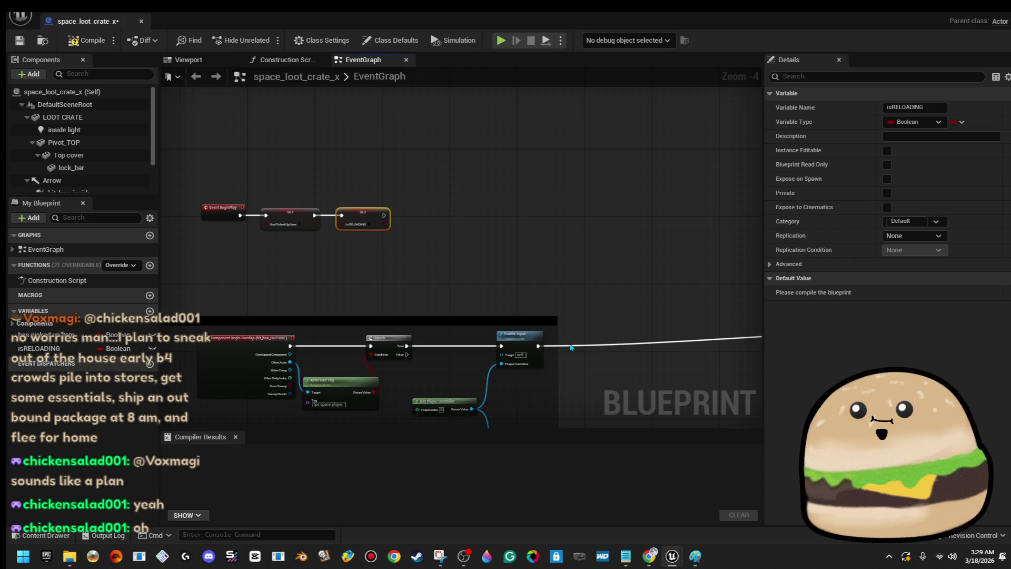
left_click_drag(321, 274, 415, 278)
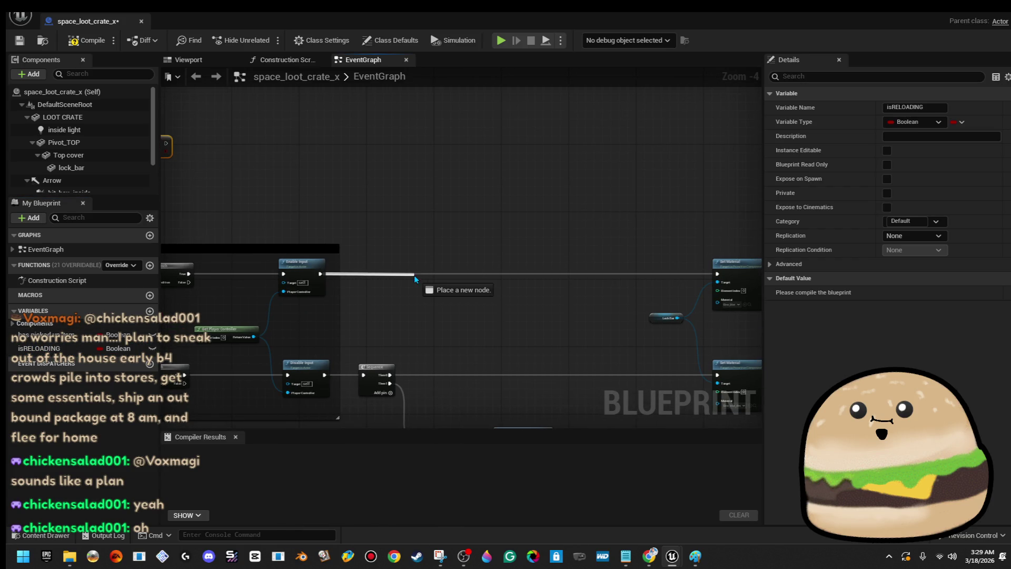
left_click_drag(482, 279, 483, 281)
key("Escape")
- Move the Sequence, Branch and Close Box nodes to the right
mouse_move(408, 350)
left_mouse_down()
mouse_move(408, 293)
mouse_move(616, 293)
mouse_move(583, 264)
mouse_move(582, 383)
left_mouse_up()
scroll(582, 387, "up", 4)
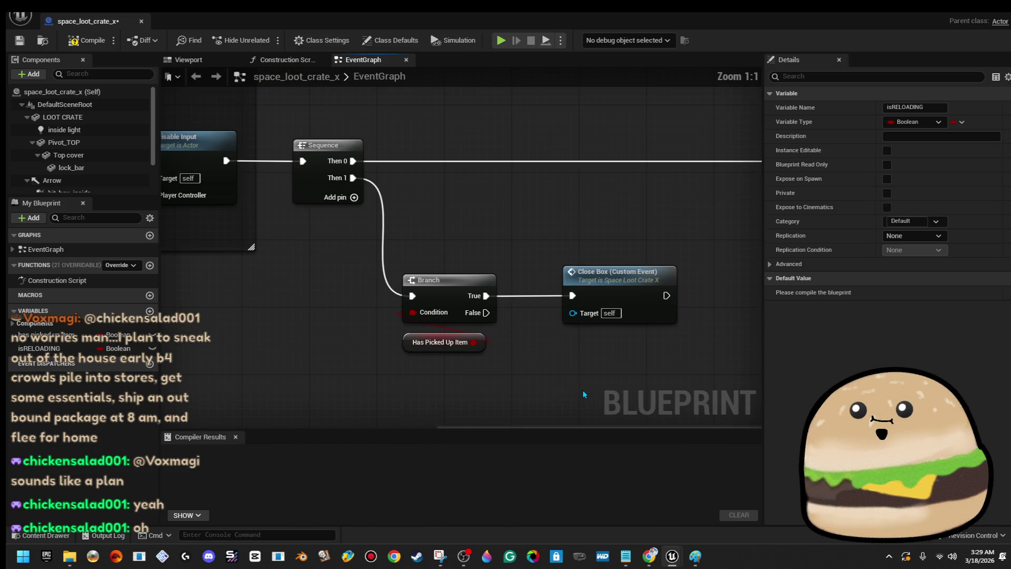
scroll(583, 390, "down", 4)
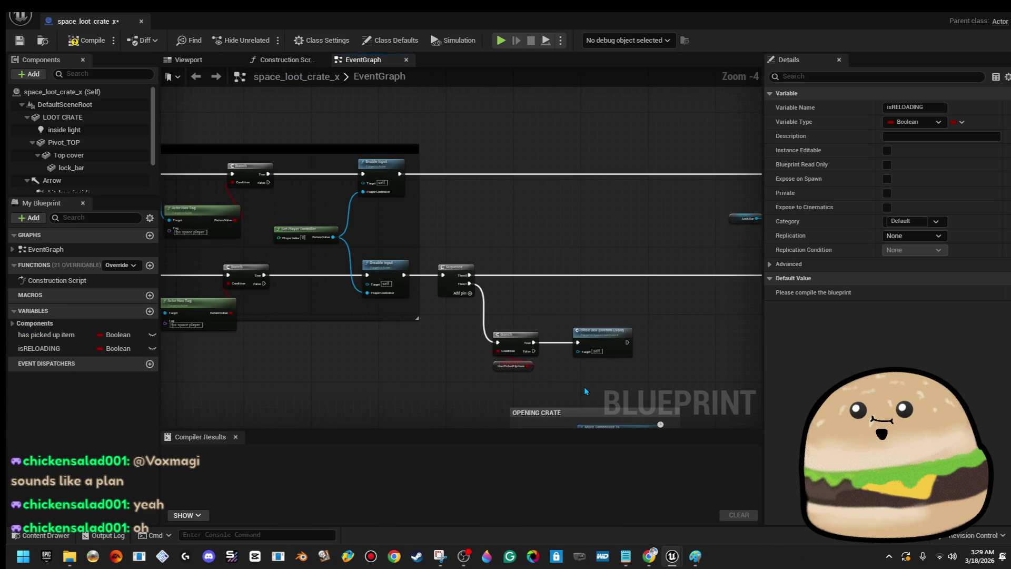
left_click_drag(396, 366, 490, 365)
left_click_drag(535, 248, 716, 410)
mouse_move(696, 347)
left_mouse_down()
mouse_move(735, 347)
mouse_move(653, 348)
mouse_move(728, 352)
left_mouse_up()
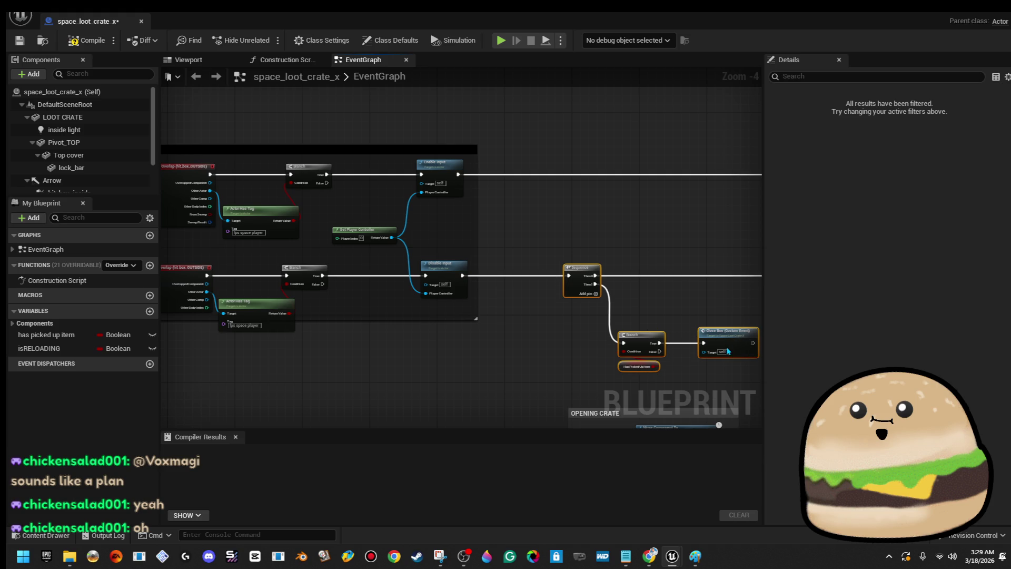
- Shift Enable Input, Set Player Controller and Disable Input right and widen the overlap comment
left_click_drag(370, 166, 455, 315)
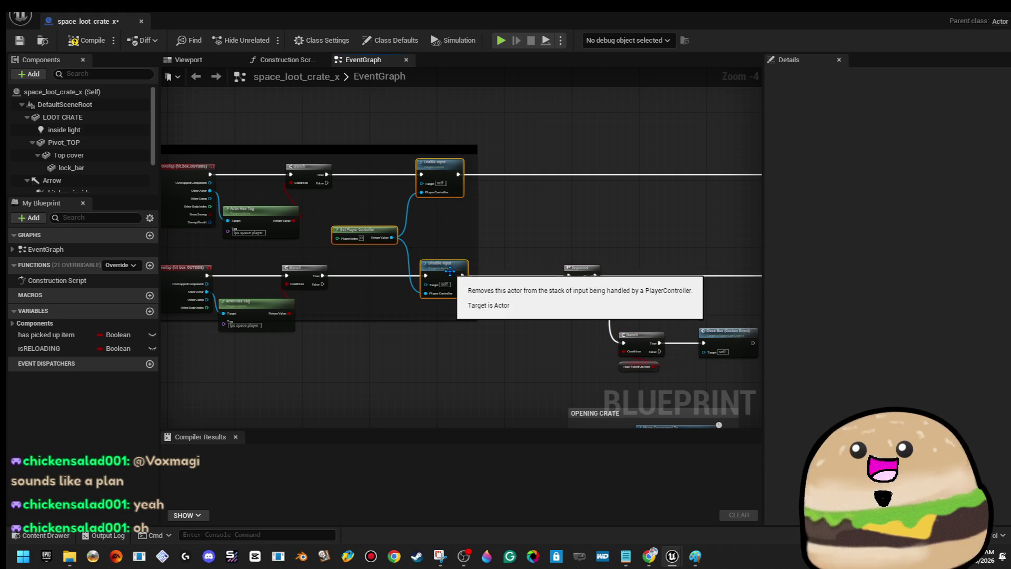
left_click_drag(446, 266, 511, 266)
left_click_drag(481, 307, 503, 306)
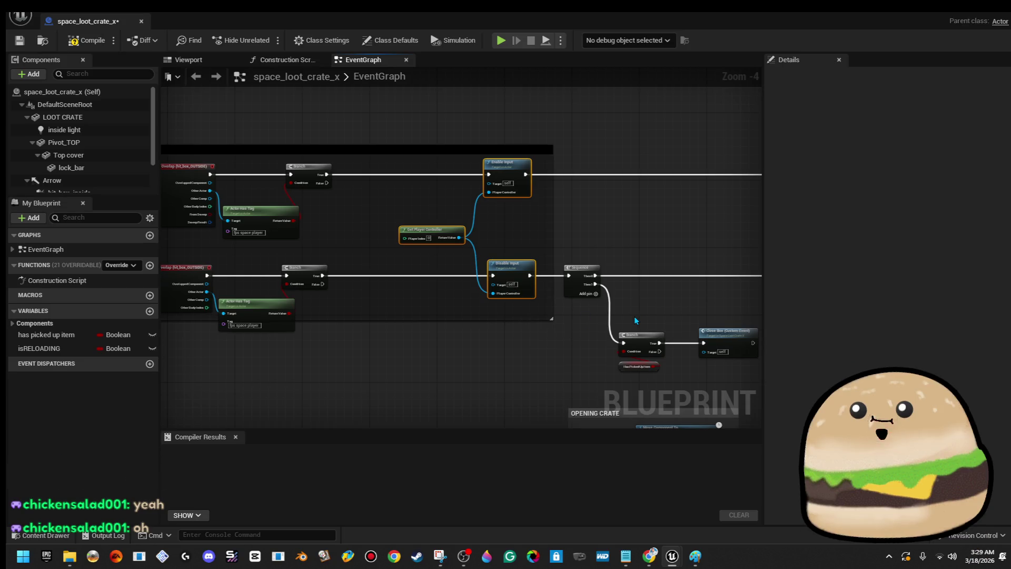
mouse_move(593, 263)
left_mouse_down()
mouse_move(437, 251)
mouse_move(506, 358)
mouse_move(649, 398)
left_mouse_up()
left_click_drag(501, 245, 738, 193)
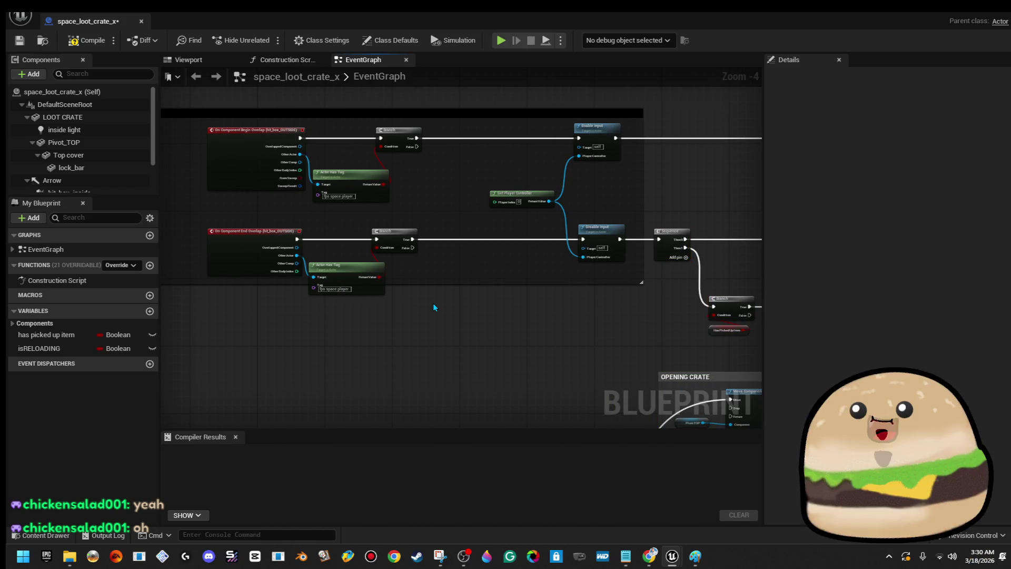
- Add a Branch after each existing Branch's True output, both conditioned on the isRELOADING getter
left_click_drag(65, 130, 437, 310)
scroll(454, 308, "up", 3)
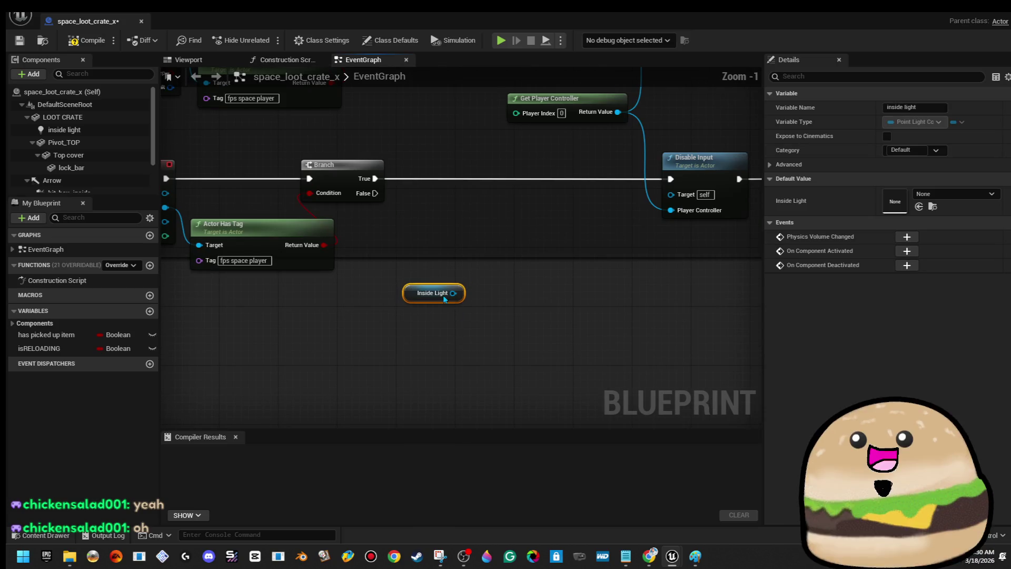
key("Delete")
left_click_drag(345, 252, 464, 259)
left_click_drag(340, 144, 502, 146)
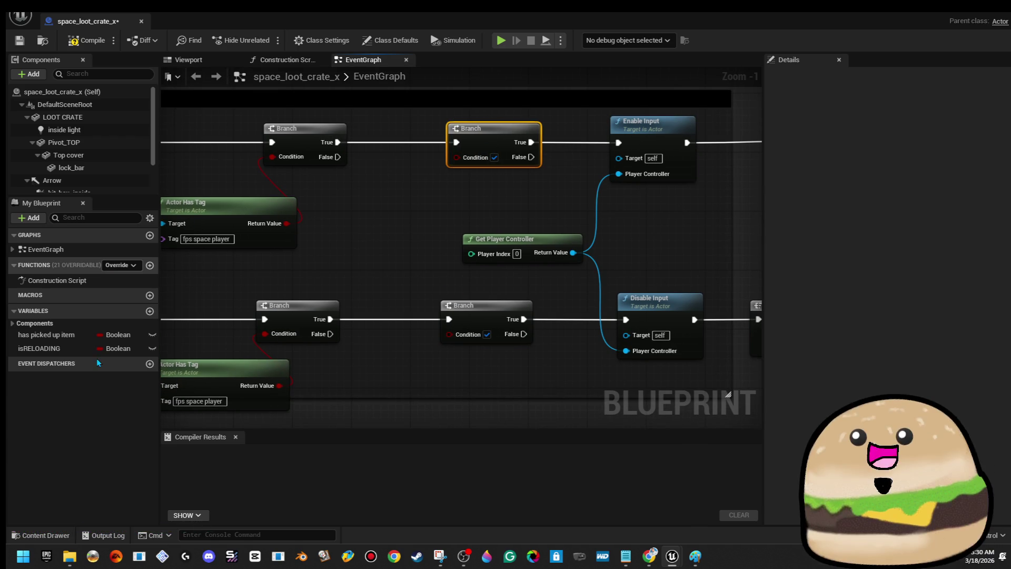
mouse_move(39, 348)
left_mouse_down()
mouse_move(366, 224)
mouse_move(456, 175)
mouse_move(456, 157)
left_mouse_up()
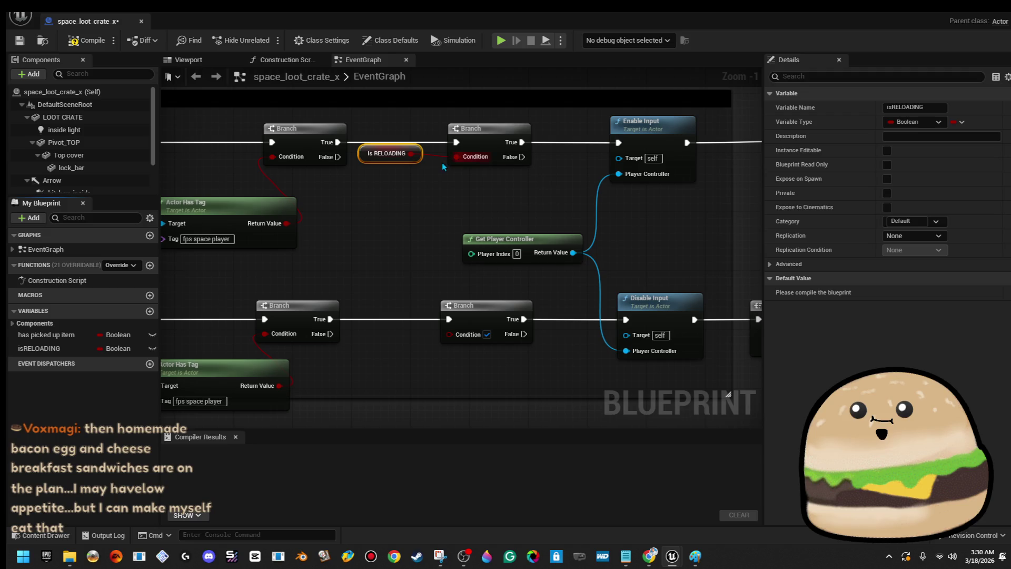
left_click_drag(390, 154, 479, 183)
mouse_move(21, 347)
left_mouse_down()
mouse_move(158, 340)
mouse_move(453, 351)
mouse_move(450, 334)
mouse_move(500, 368)
left_mouse_up()
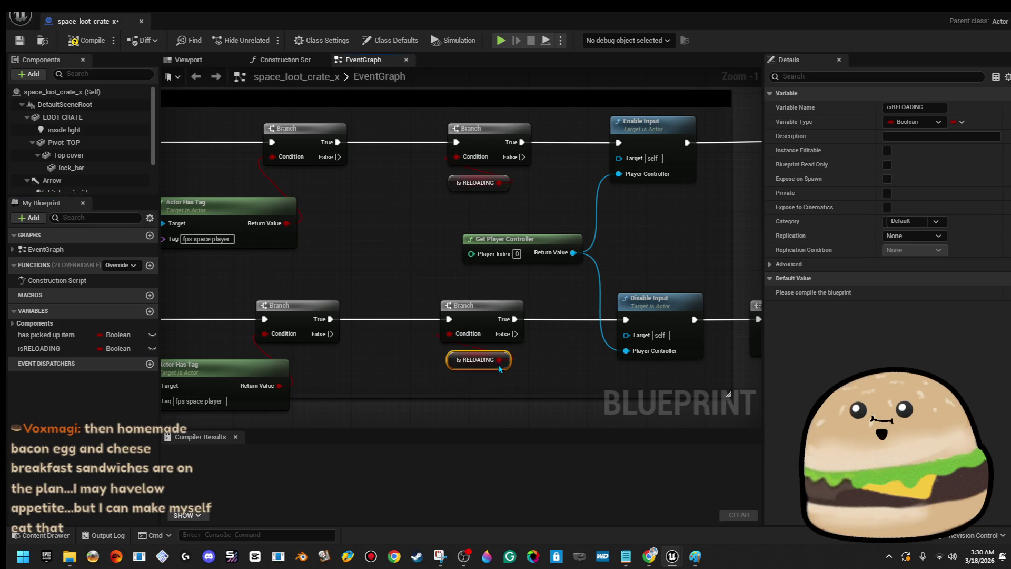
- Rename the Boolean variable to 'is NOT reloading', then to isUNLOCKED
right_click(68, 346)
left_click(131, 377)
type("is NOT reloading")
key("Return")
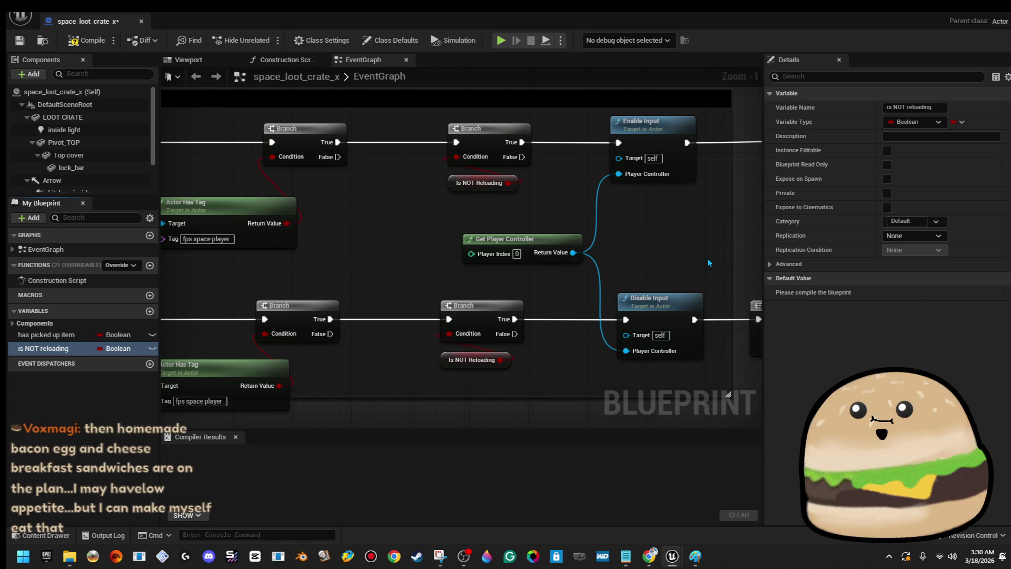
right_click(61, 351)
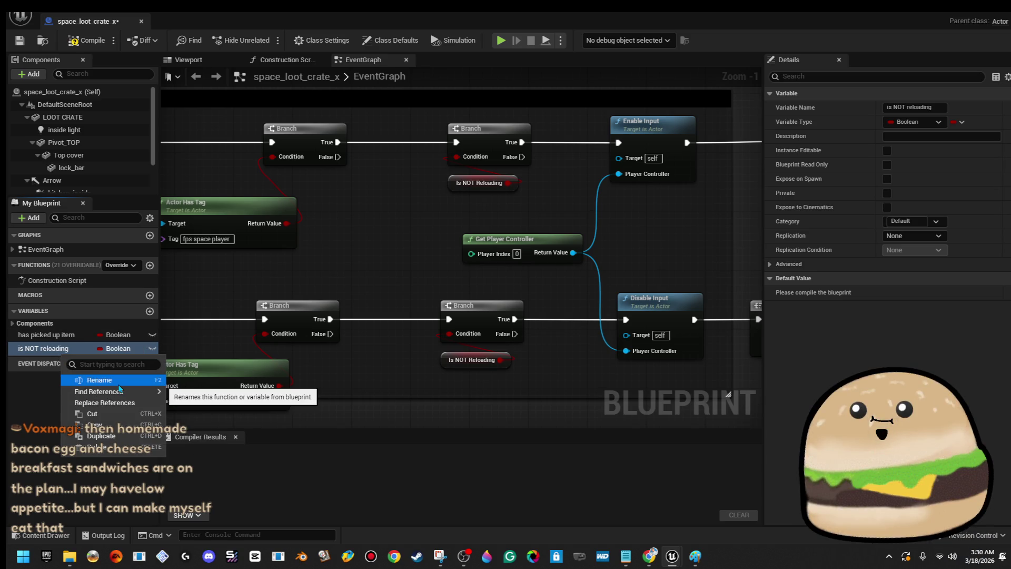
left_click(99, 380)
type("is op")
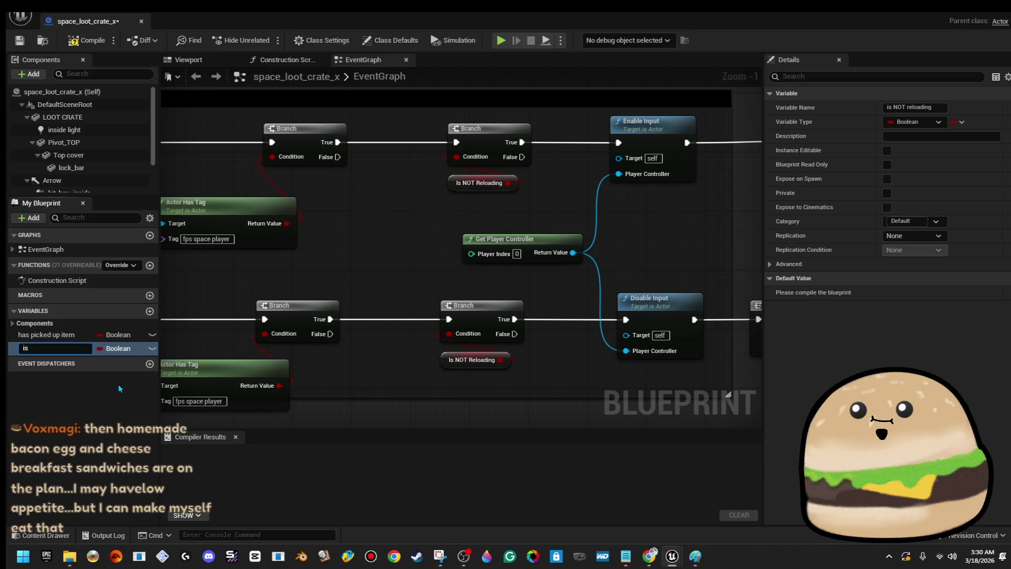
key("BackSpace")
key("BackSpace")
key("BackSpace")
type("UNLOCKED")
key("Return")
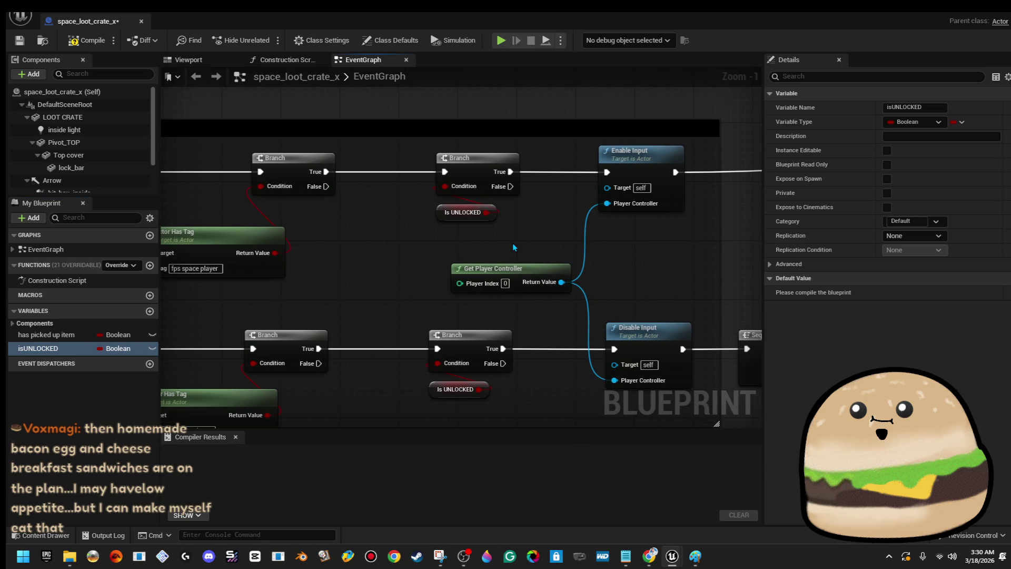
scroll(513, 239, "down", 2)
left_click_drag(413, 235, 609, 255)
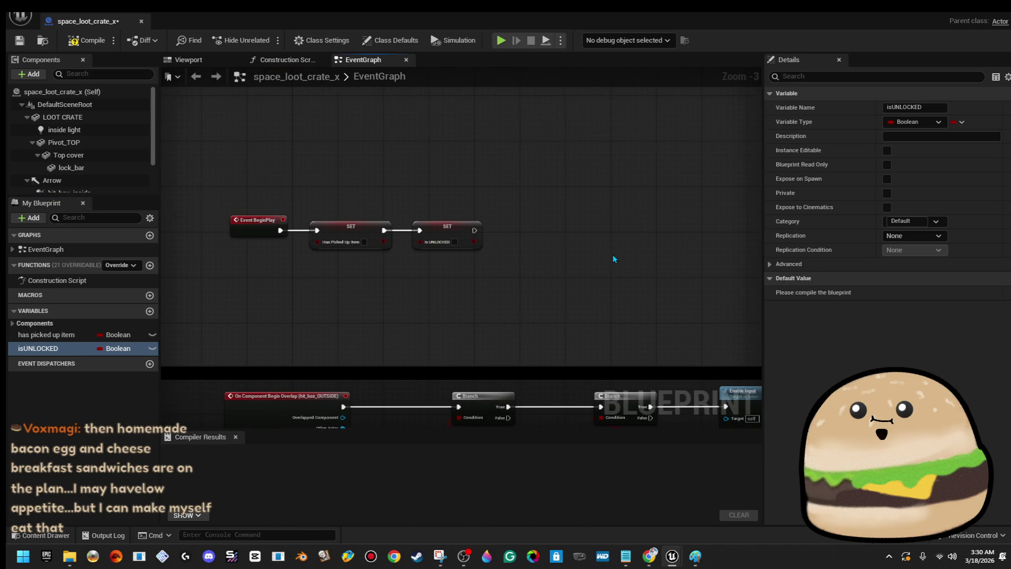
- Tick Is UNLOCKED on the BeginPlay SET node and save the Blueprint
left_click(454, 242)
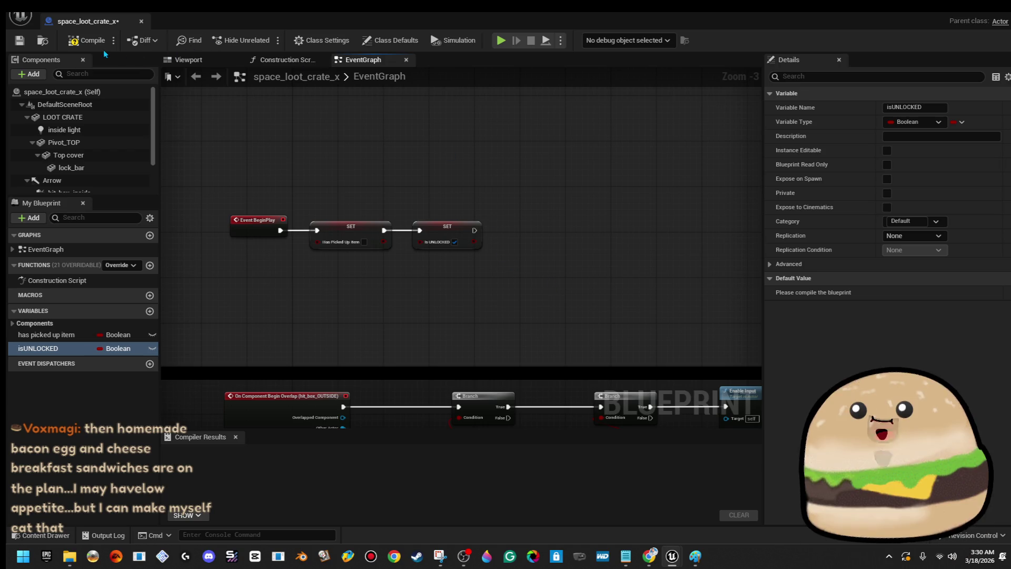
key("ctrl+s")
scroll(520, 232, "down", 5)
left_click_drag(522, 232, 281, 119)
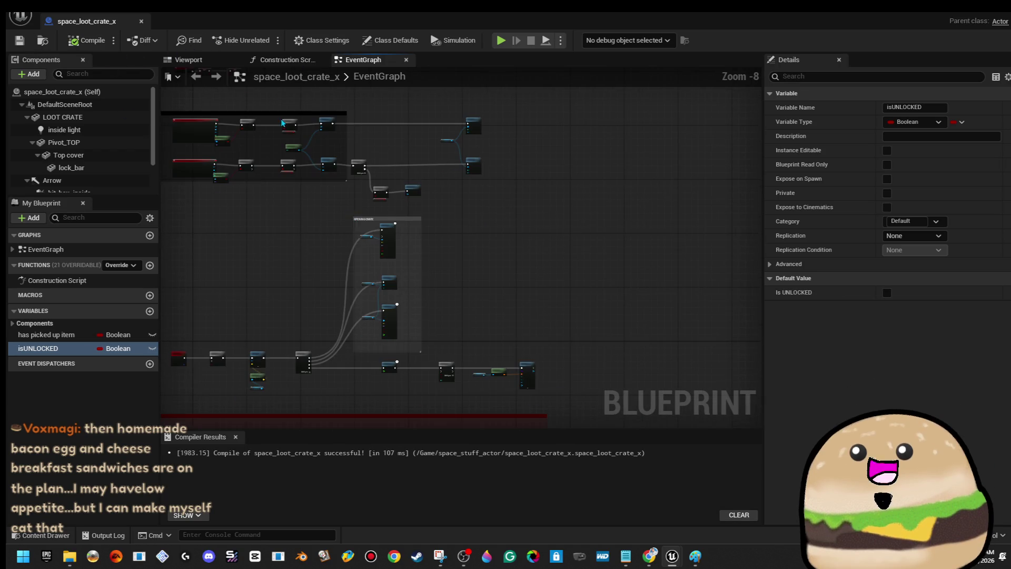
mouse_move(506, 252)
left_mouse_down()
mouse_move(550, 296)
mouse_move(634, 78)
mouse_move(626, 120)
left_mouse_up()
scroll(599, 304, "up", 6)
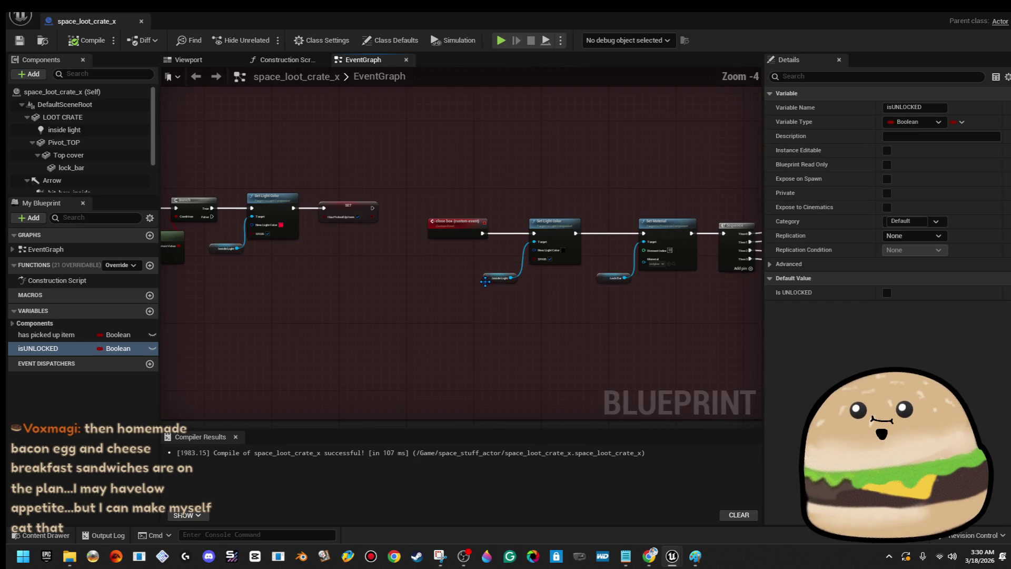
scroll(401, 268, "down", 4)
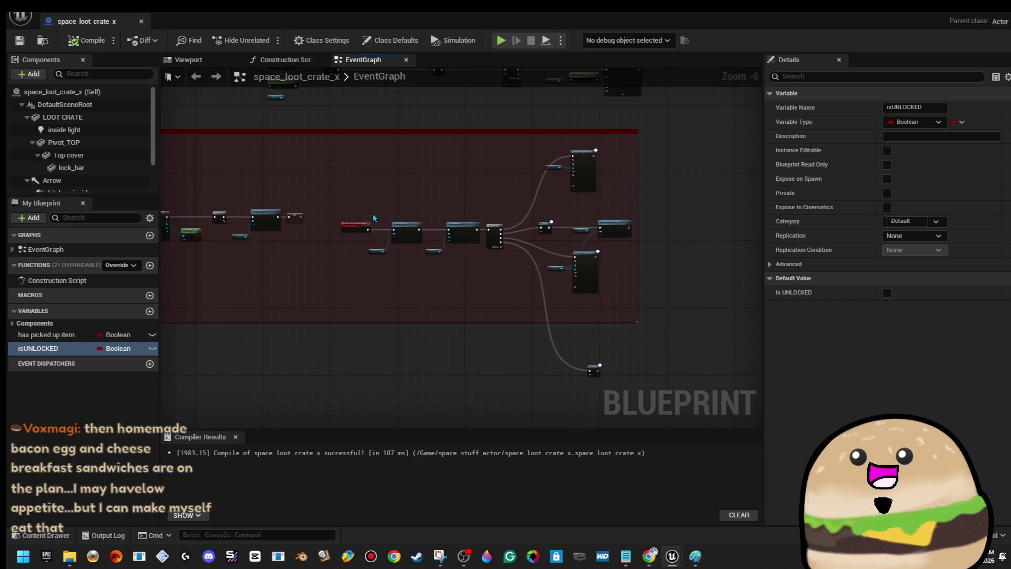
scroll(371, 214, "up", 2)
scroll(402, 157, "down", 2)
- Make room in the close box chain and add a SET isUNLOCKED node right after the event
left_click_drag(402, 158, 641, 372)
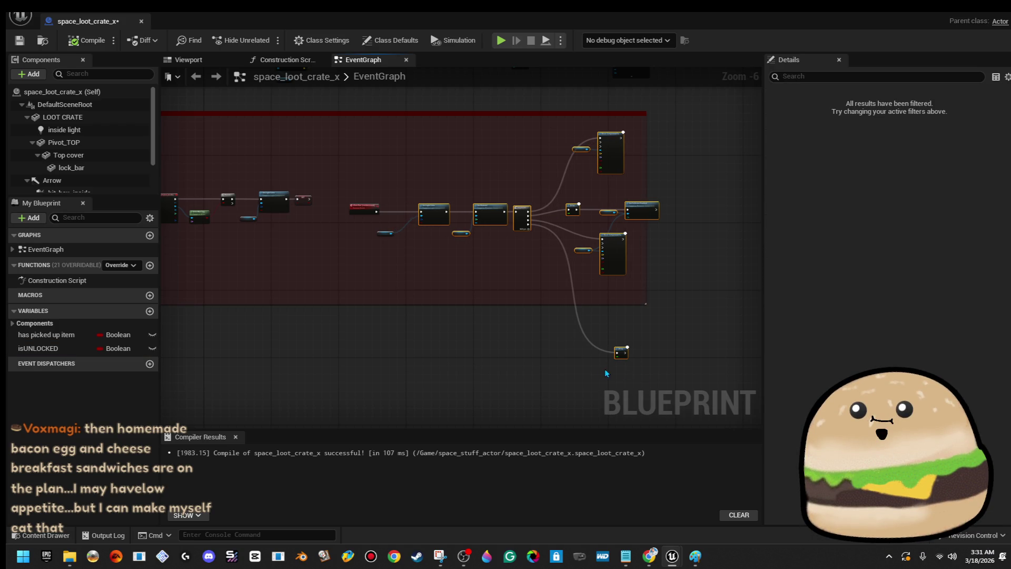
scroll(428, 261, "up", 5)
mouse_move(282, 173)
left_mouse_down()
mouse_move(382, 181)
mouse_move(351, 180)
mouse_move(542, 233)
mouse_move(552, 267)
left_mouse_up()
mouse_move(64, 349)
left_mouse_down()
mouse_move(495, 180)
mouse_move(532, 185)
left_mouse_up()
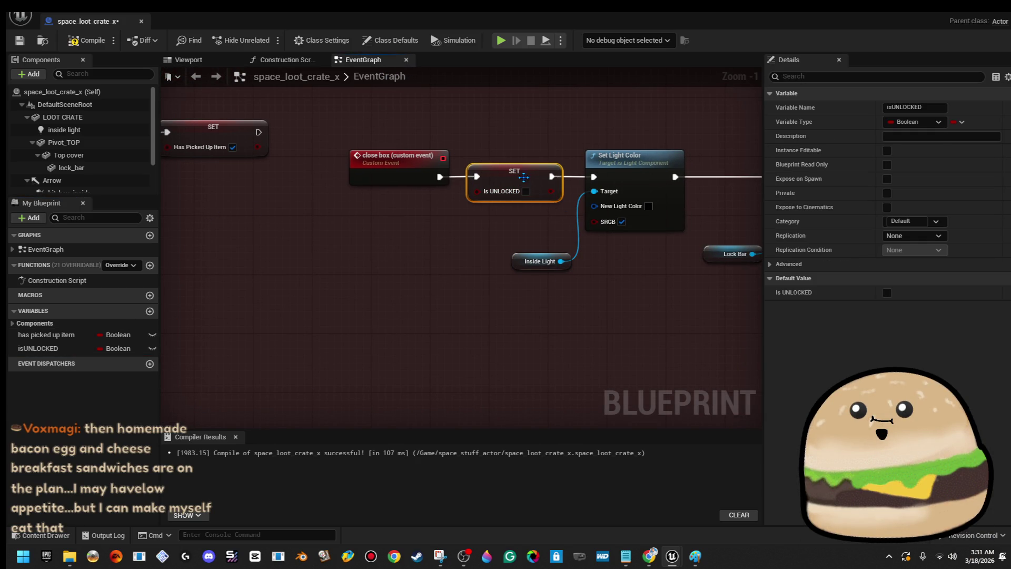
- Compile, then nudge Set Light Color and its Inside Light getter slightly right
left_click(88, 39)
scroll(481, 269, "down", 3)
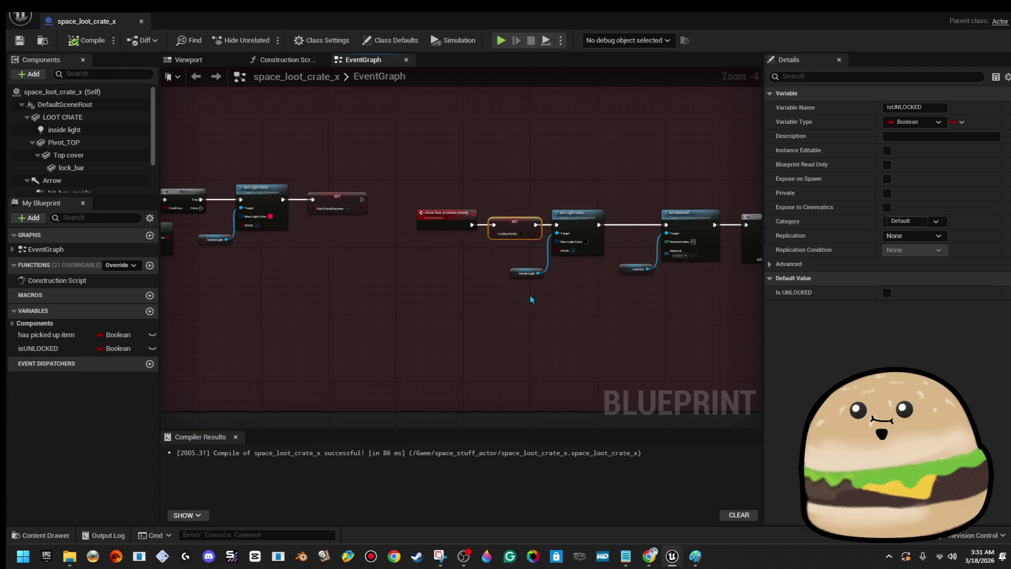
left_click_drag(531, 300, 393, 296)
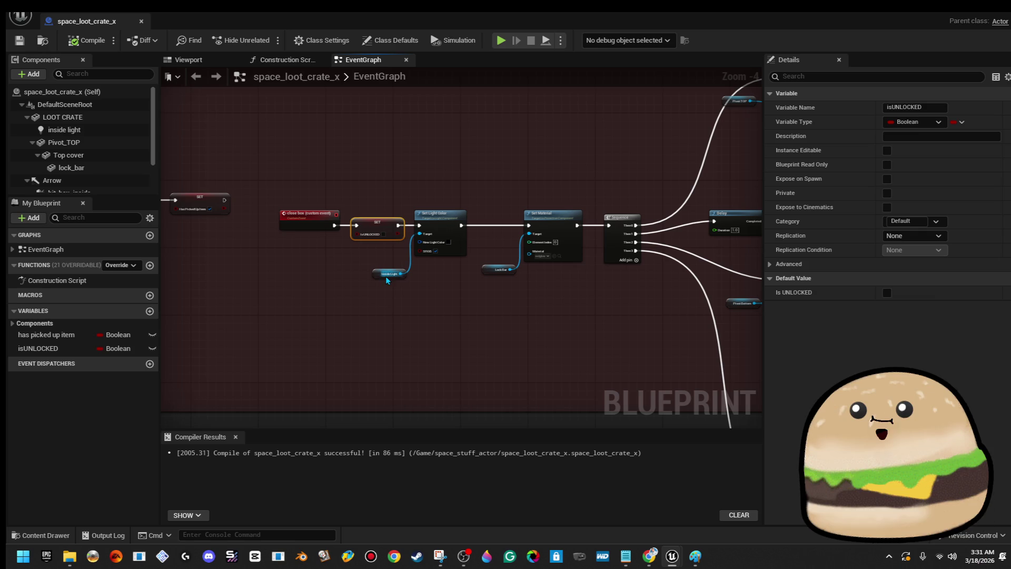
left_click(387, 275)
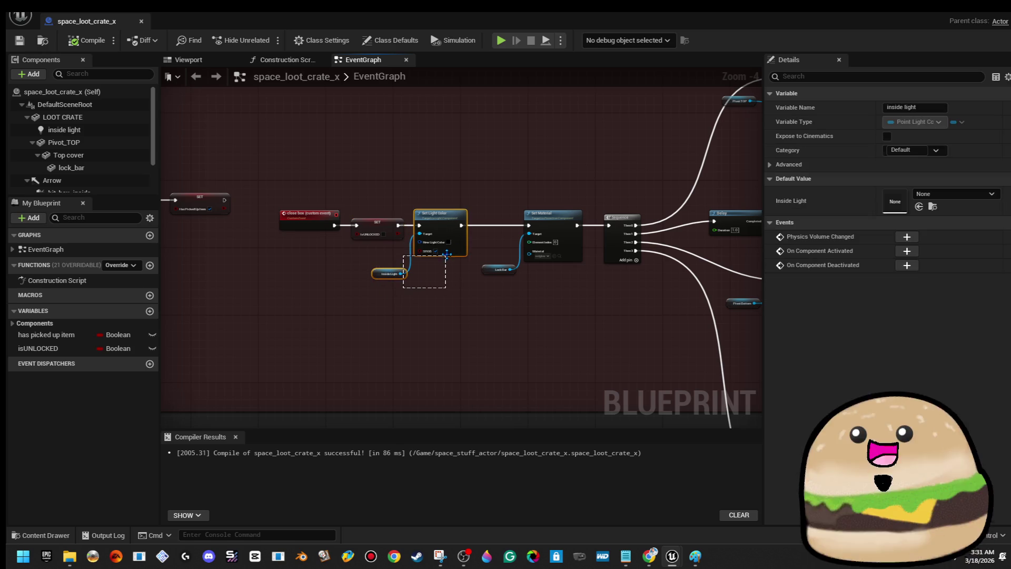
left_click_drag(447, 258, 448, 259)
key("f")
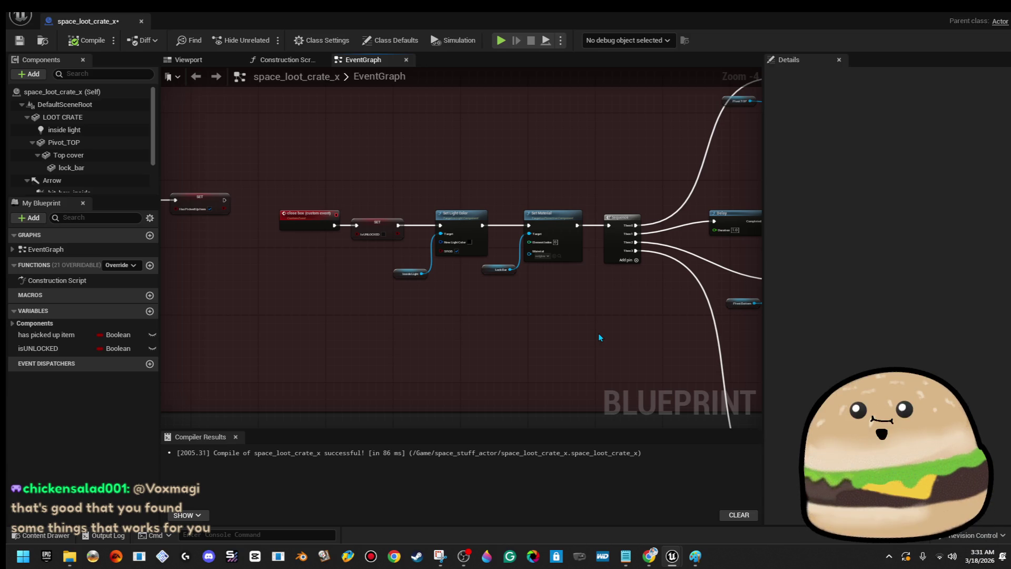
scroll(599, 333, "down", 3)
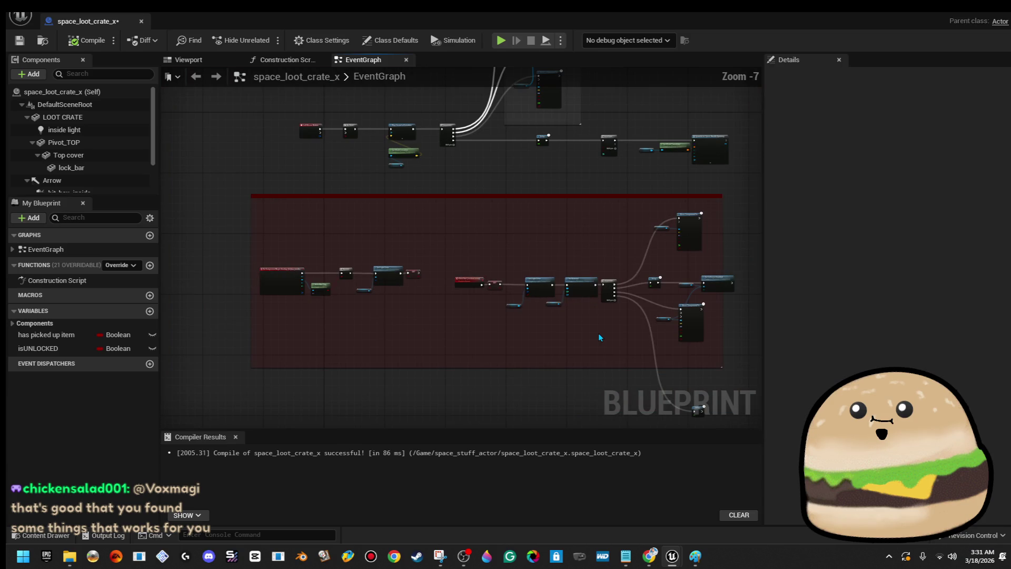
- Set the Delay duration to 5 seconds
scroll(444, 276, "up", 4)
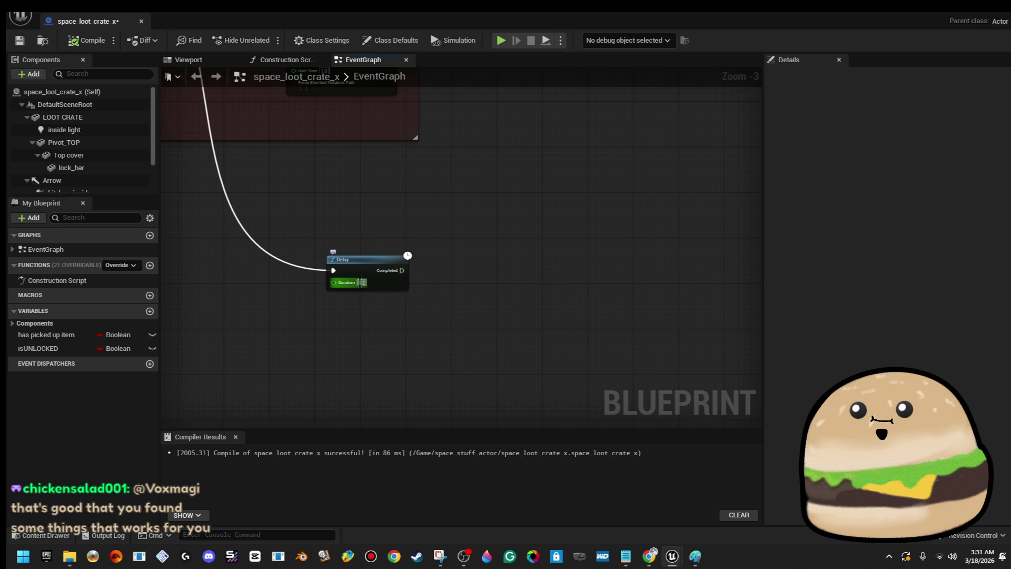
type("5")
key("Return")
- Copy the Set Material and Lock Bar nodes, paste them after the Delay, and wire Completed into them
scroll(519, 264, "down", 4)
scroll(519, 264, "up", 4)
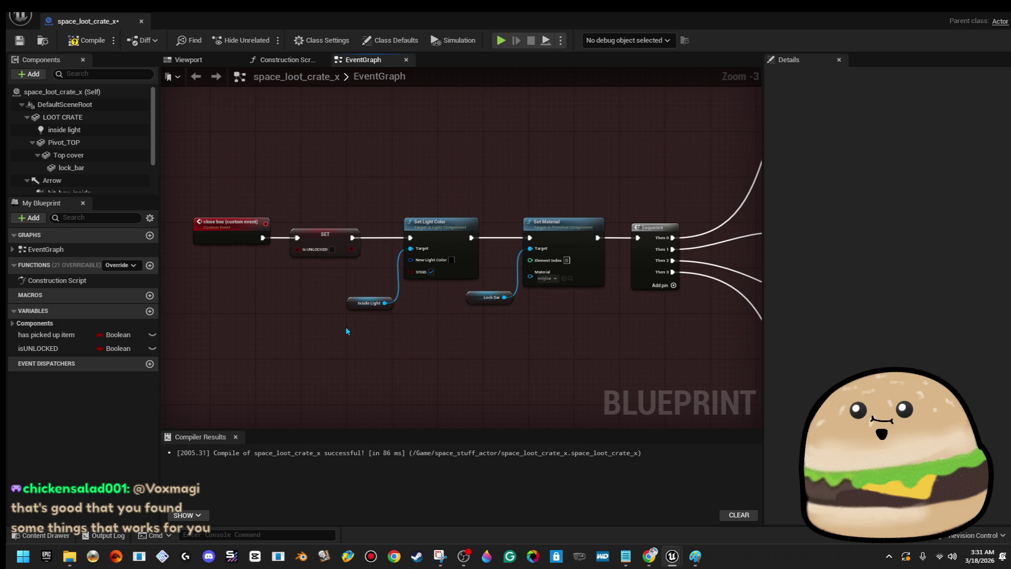
scroll(486, 319, "up", 1)
left_click_drag(481, 318, 593, 244)
right_click(593, 245)
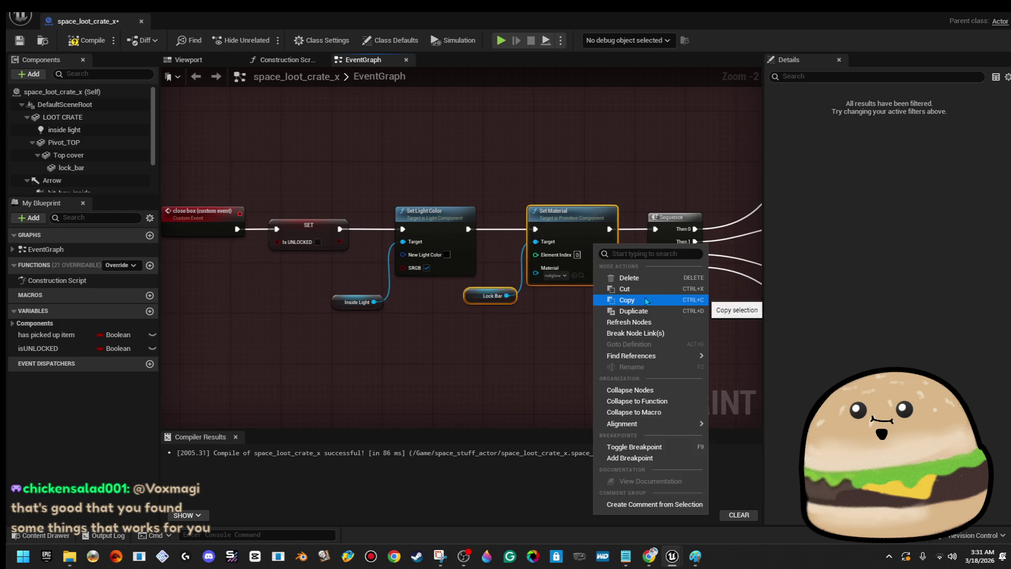
left_click(647, 300)
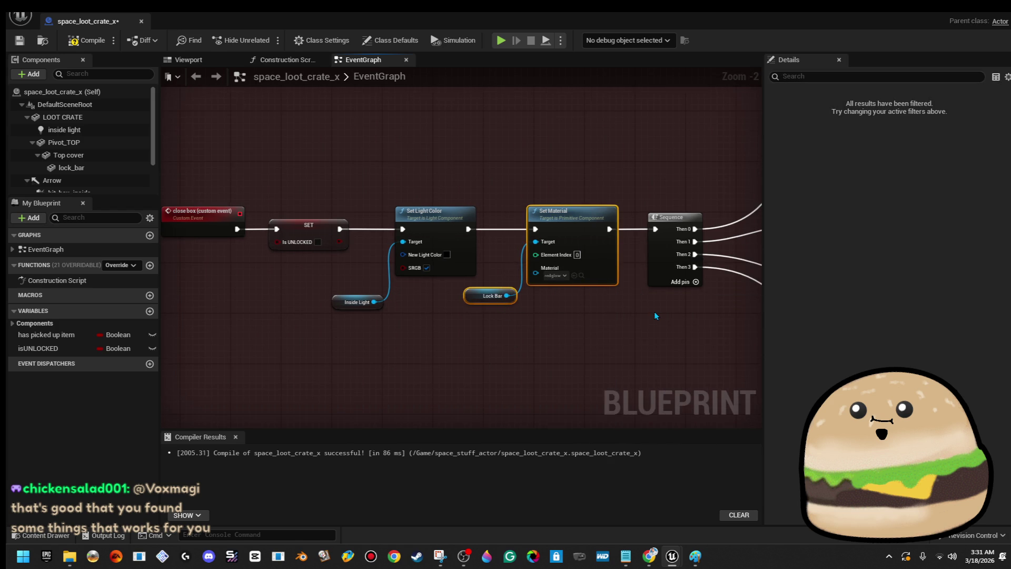
scroll(655, 312, "down", 1)
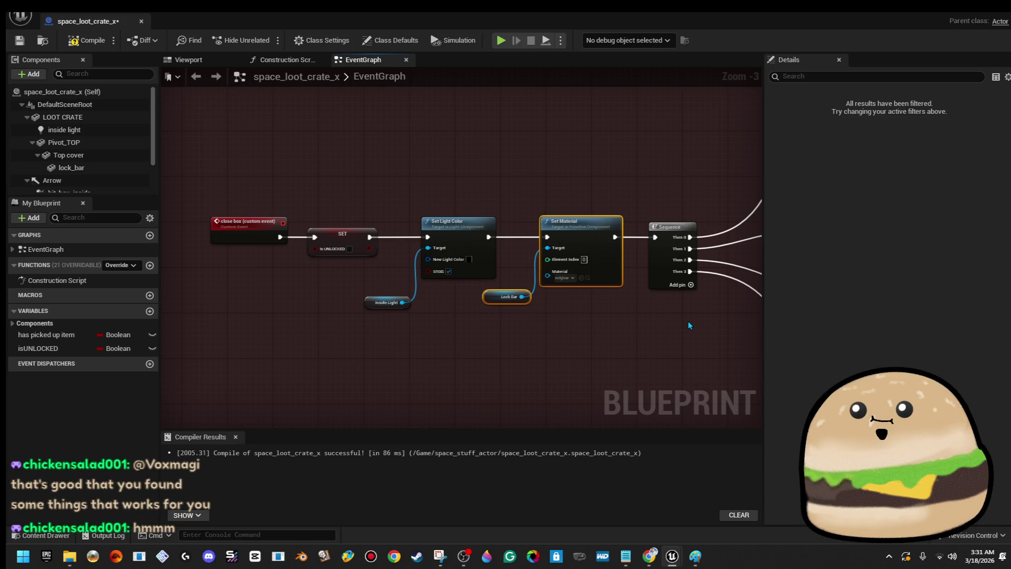
scroll(688, 324, "down", 1)
left_click_drag(688, 328, 416, 289)
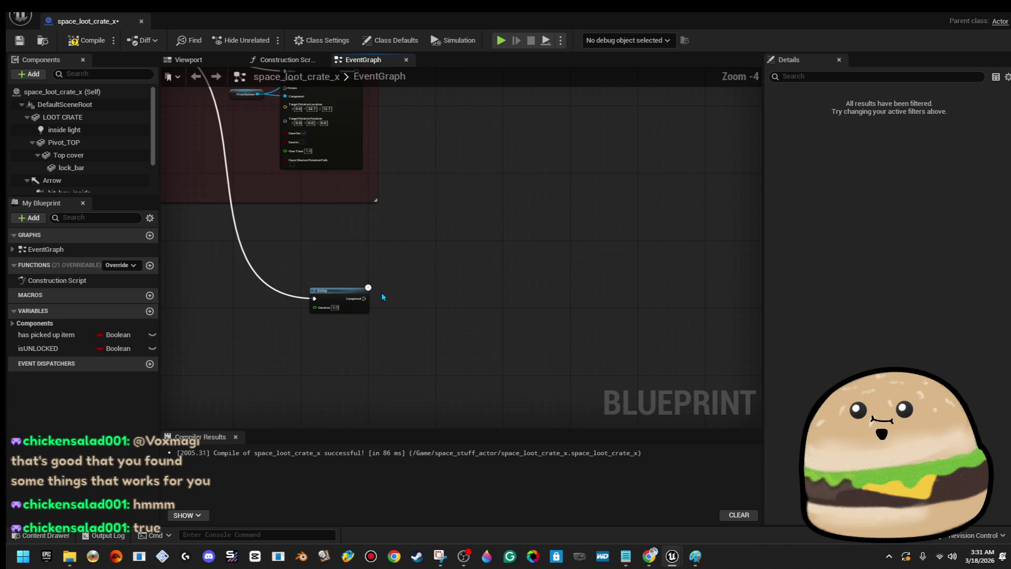
key("ctrl+v")
scroll(382, 297, "up", 4)
mouse_move(464, 257)
left_mouse_down()
mouse_move(473, 299)
mouse_move(345, 309)
left_mouse_up()
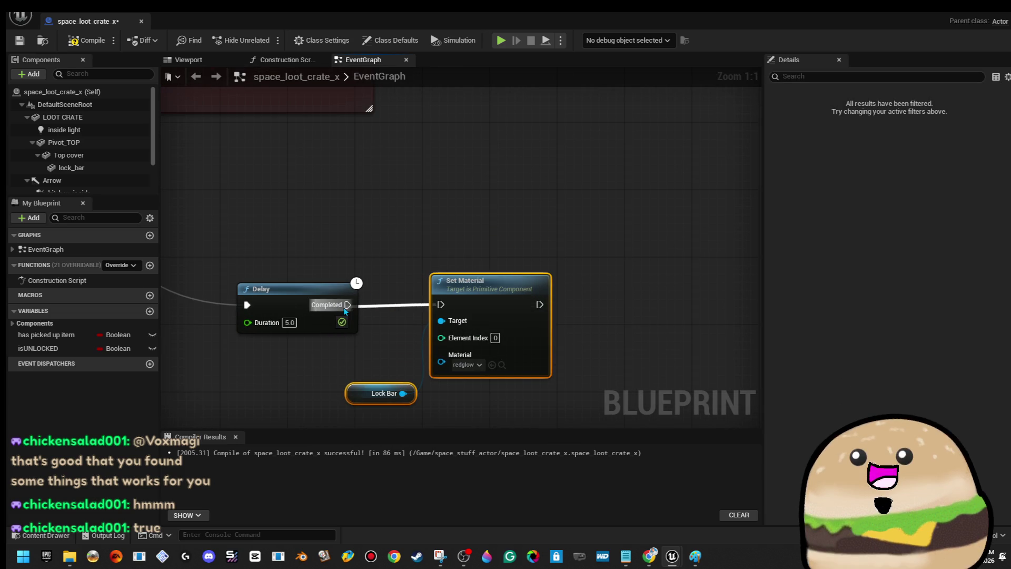
- Choose yellowglow for the pasted Set Material and compile the Blueprint
left_click(467, 365)
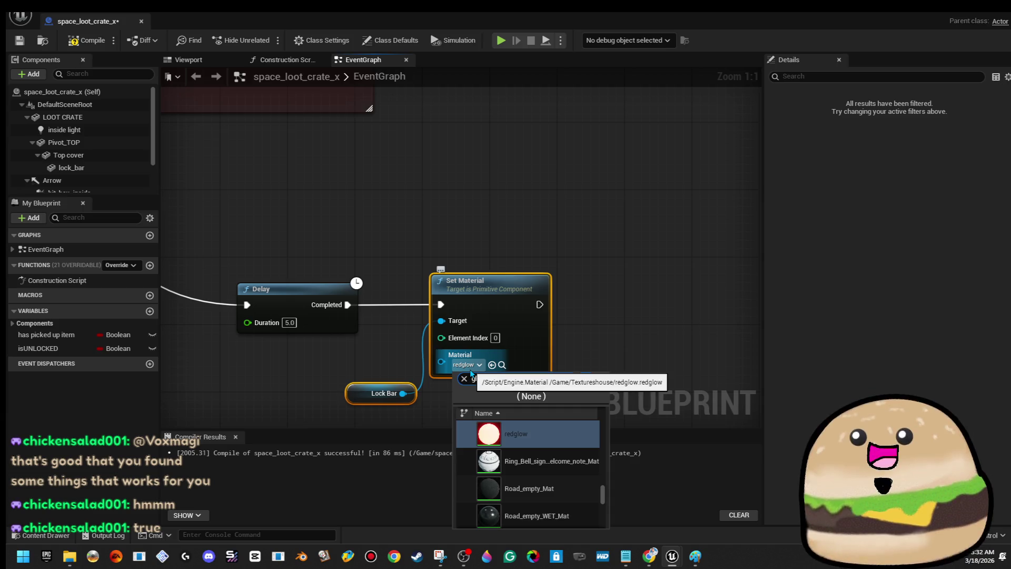
type("yellow")
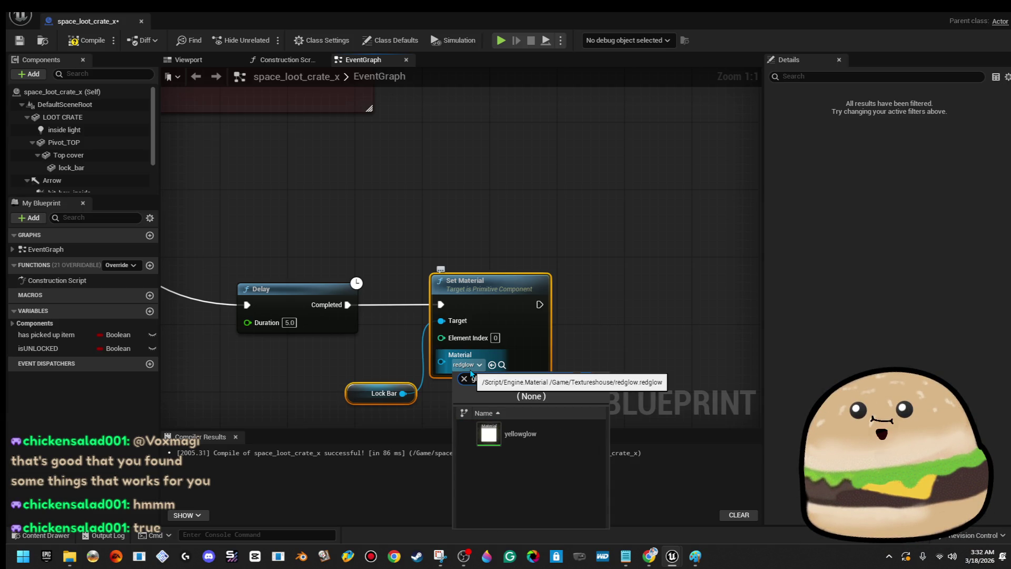
key("Return")
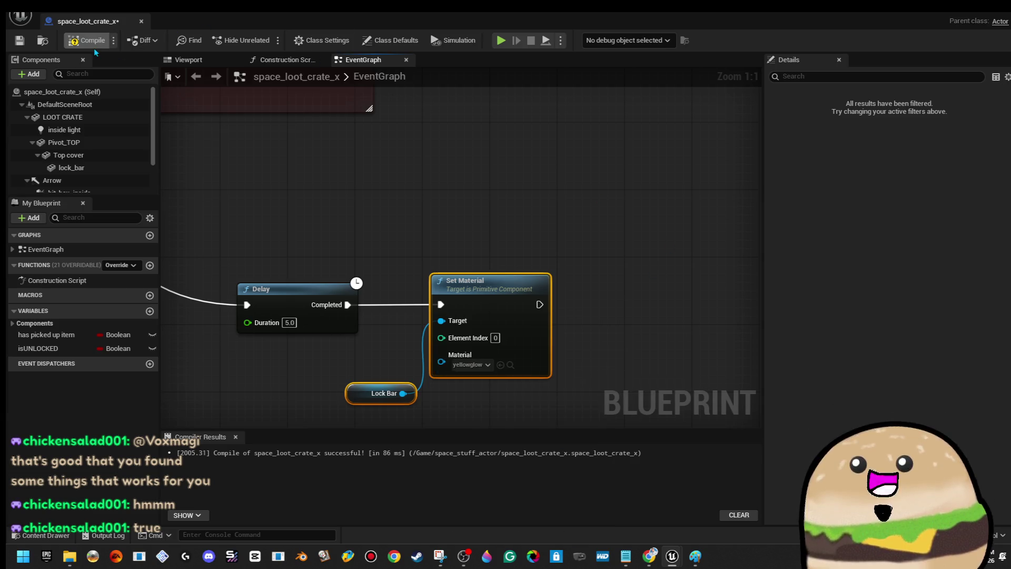
left_click(93, 46)
scroll(607, 186, "down", 2)
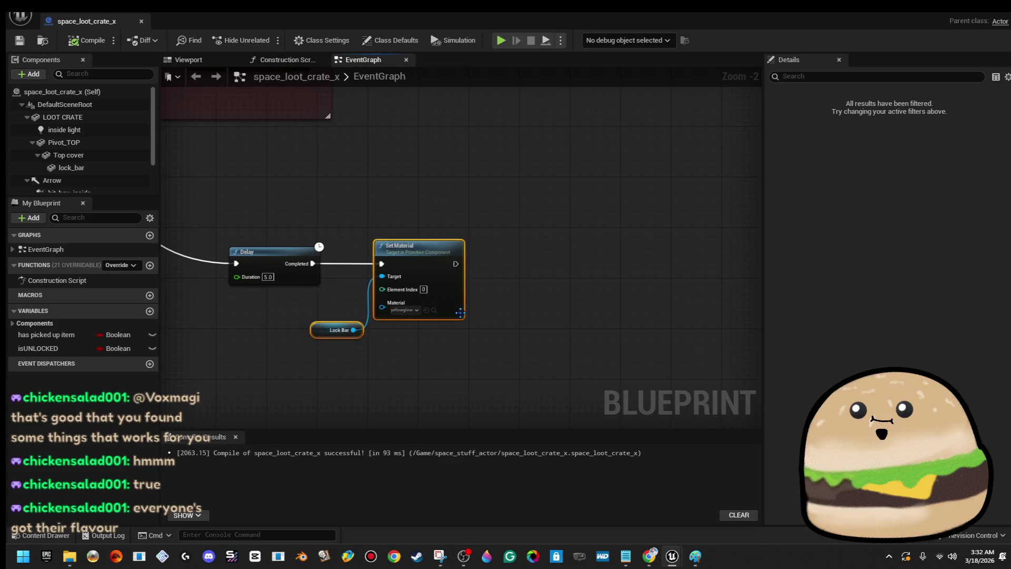
- Add a new Delay node after the yellowglow Set Material
left_click_drag(468, 292, 518, 293)
mouse_move(233, 187)
left_mouse_down()
mouse_move(266, 226)
mouse_move(519, 369)
left_mouse_up()
left_click_drag(506, 264, 521, 271)
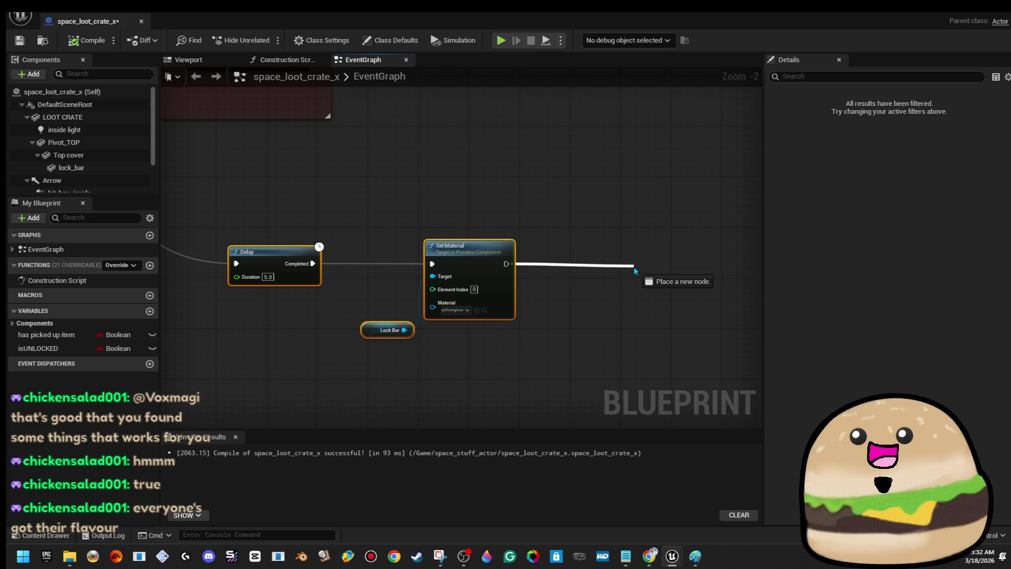
left_click_drag(635, 271, 636, 265)
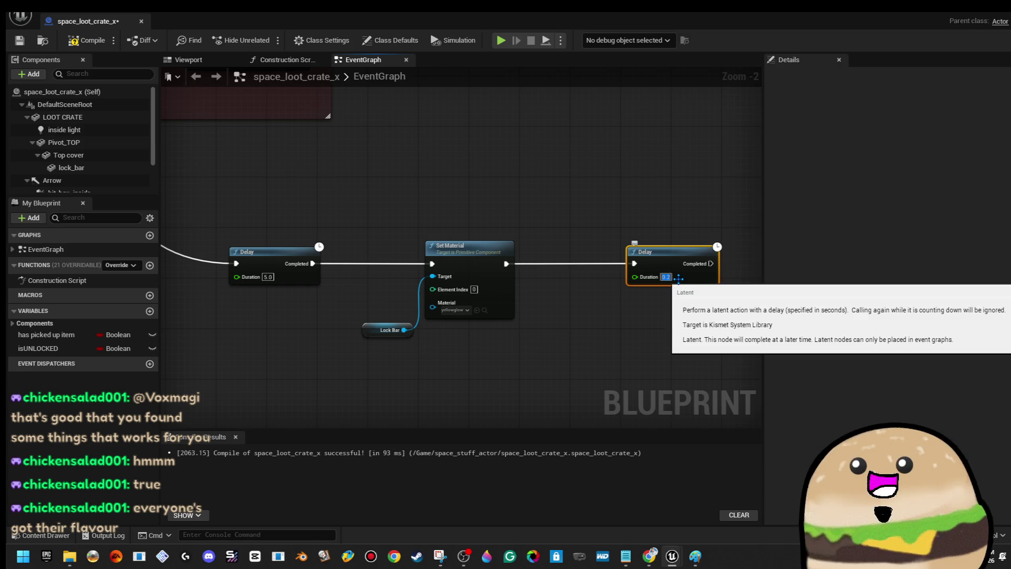
left_click_drag(699, 216, 613, 214)
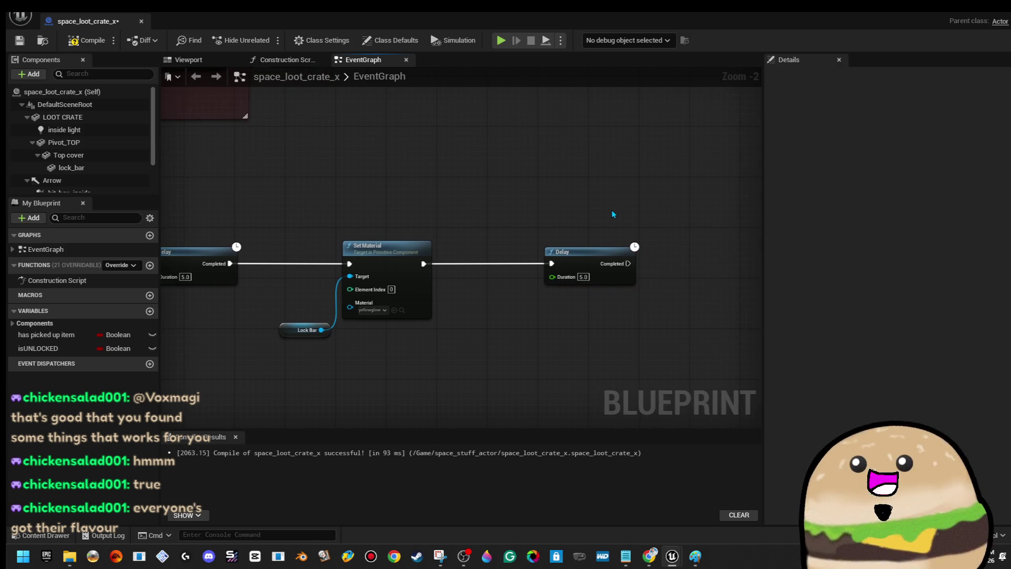
left_click_drag(588, 251, 574, 259)
- Copy the yellowglow Set Material and Lock Bar nodes and paste them after the new Delay
left_click_drag(303, 244, 348, 329)
right_click(390, 258)
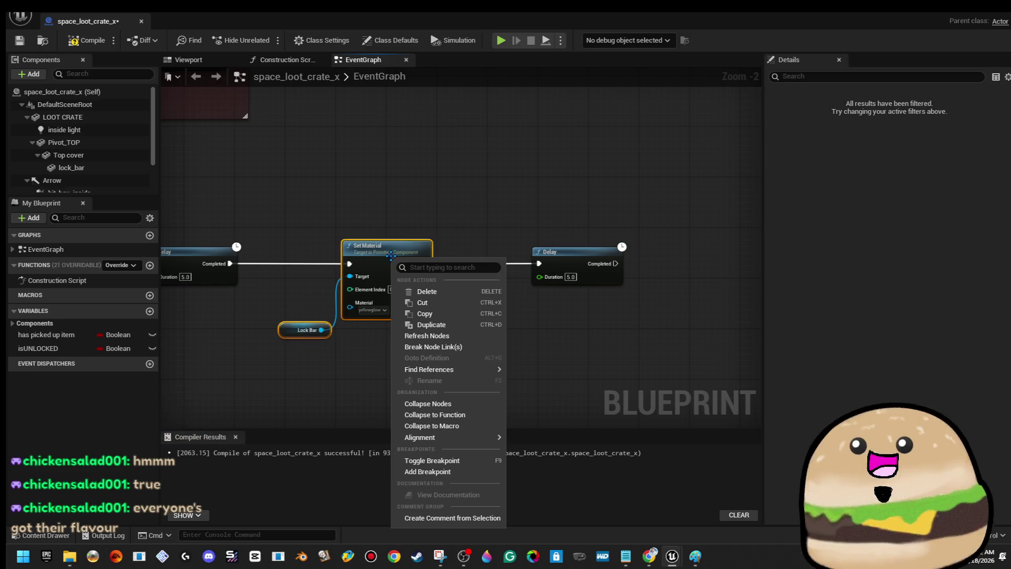
left_click(441, 314)
left_click_drag(723, 279, 582, 261)
key("ctrl+v")
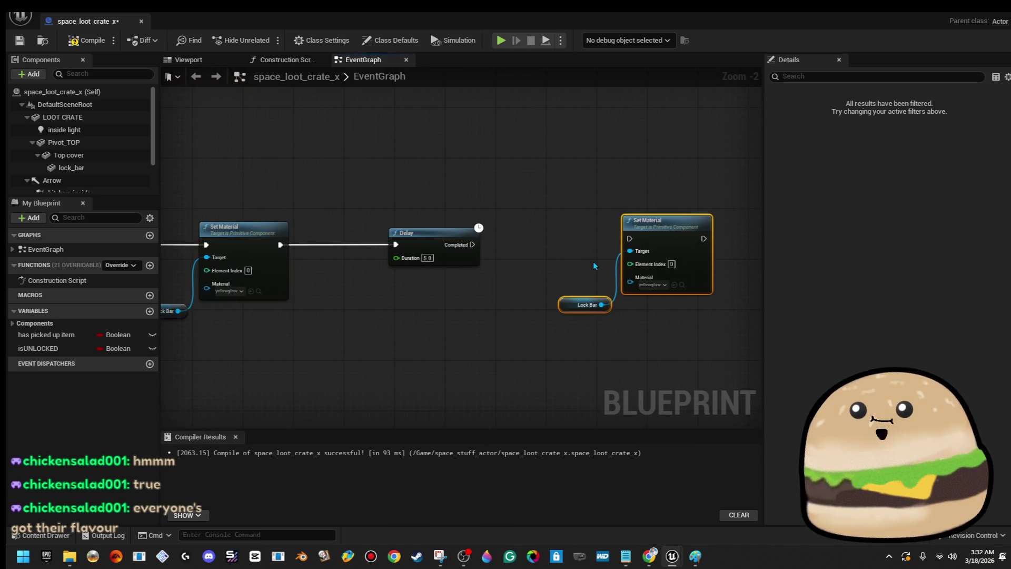
mouse_move(669, 242)
left_mouse_down()
mouse_move(595, 255)
mouse_move(606, 248)
mouse_move(473, 245)
left_mouse_up()
scroll(443, 193, "down", 2)
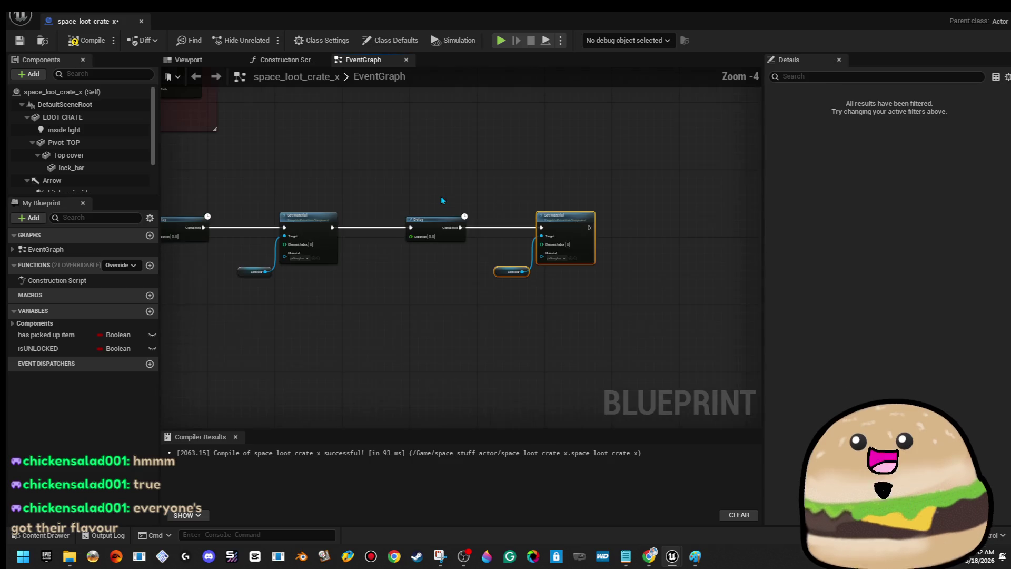
scroll(527, 248, "up", 4)
- Set the pasted Set Material's material to Glow_blue
left_click(498, 291)
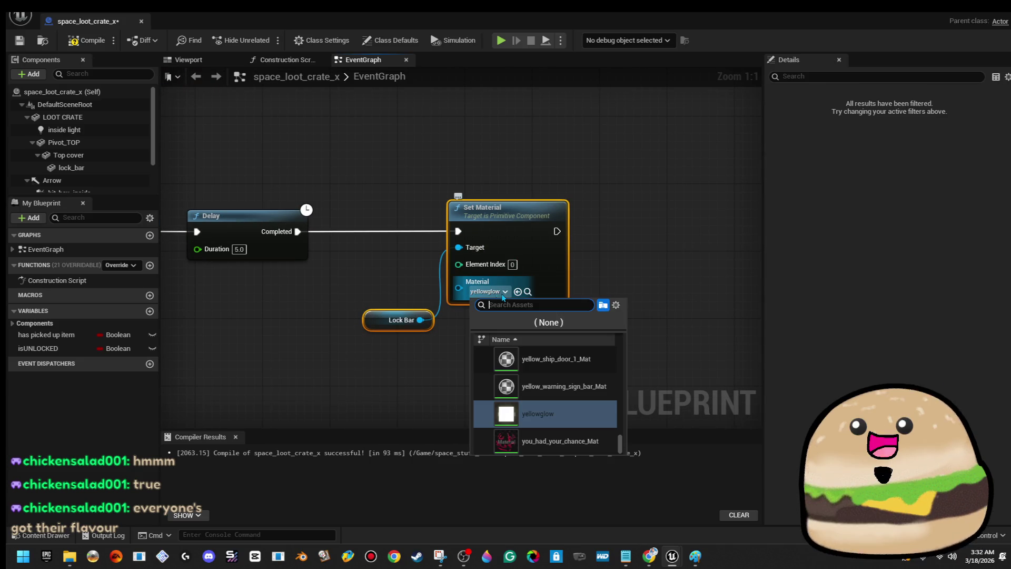
type("glow b")
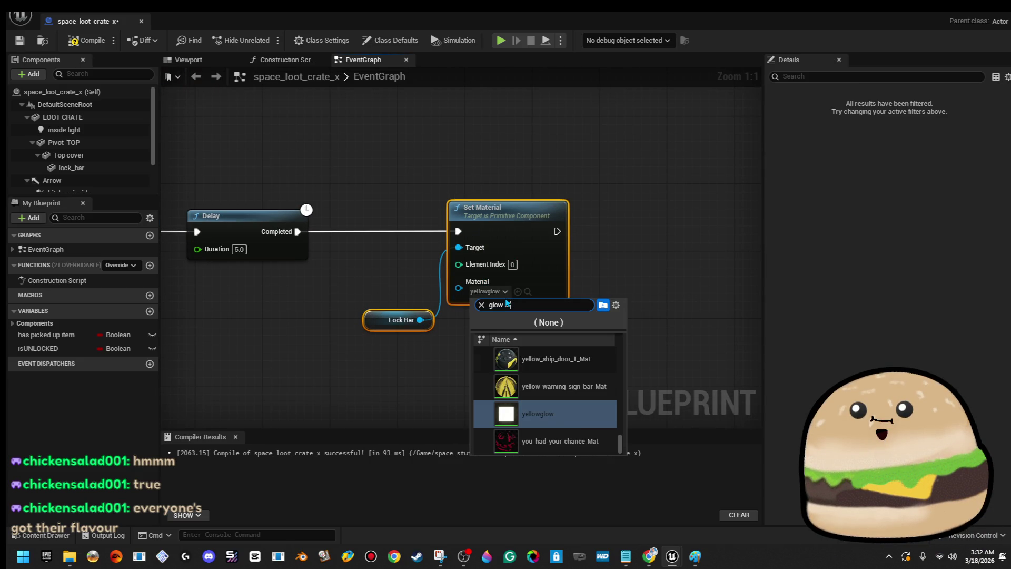
type("lue")
key("Down")
key("Return")
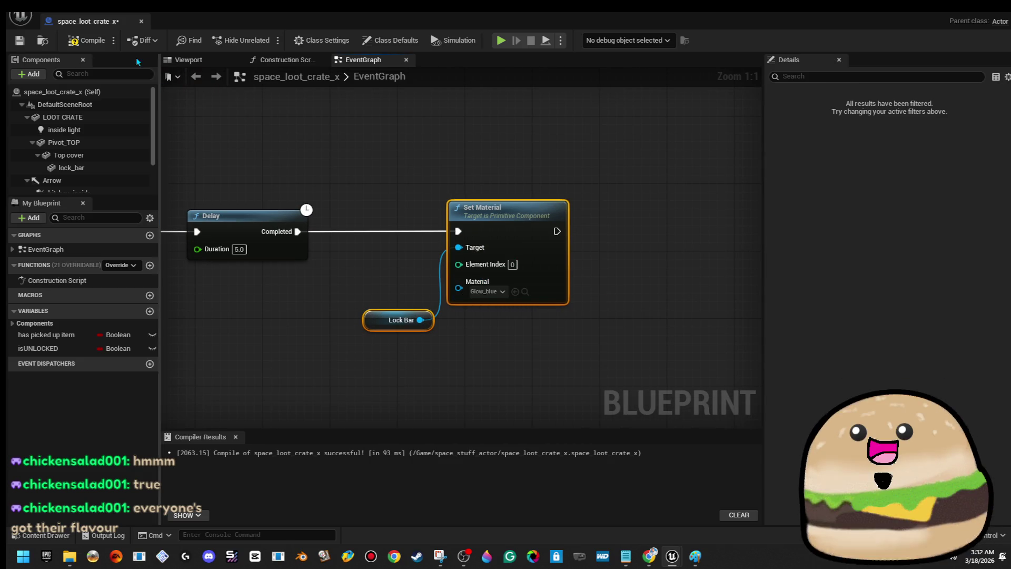
scroll(369, 153, "down", 4)
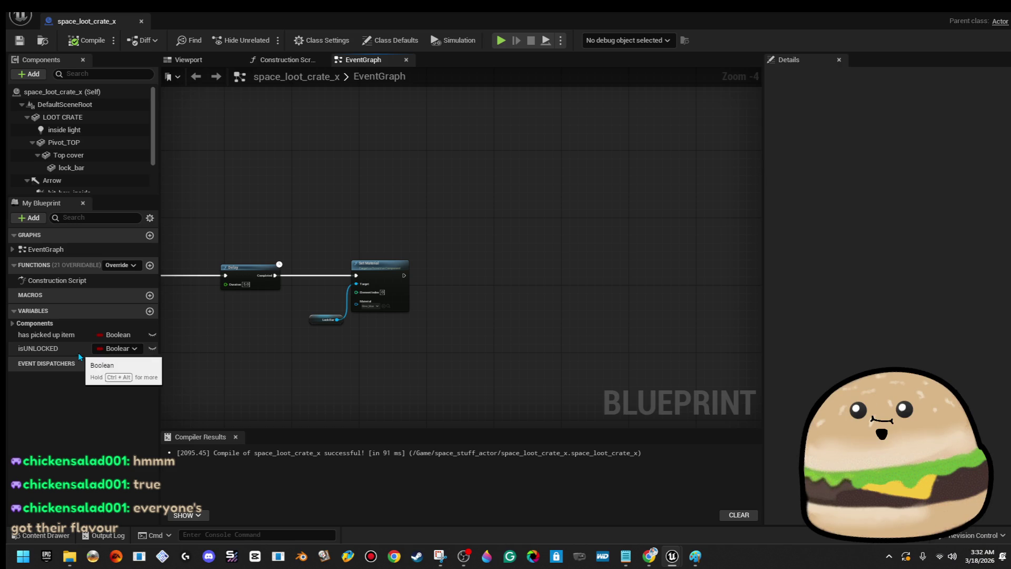
- After Glow_blue, set isUNLOCKED to true and Has Picked Up Item to false, then save the Blueprint
left_click_drag(77, 353, 388, 325)
left_click_drag(410, 285, 424, 271)
left_click(457, 287)
scroll(464, 287, "up", 3)
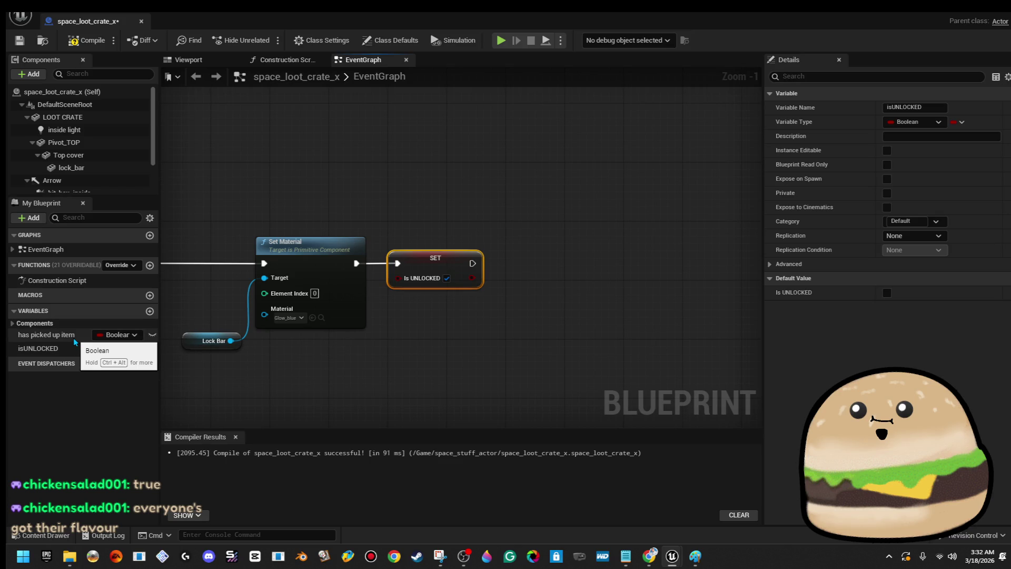
mouse_move(63, 335)
left_mouse_down()
mouse_move(527, 295)
mouse_move(476, 268)
mouse_move(493, 266)
left_mouse_up()
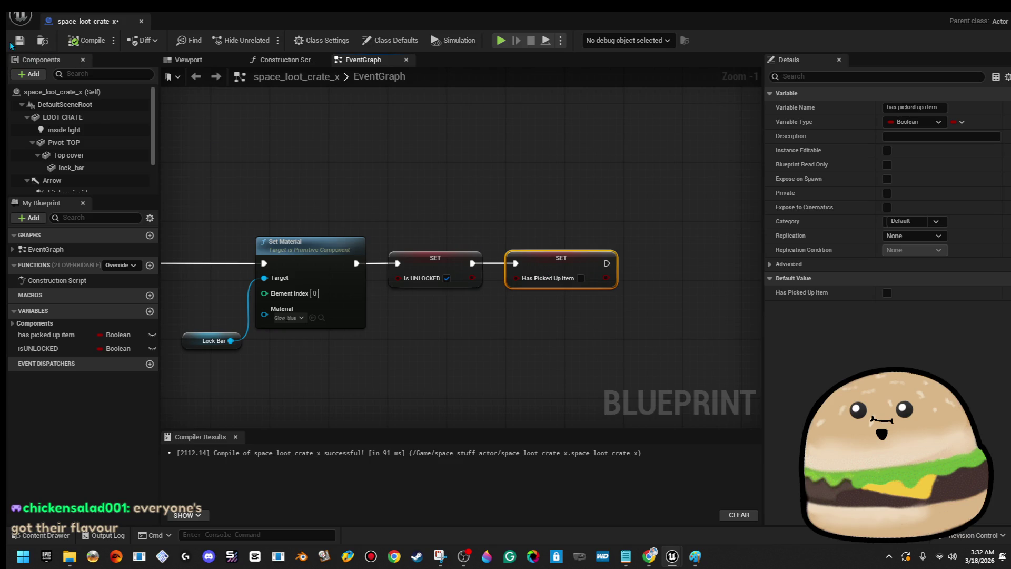
left_click(19, 40)
left_click(973, 13)
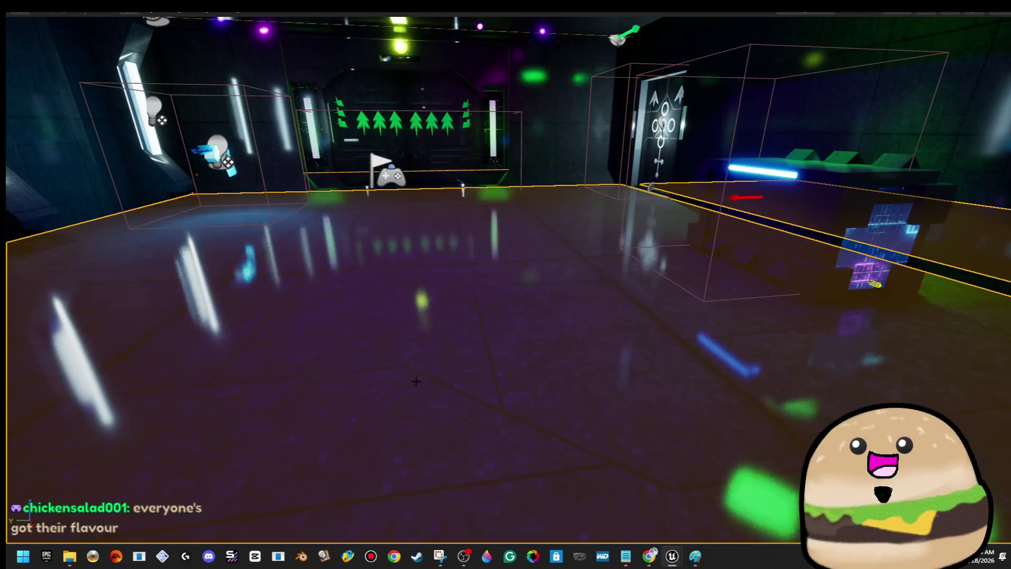
- Start a play test of the level from a spot on the floor
right_click(452, 356)
left_click(451, 349)
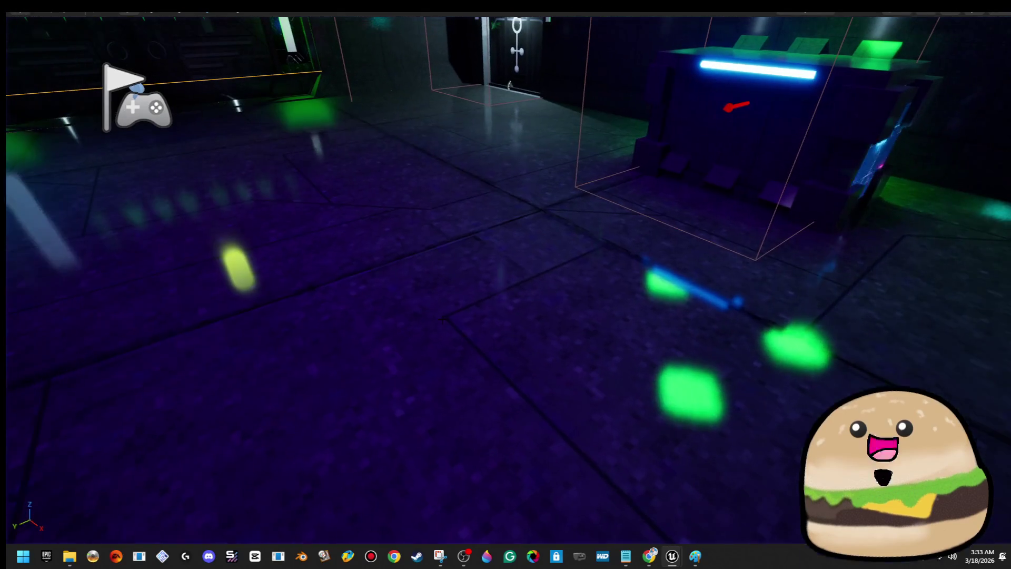
right_click(443, 193)
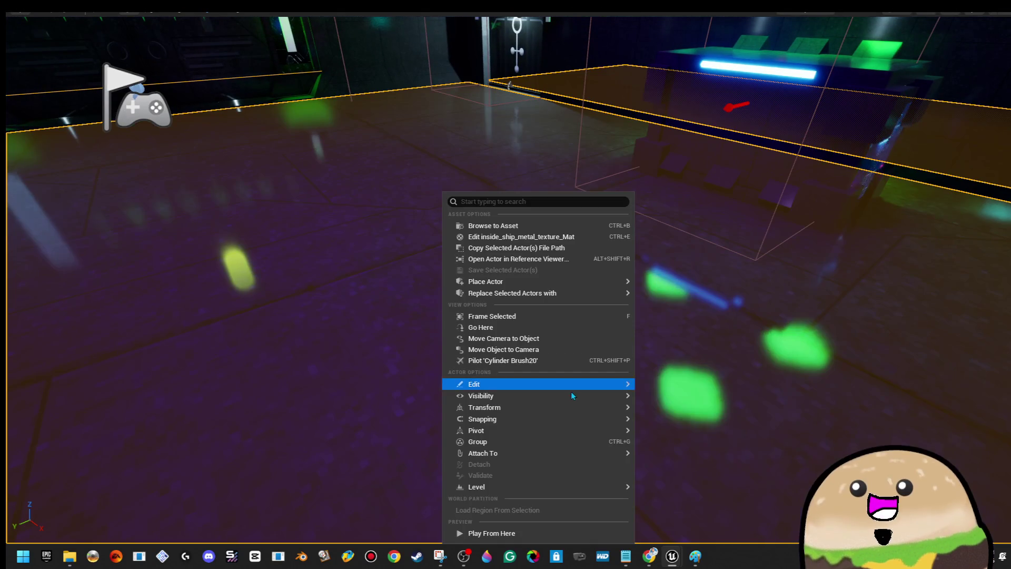
left_click(520, 533)
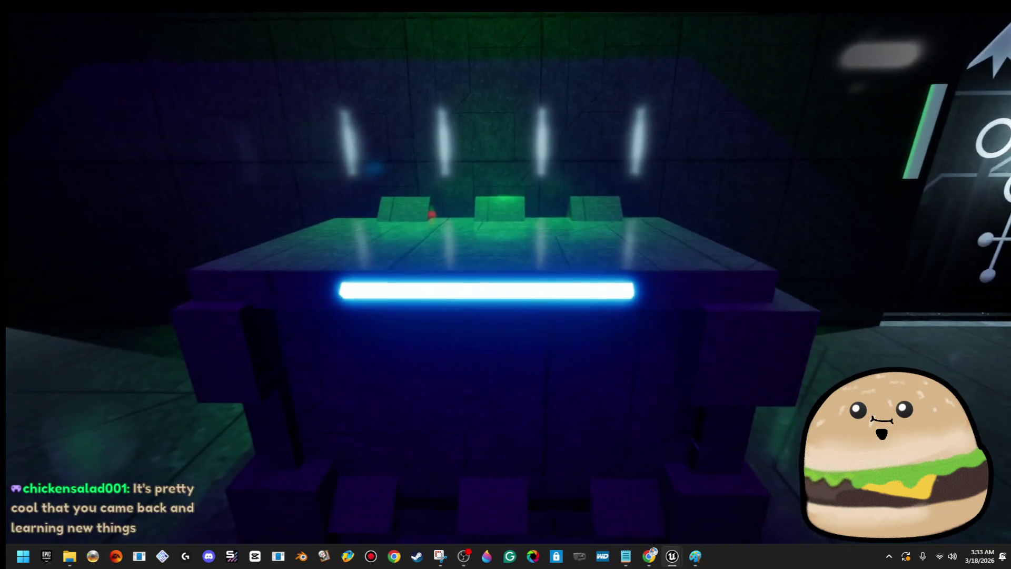
- Open the crate with E to reveal the medkit, then walk around to view it from afar
key("e")
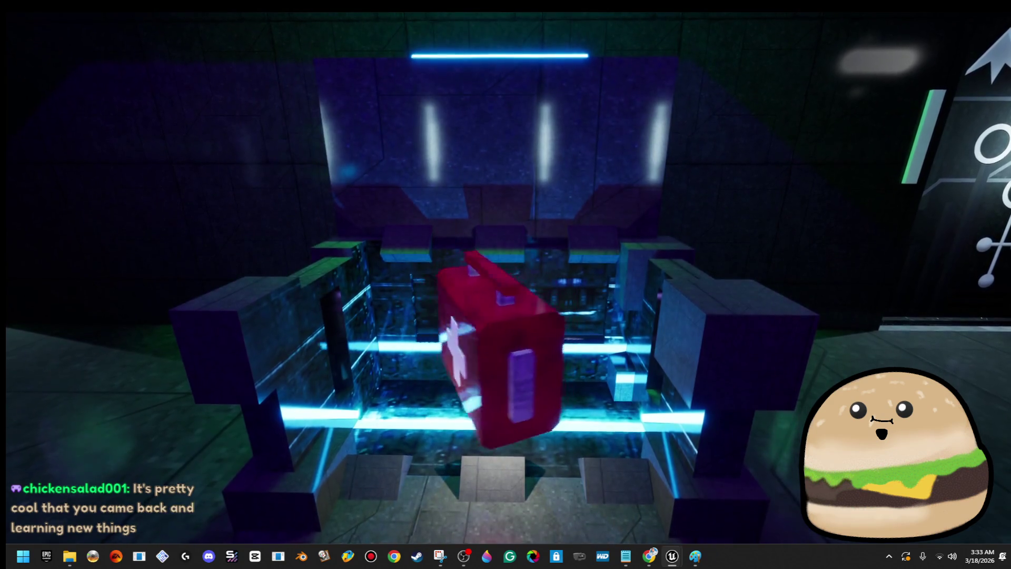
key("s")
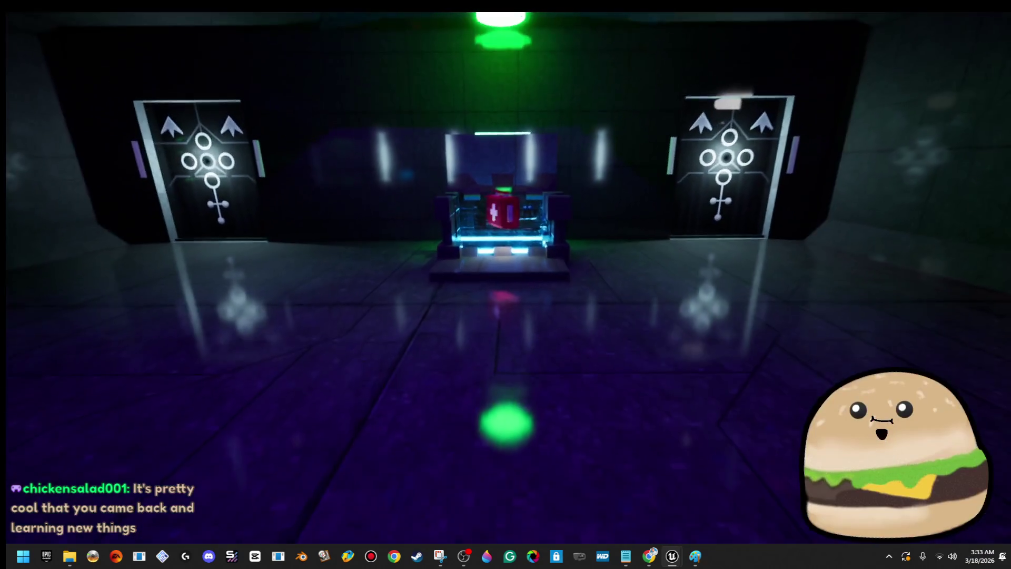
key("w")
key("s")
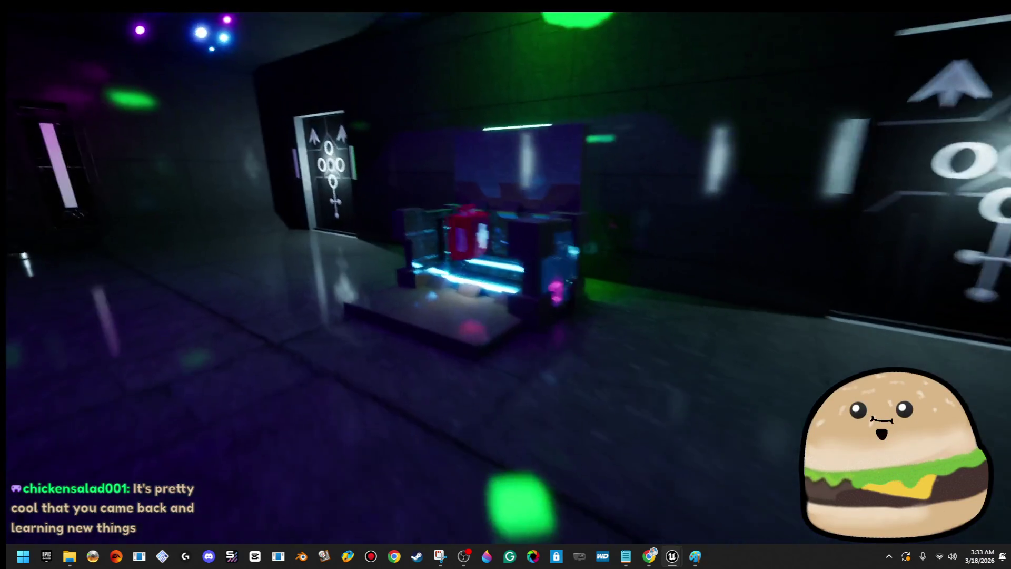
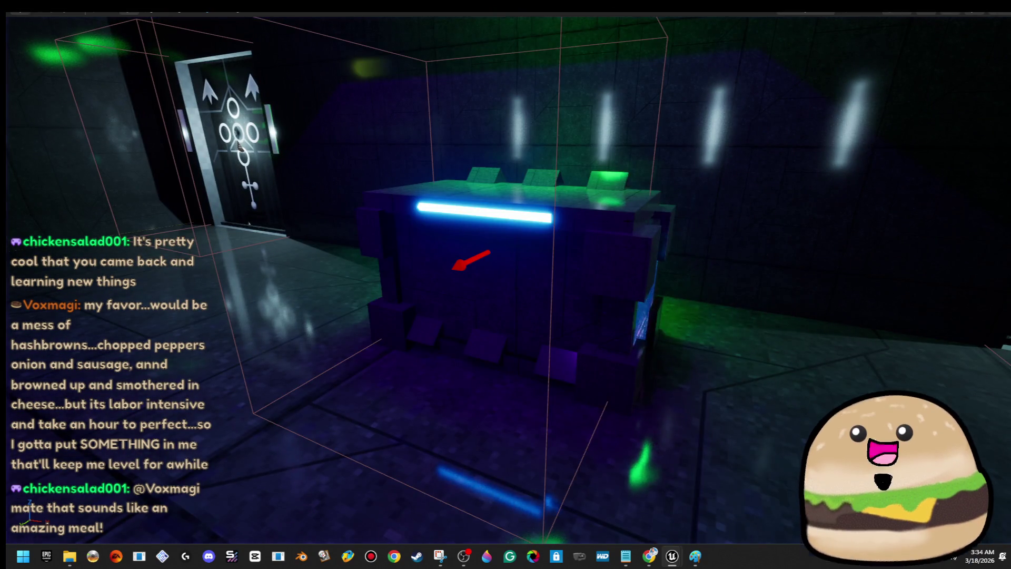
- Open the loot crate's Blueprint in its Viewport and select the LOOT CRATE mesh component
right_click(628, 194)
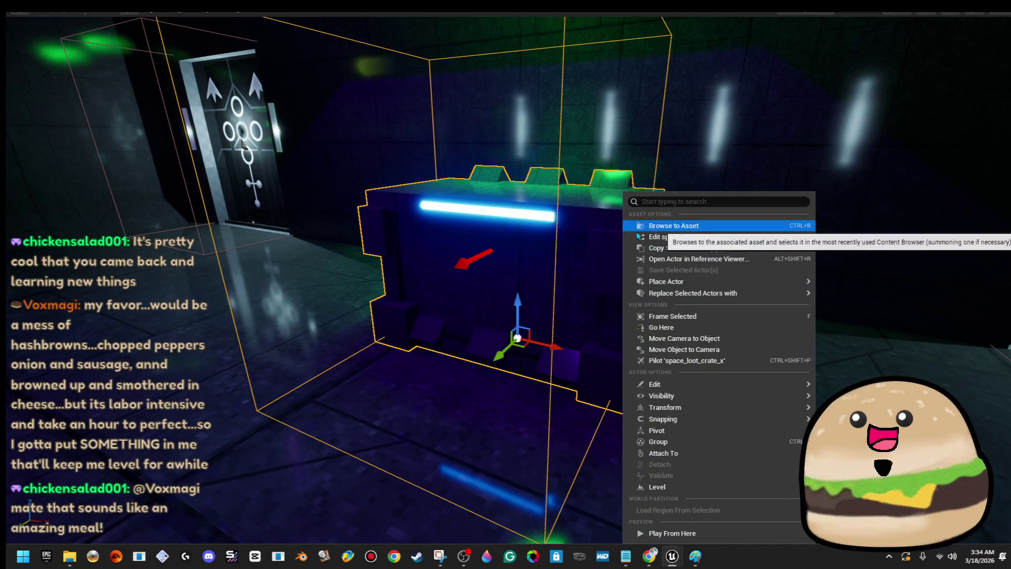
left_click(680, 233)
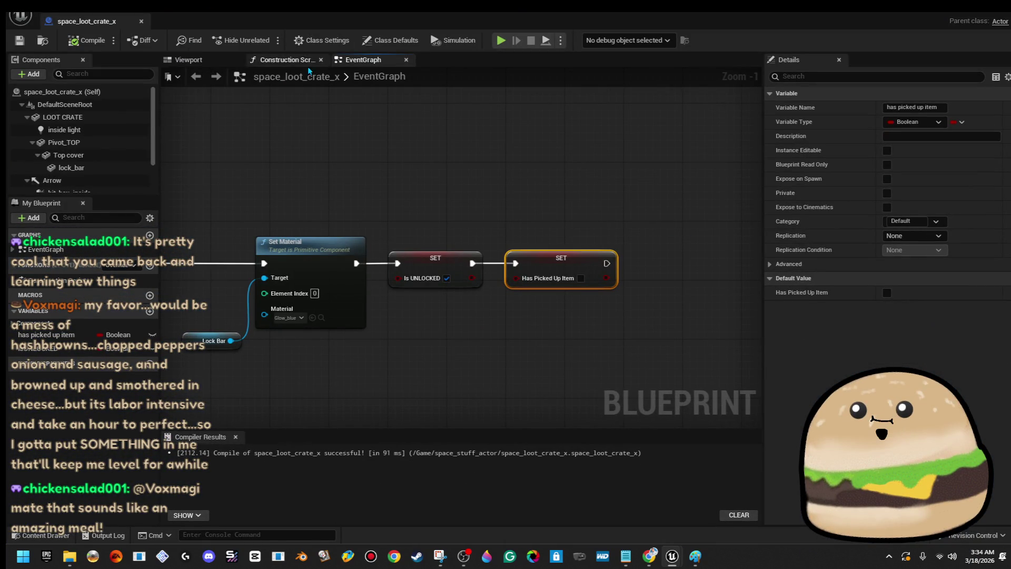
left_click(198, 62)
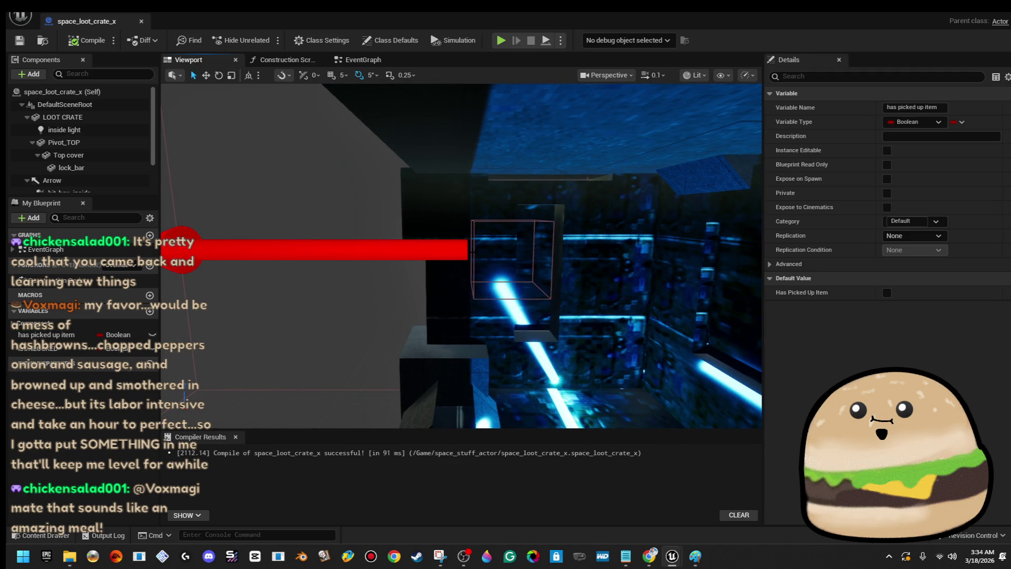
left_click(62, 117)
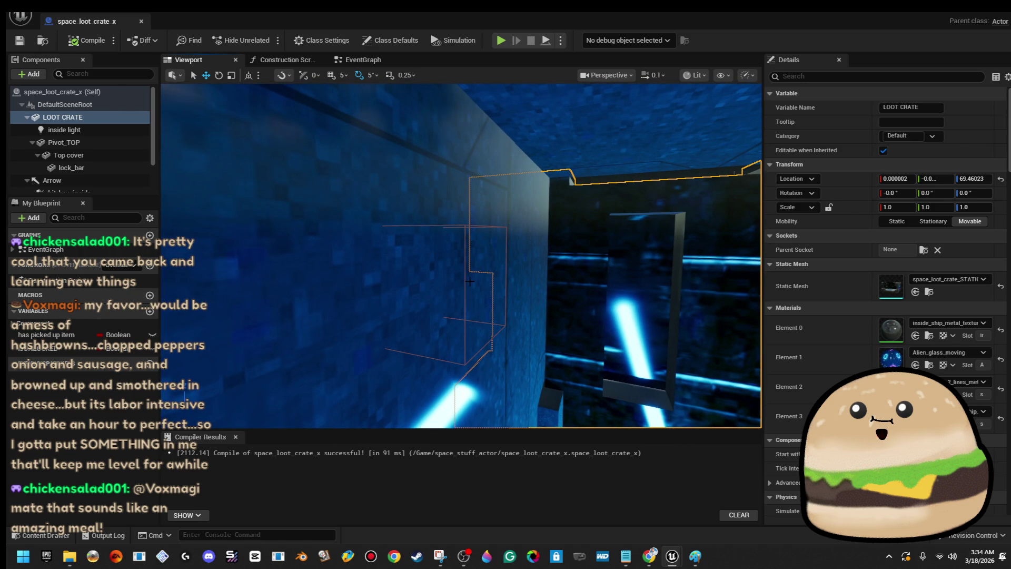
- Move hit_box_inside to X about -0.07, compile, and return to the level
left_click(470, 282)
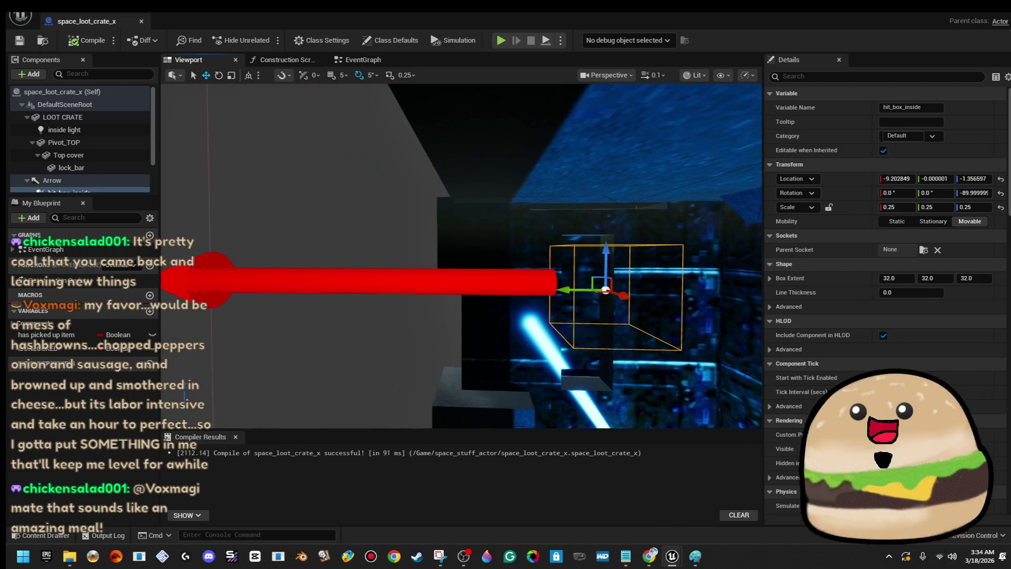
left_click_drag(572, 290, 561, 290)
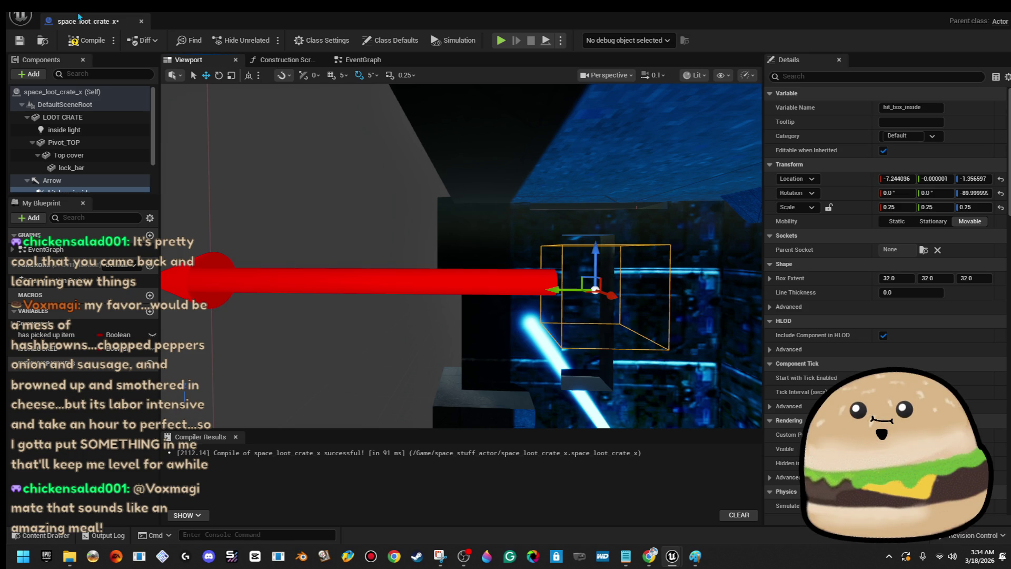
left_click(83, 37)
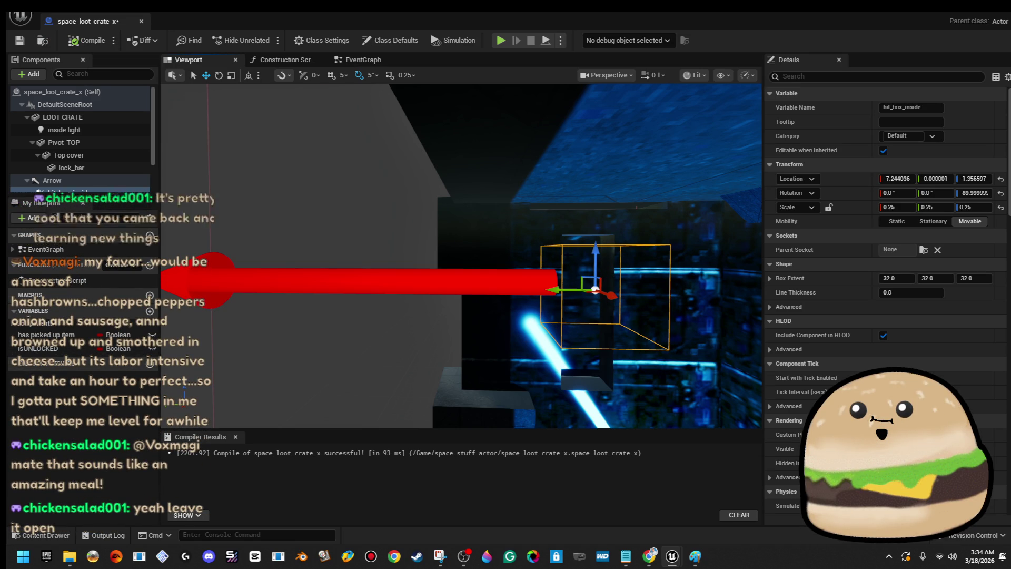
left_click_drag(565, 292, 530, 292)
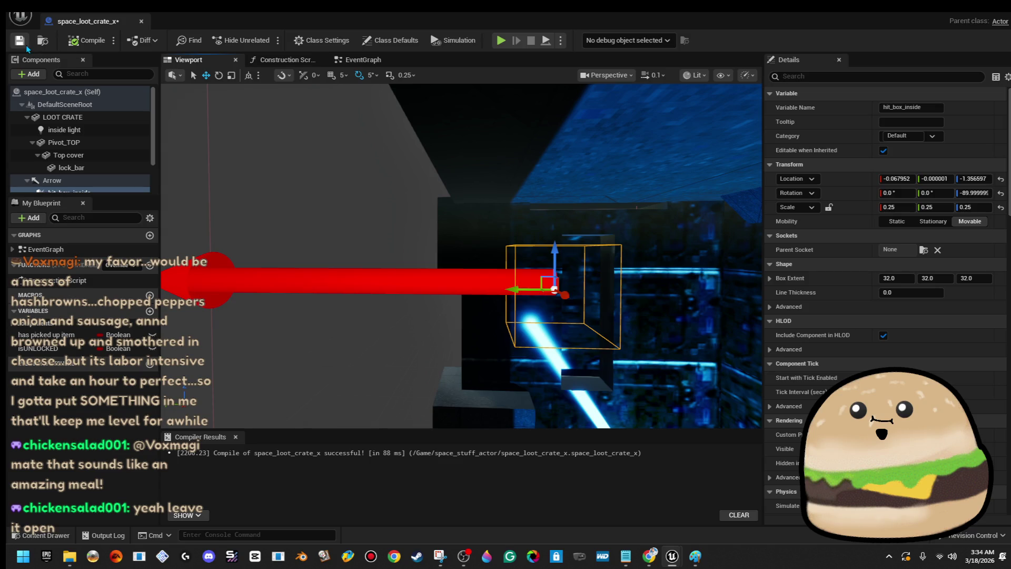
left_click(141, 23)
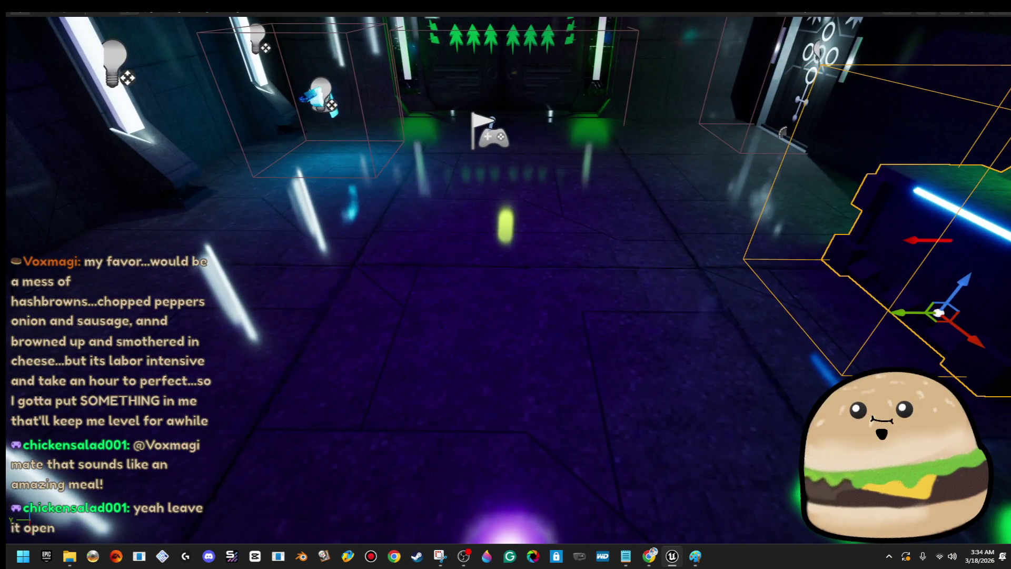
- Play from the floor spot around the glowing crate, then reopen the space_loot_crate_x Blueprint
right_click(677, 527)
left_click(773, 530)
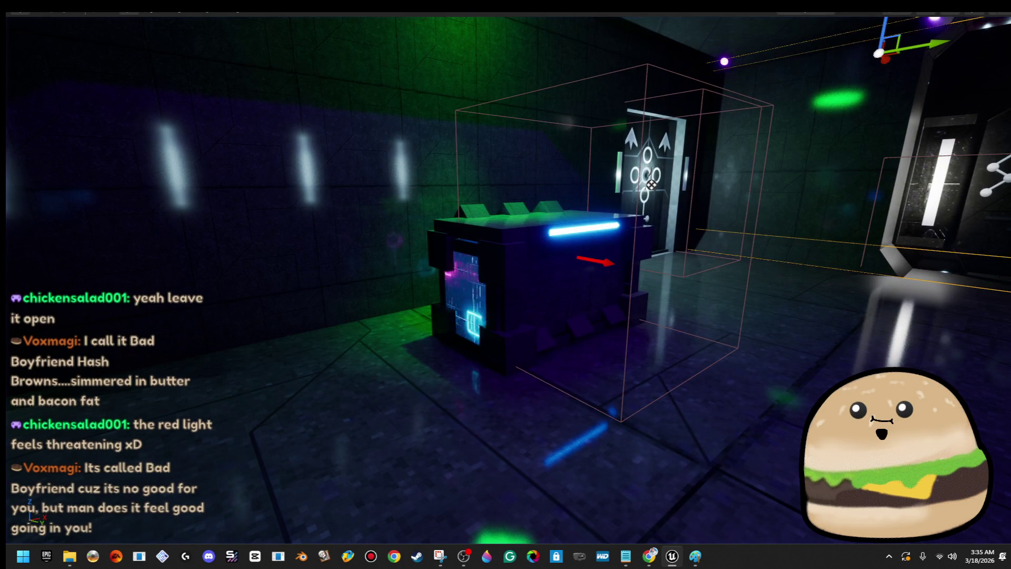
right_click(572, 192)
left_click(635, 233)
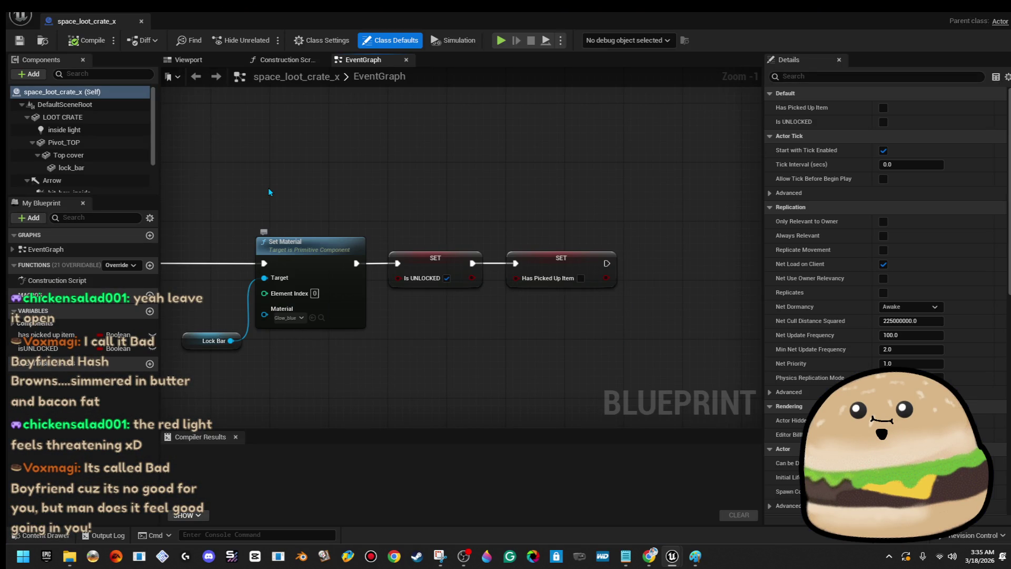
- Leave the lock bar's Set Material on Glow_blue and recompile the crate Blueprint
left_click(289, 318)
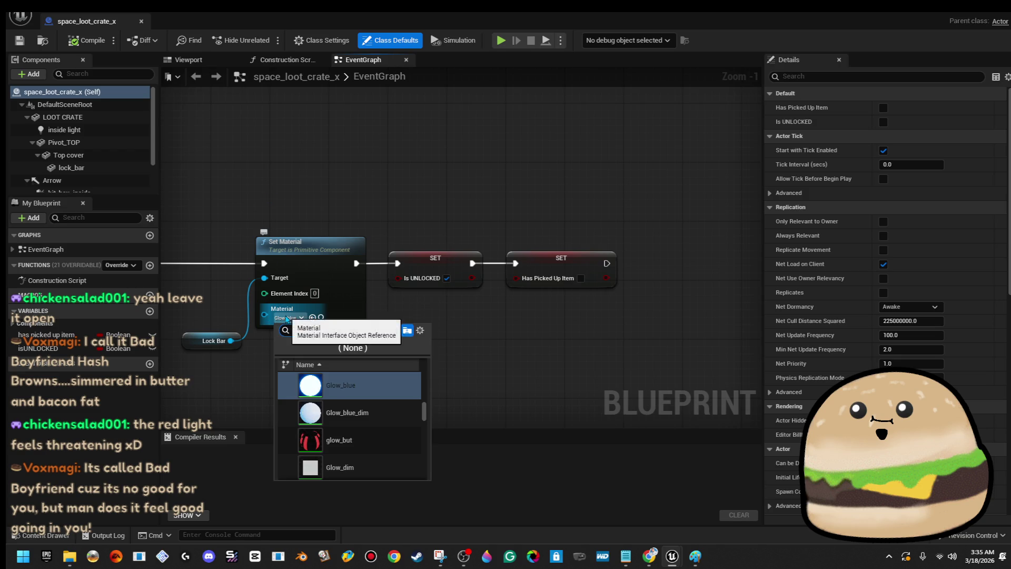
left_click(516, 369)
scroll(516, 367, "down", 4)
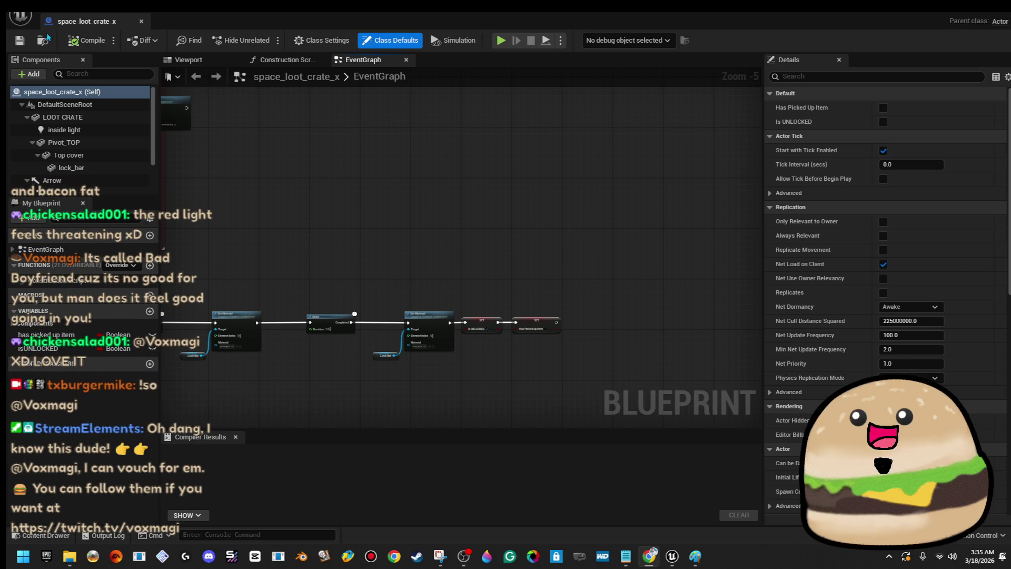
left_click(75, 45)
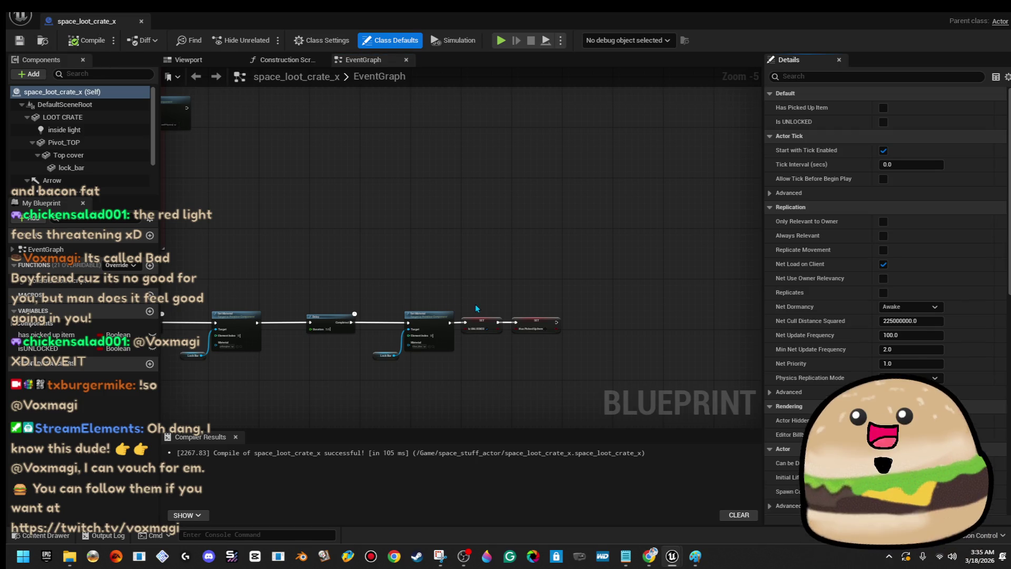
scroll(393, 302, "down", 4)
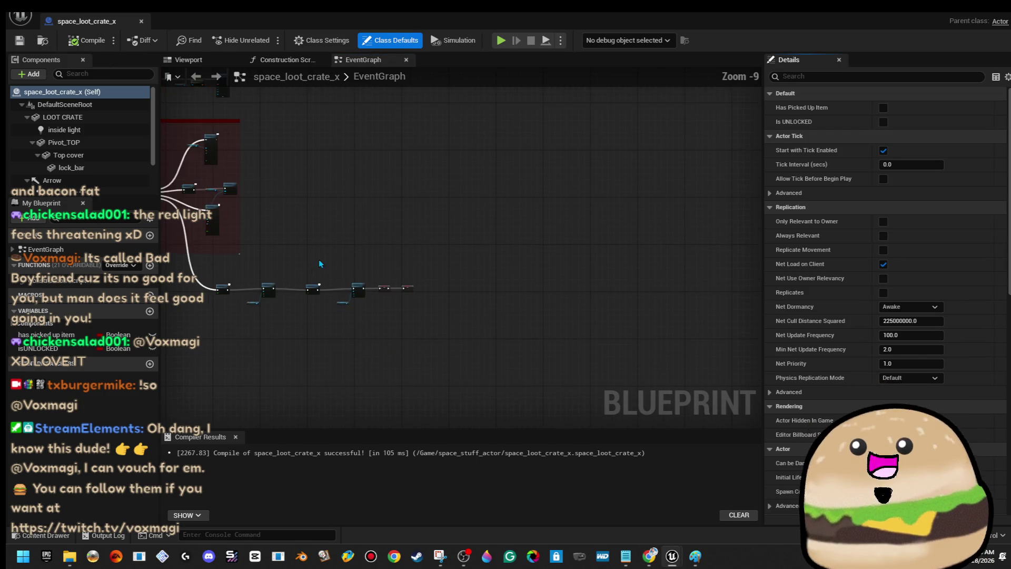
left_click_drag(325, 120, 417, 147)
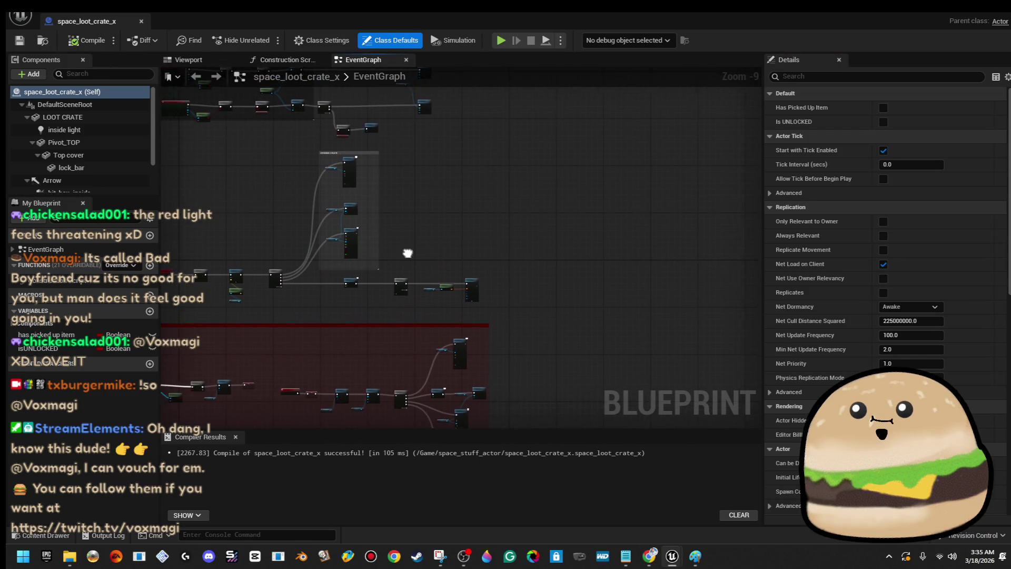
scroll(422, 285, "up", 4)
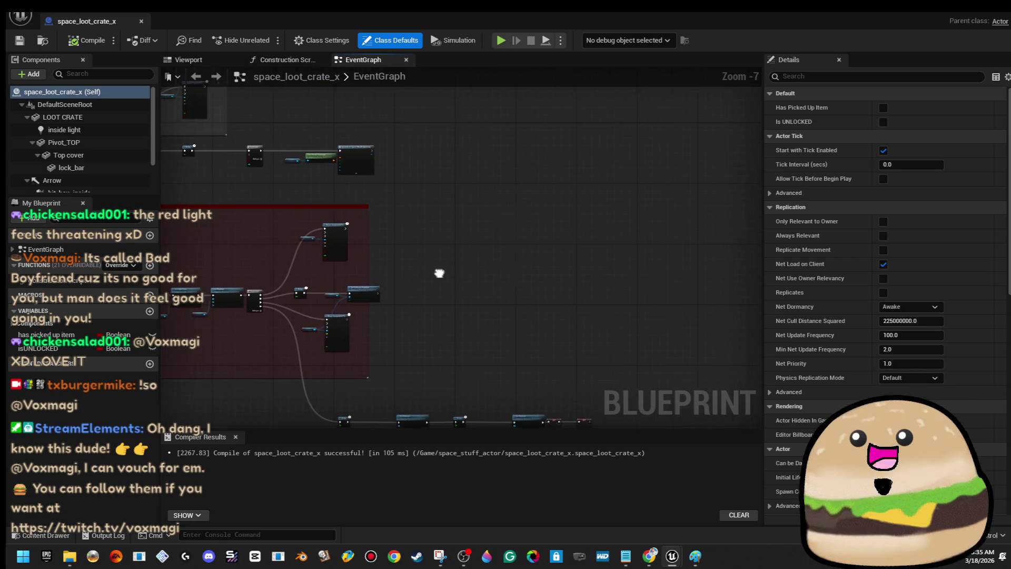
left_click_drag(405, 259, 384, 203)
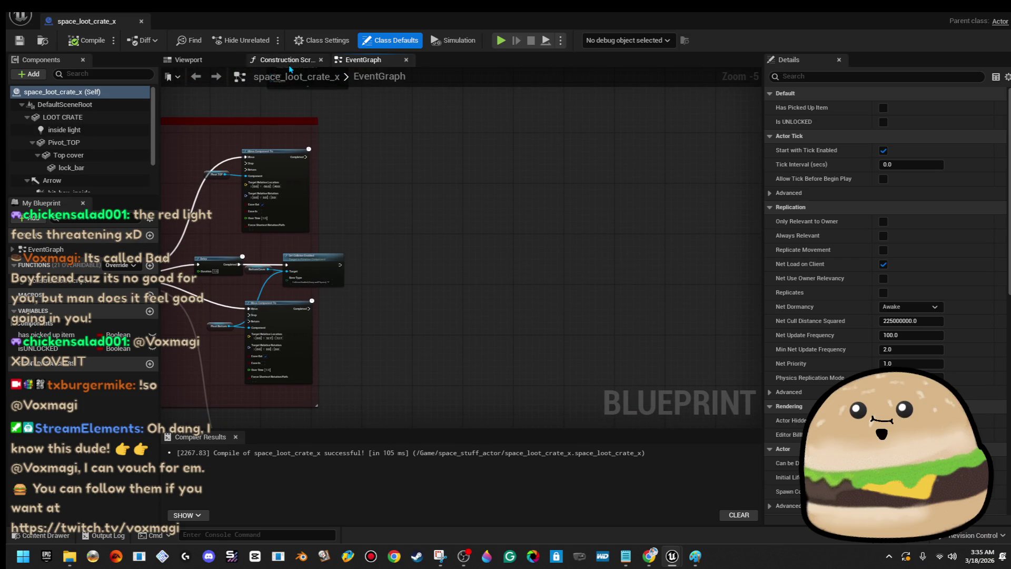
left_click(201, 62)
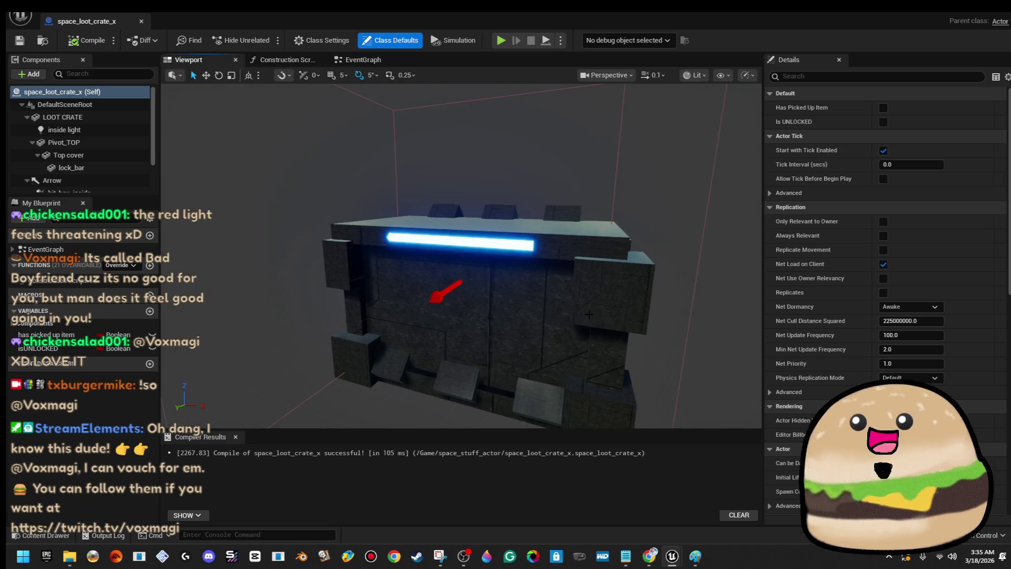
scroll(461, 255, "up", 5)
left_click_drag(461, 255, 390, 255)
left_click(475, 237)
left_click_drag(474, 253, 424, 268)
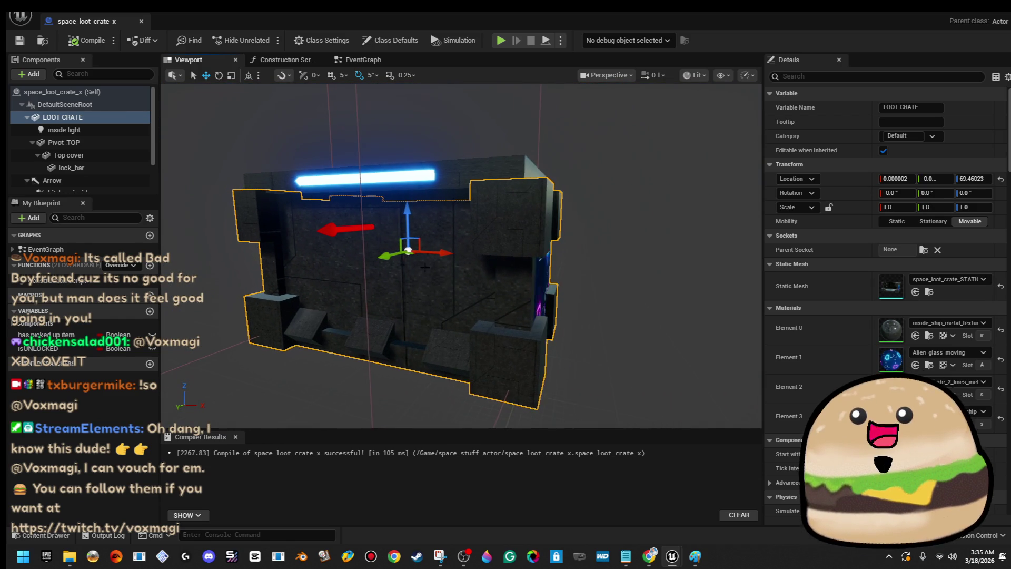
left_click(361, 61)
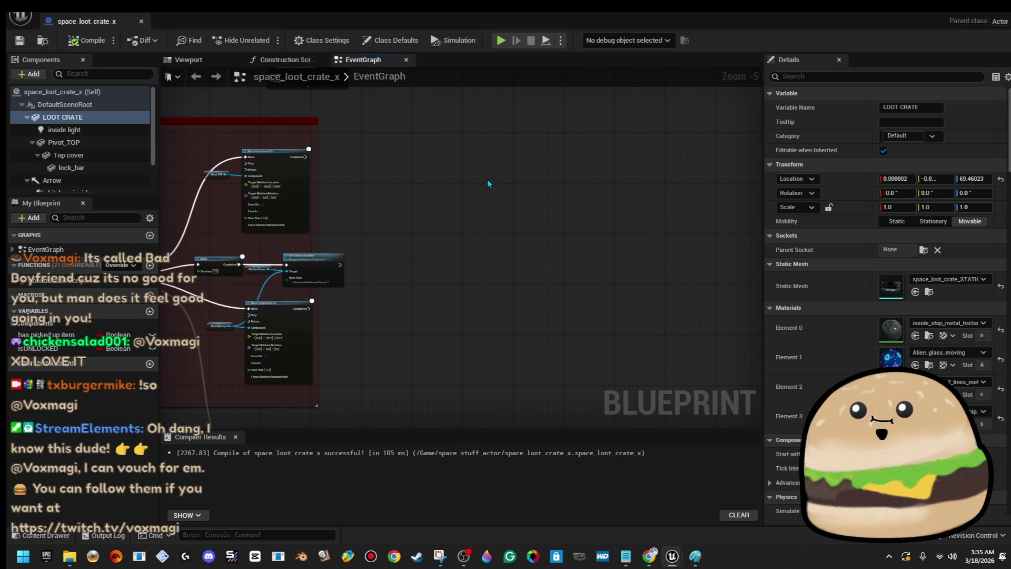
left_click_drag(489, 184, 603, 207)
scroll(79, 142, "down", 2)
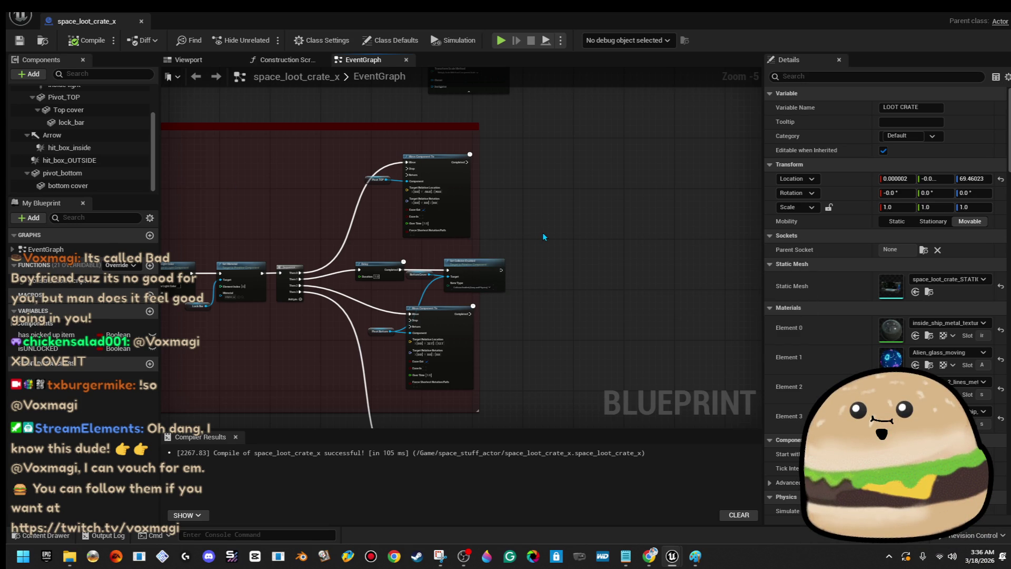
right_click(623, 268)
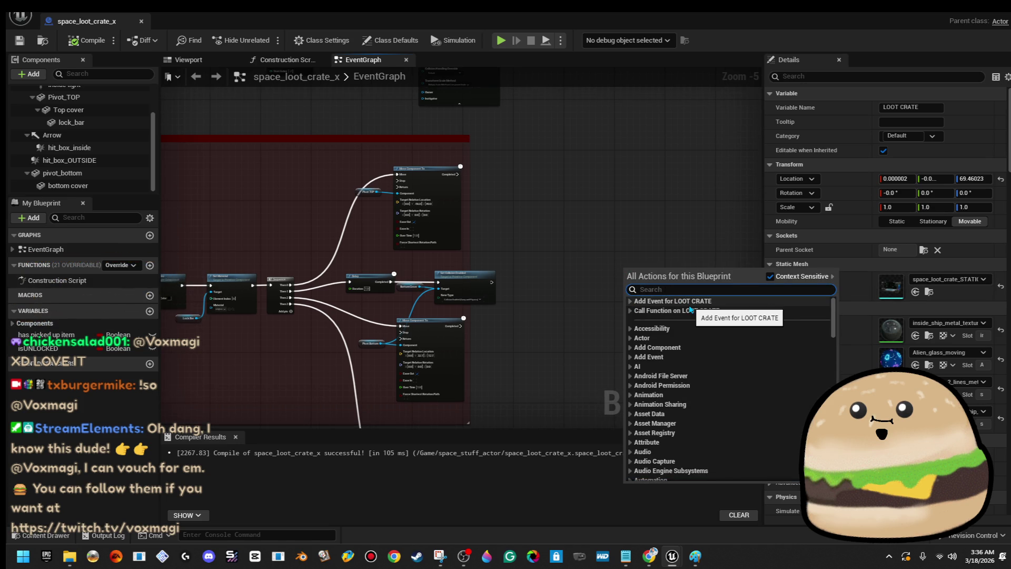
type("material")
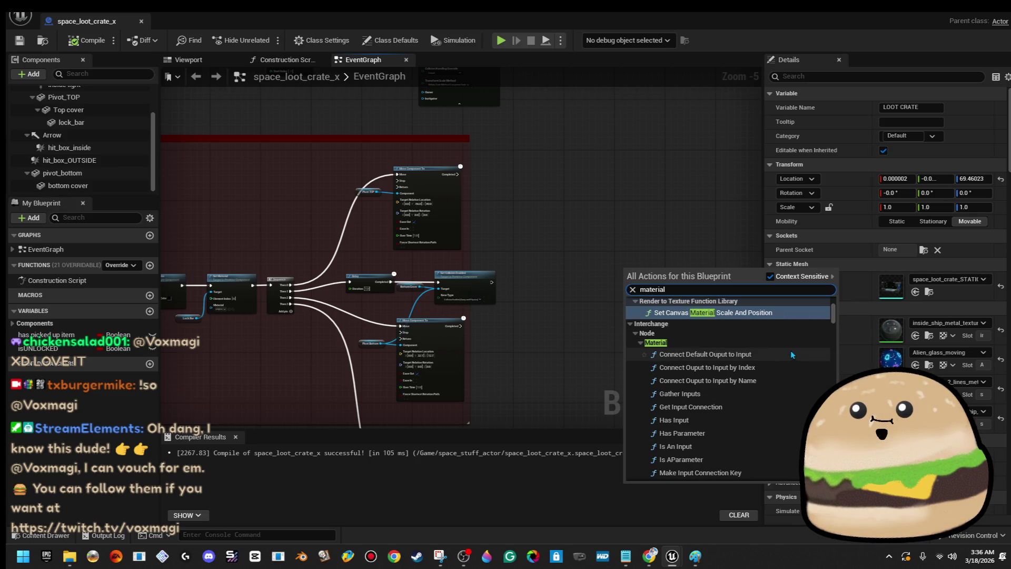
scroll(776, 352, "up", 1)
type(" set")
scroll(779, 347, "up", 4)
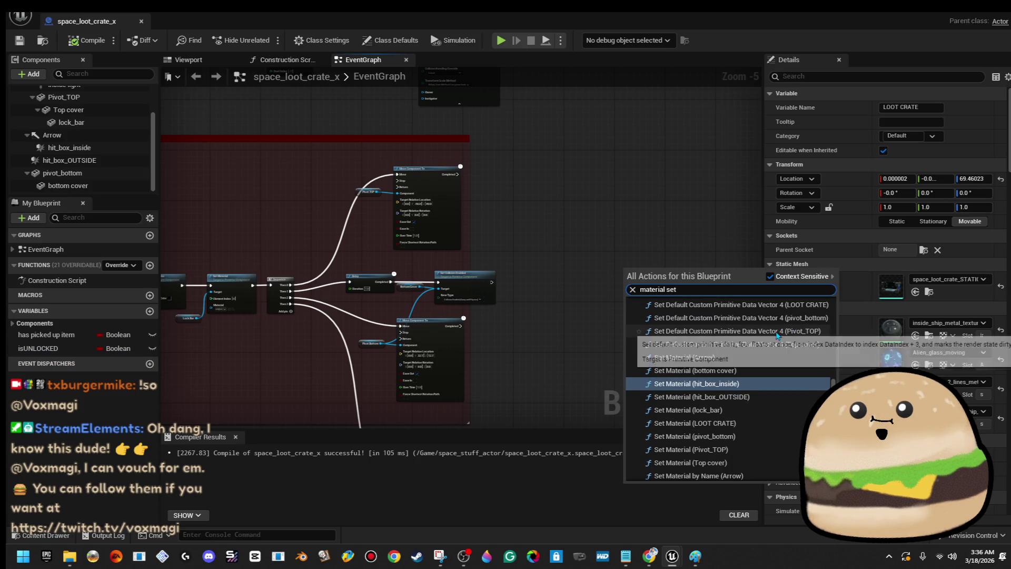
scroll(794, 402, "down", 6)
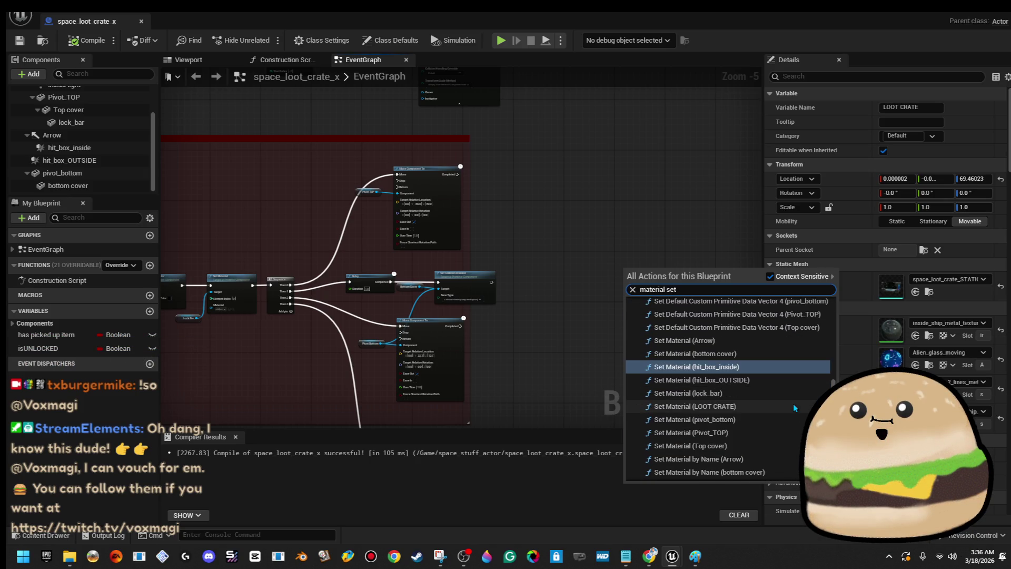
scroll(800, 429, "down", 2)
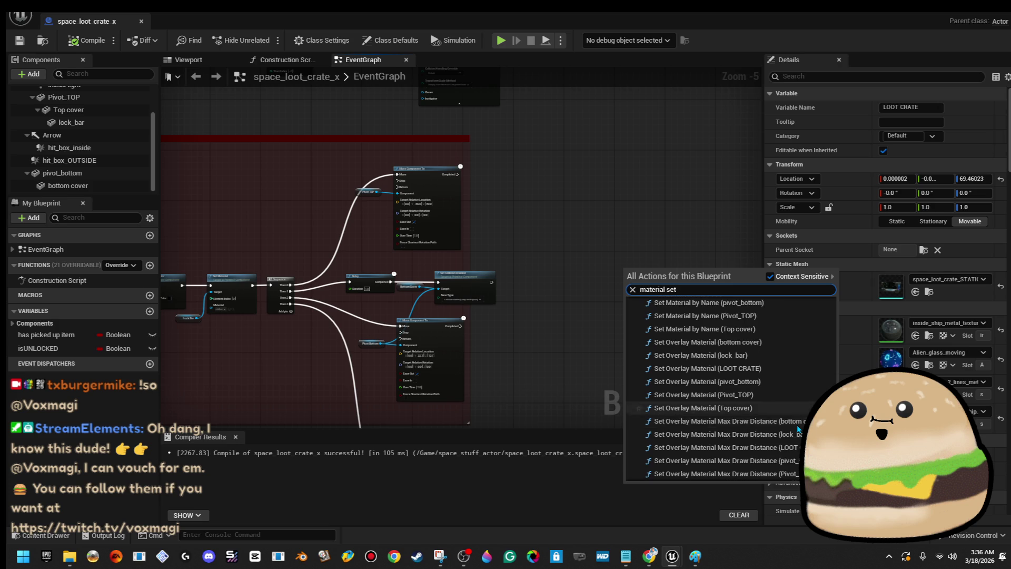
scroll(799, 429, "up", 6)
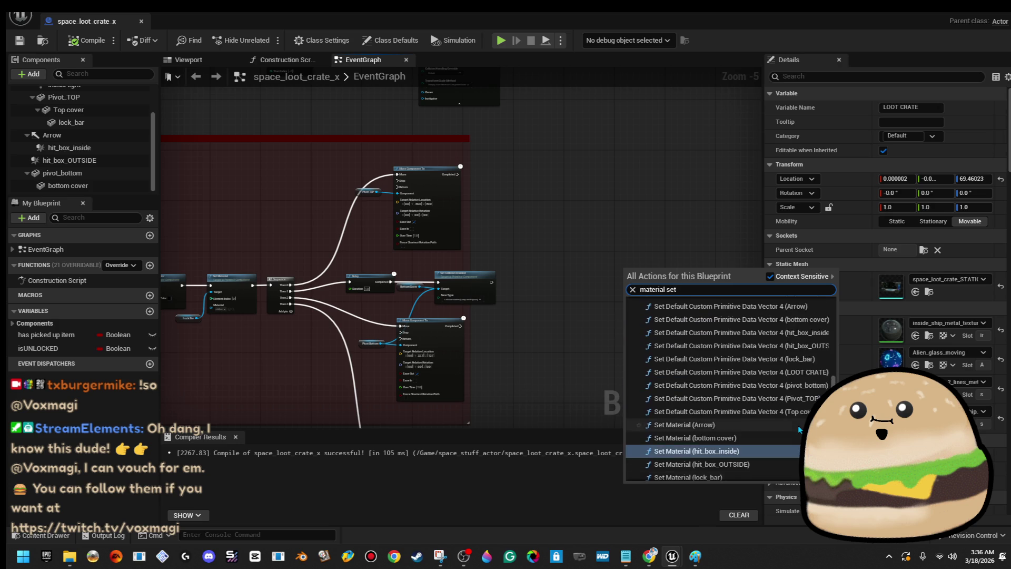
scroll(798, 429, "up", 7)
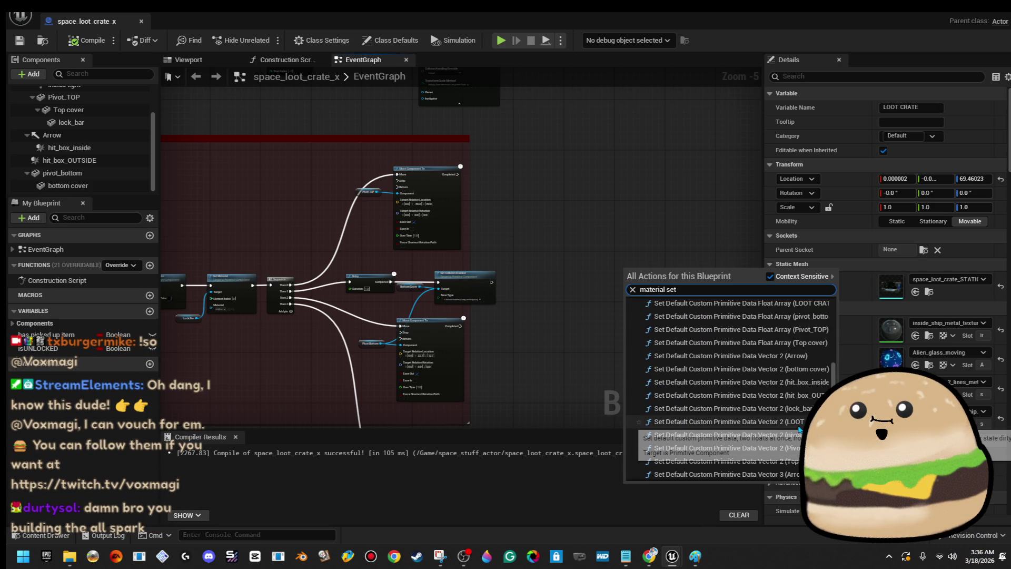
scroll(799, 429, "up", 9)
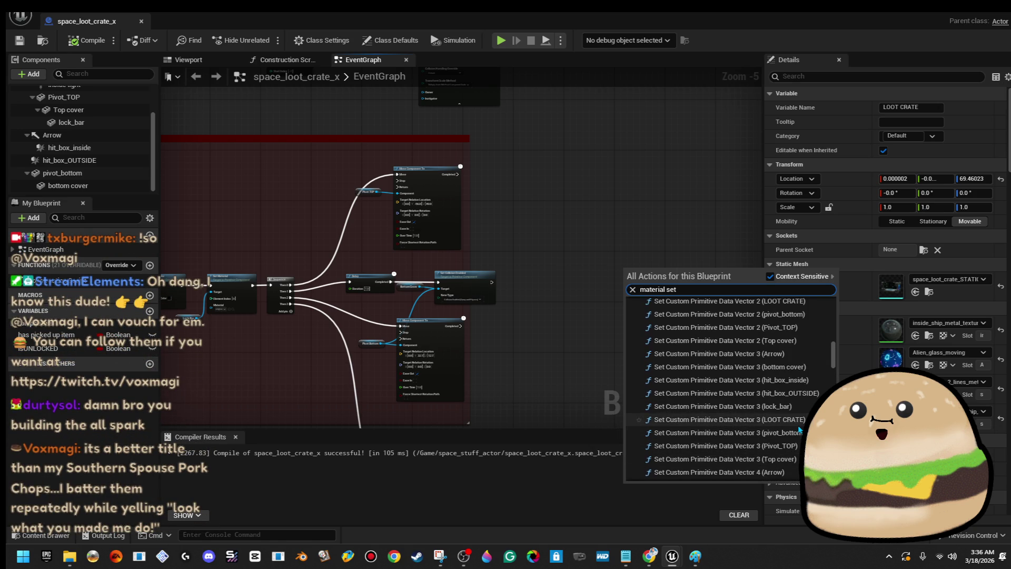
scroll(799, 429, "down", 5)
type(" 2")
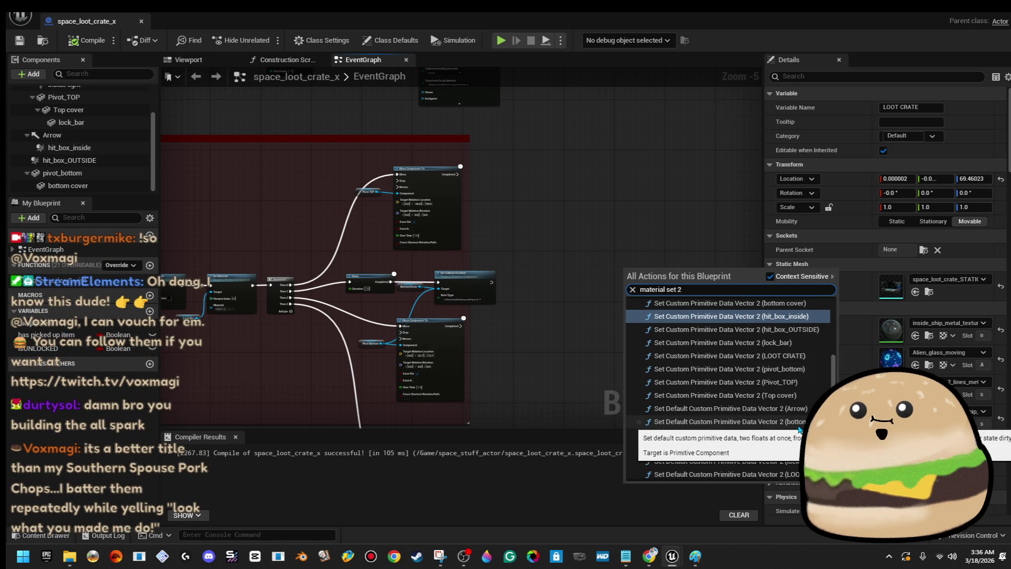
type(" slo")
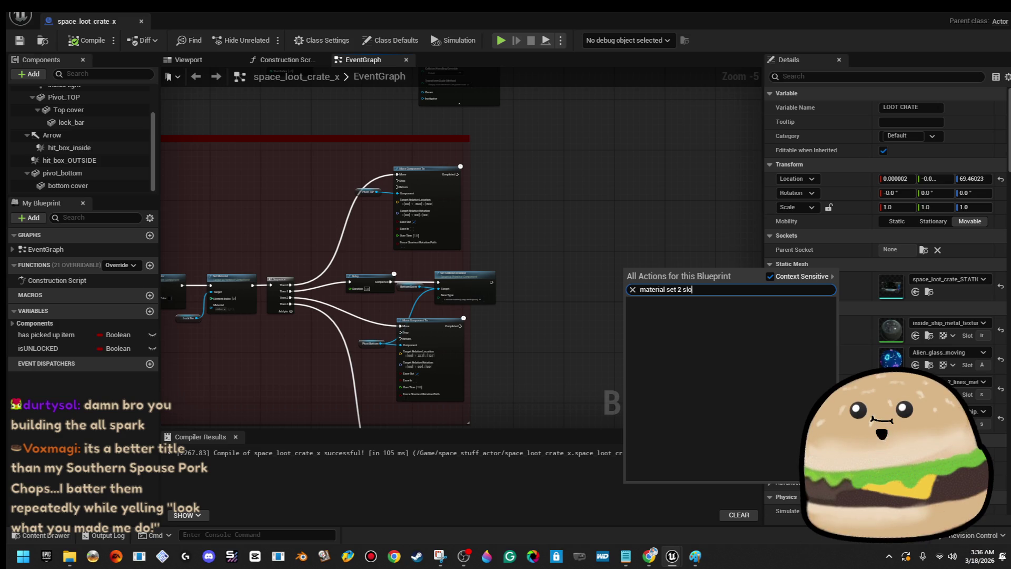
key("Escape")
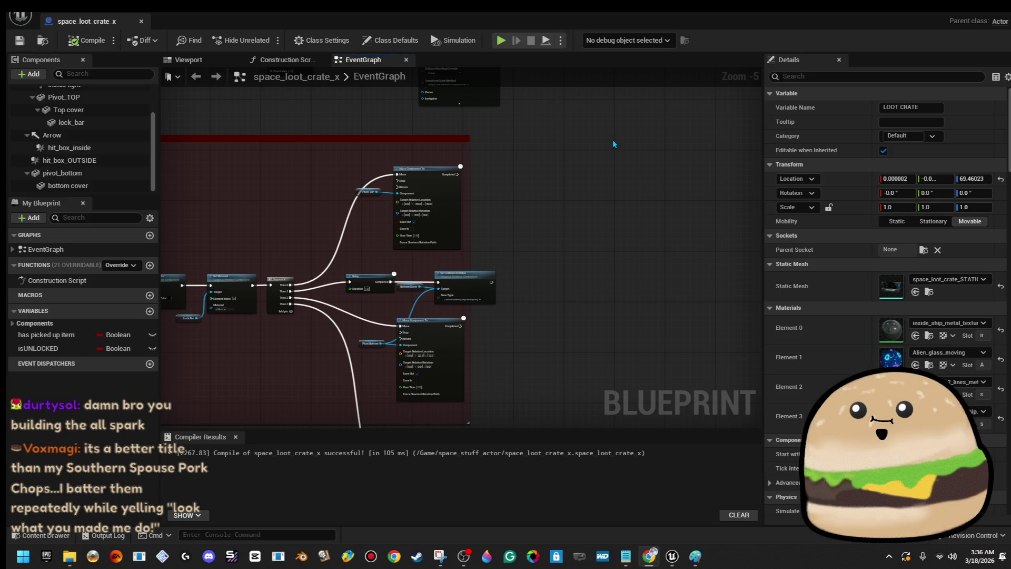
- Orbit the crate model in the Blueprint Viewport to inspect the whole crate
scroll(631, 203, "down", 3)
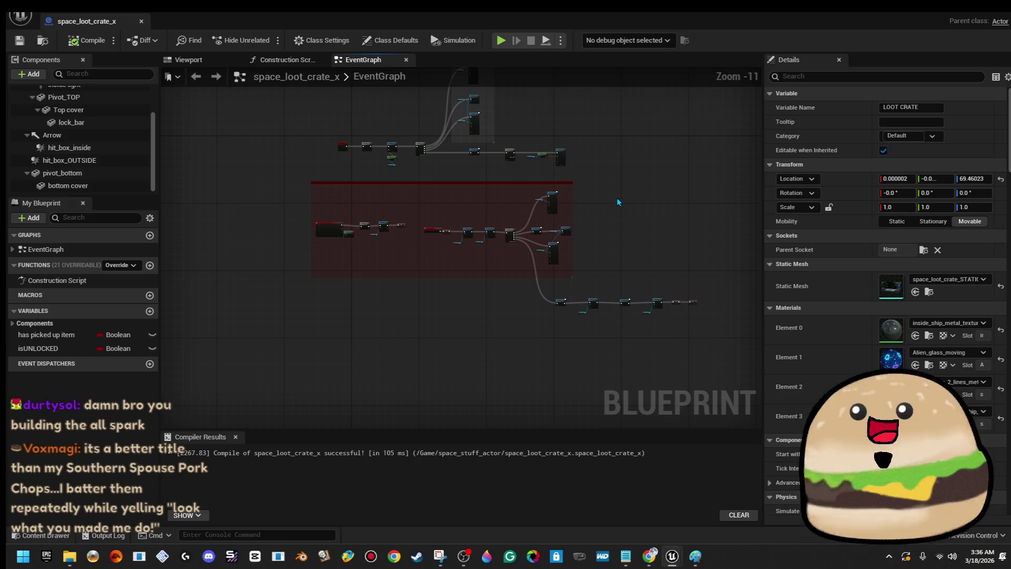
scroll(618, 197, "up", 3)
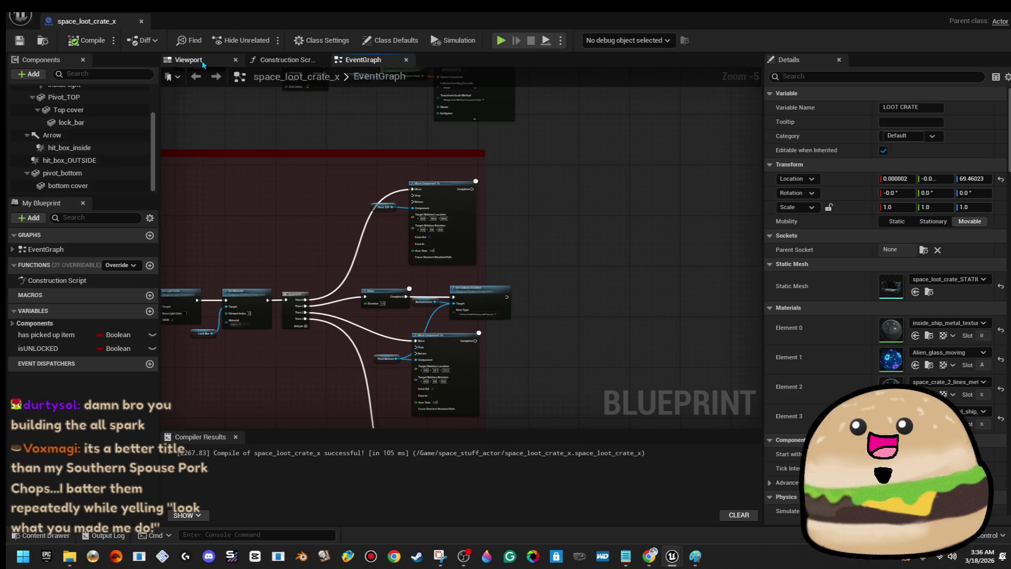
left_click(204, 64)
mouse_move(595, 275)
left_mouse_down()
mouse_move(594, 337)
mouse_move(513, 340)
mouse_move(511, 317)
mouse_move(568, 261)
left_mouse_up()
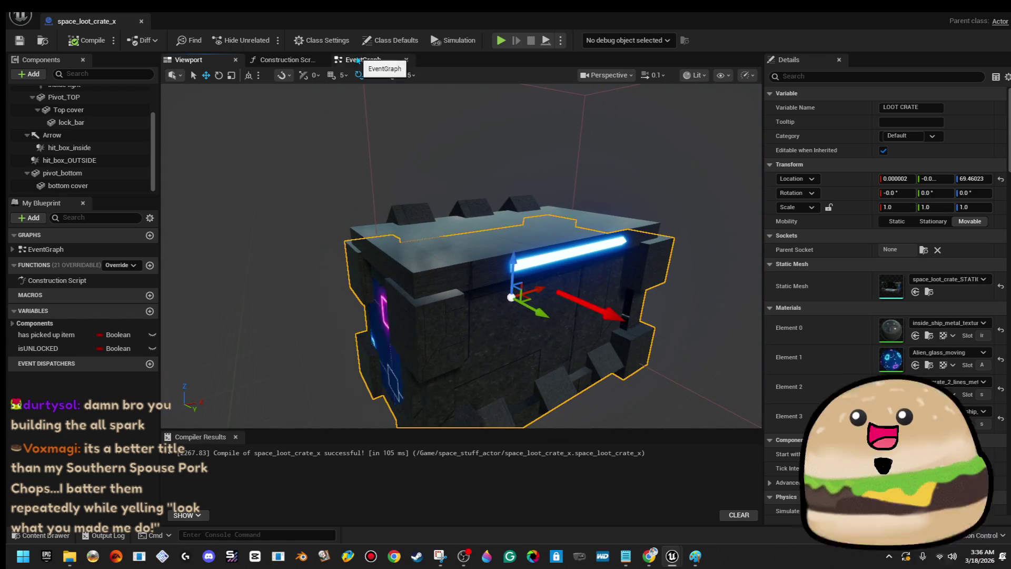
- Go back to the EventGraph and bring up the actor options in the level viewport
left_click(359, 60)
scroll(548, 225, "down", 3)
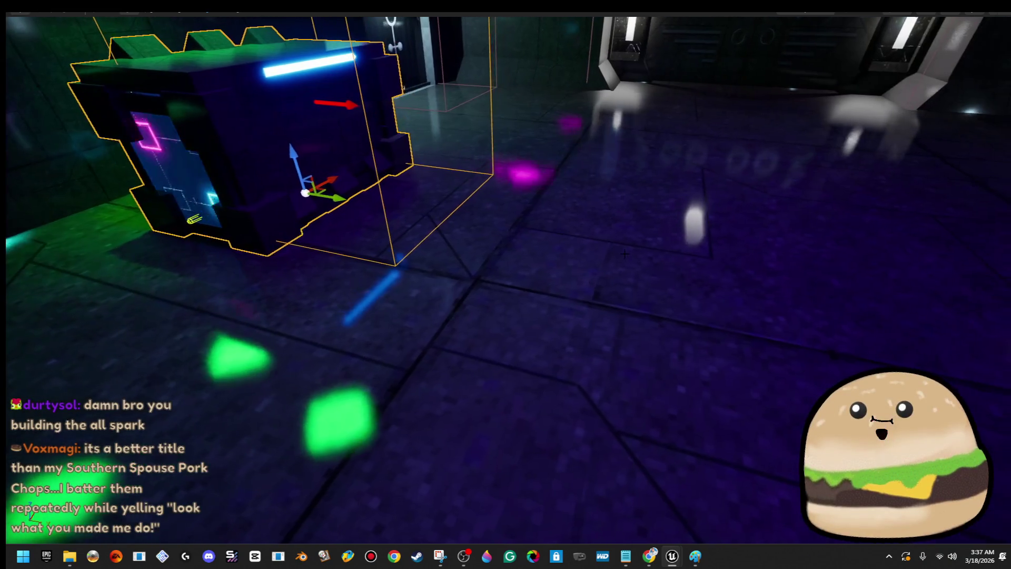
right_click(627, 192)
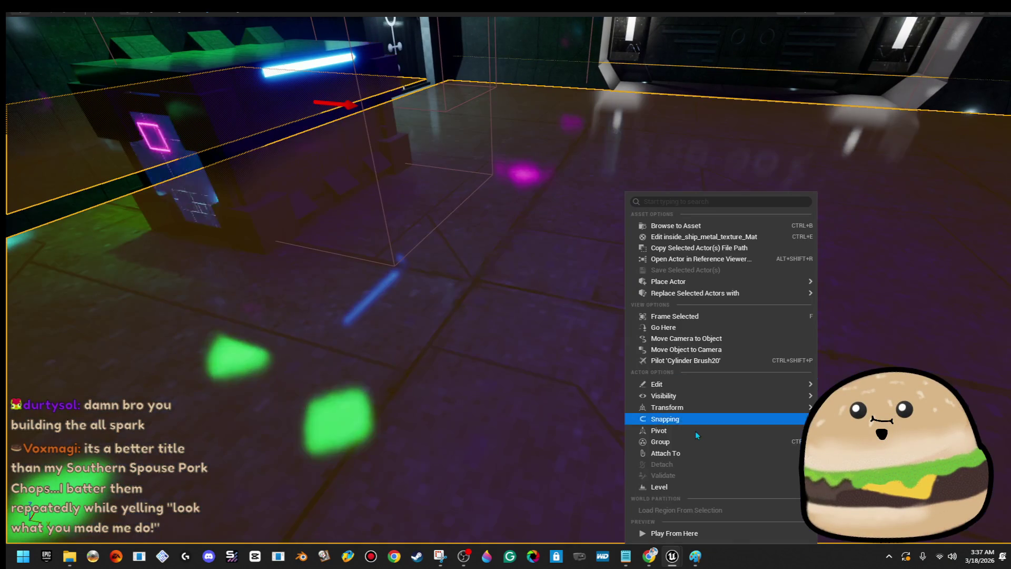
- Run a short play session, then open and close the crate Blueprint
left_click(685, 534)
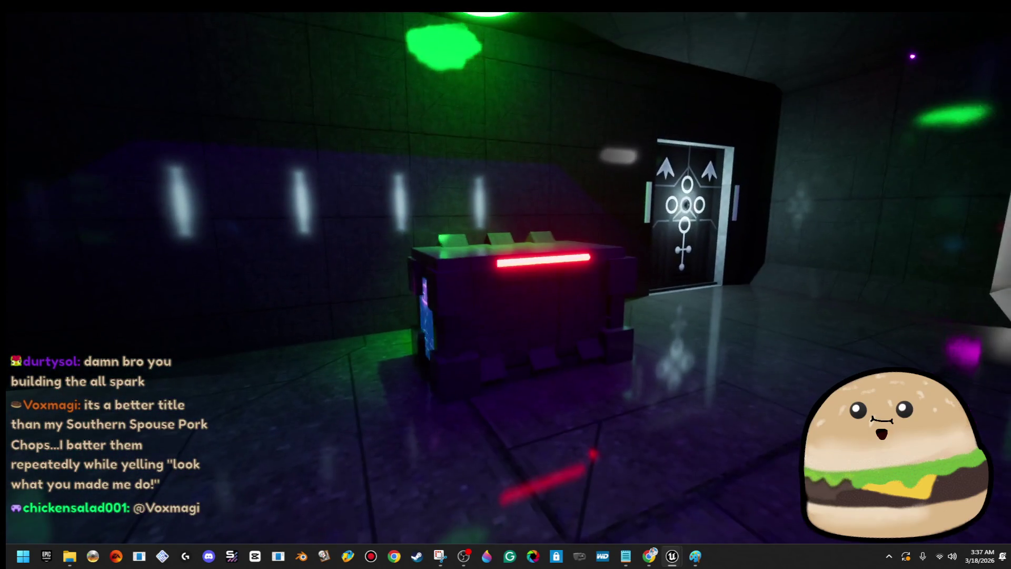
key("Escape")
right_click(564, 268)
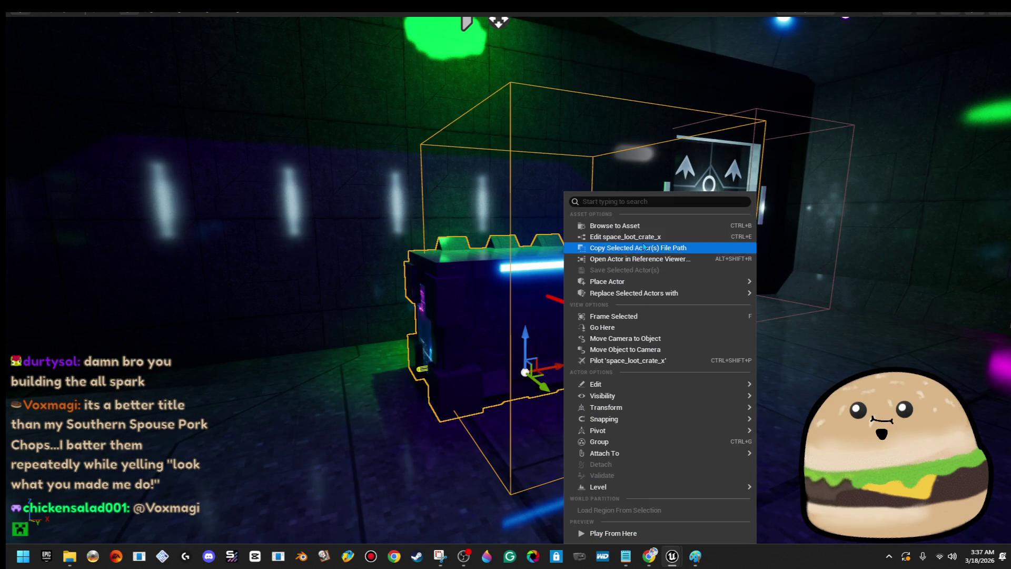
left_click(643, 237)
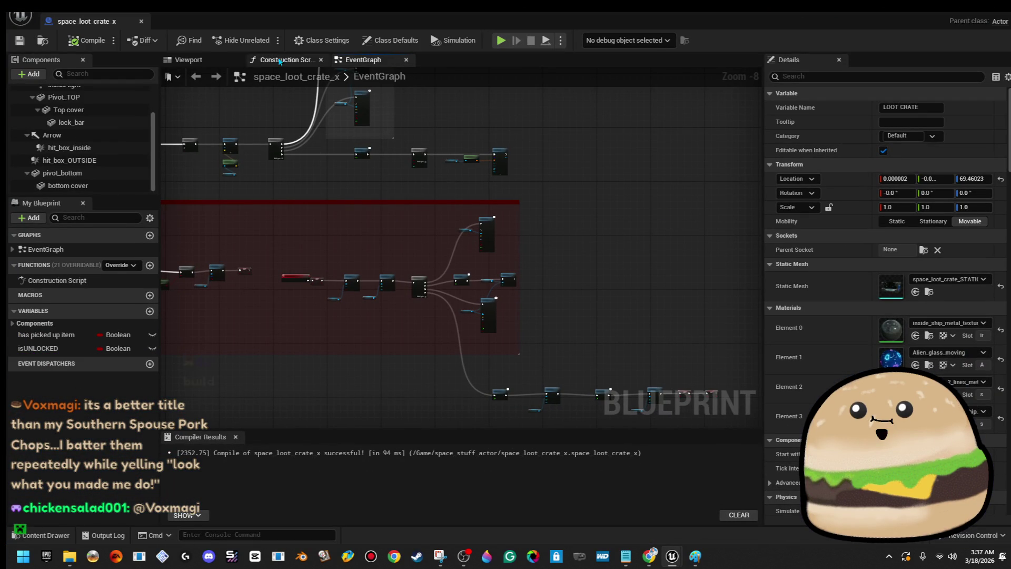
left_click(141, 22)
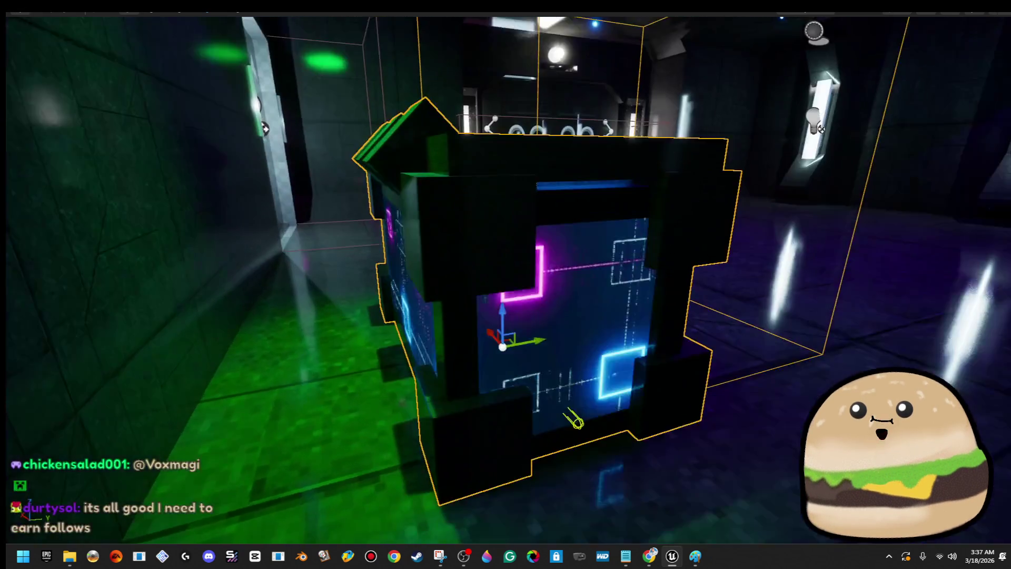
- Face the crate's front and play from the floor, walking over the pit into the crate
left_click_drag(575, 419, 301, 404)
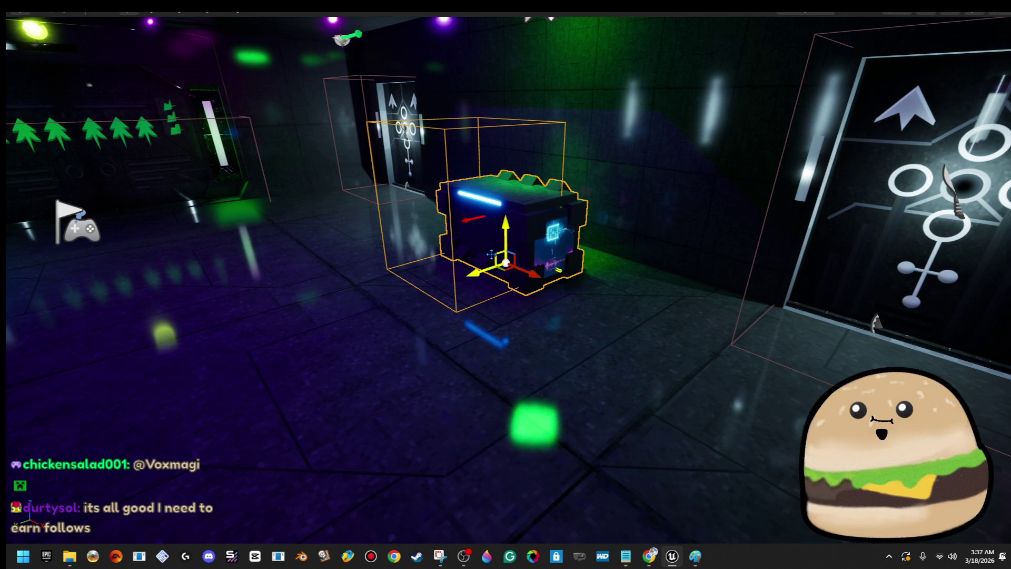
right_click(399, 391)
left_click(501, 374)
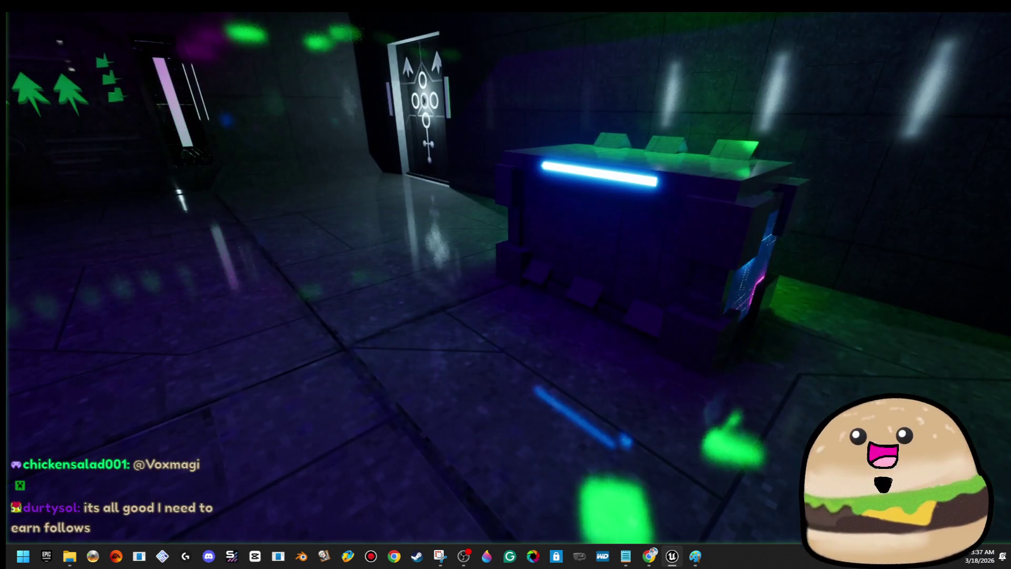
key("w")
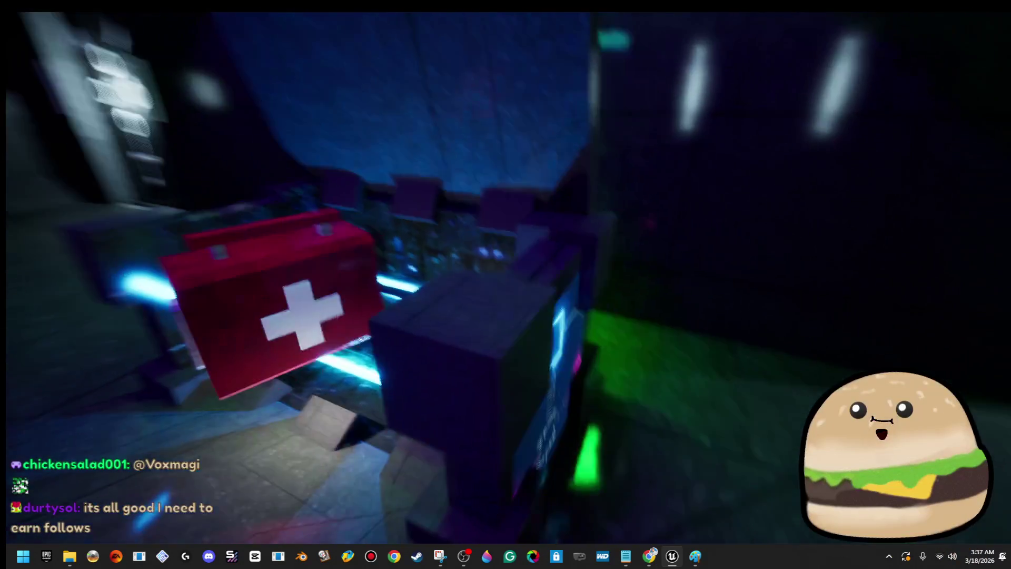
key("w")
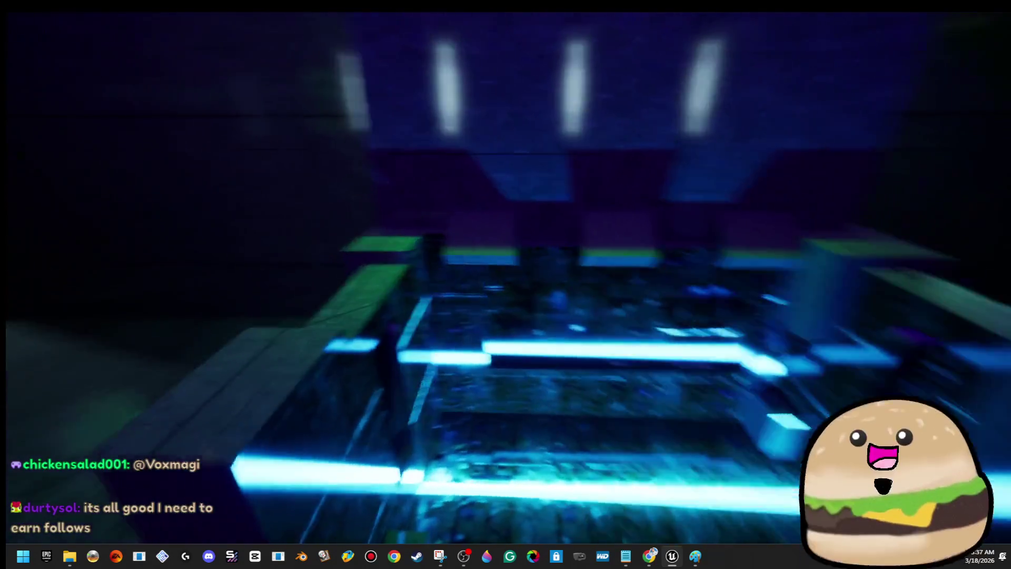
key("s")
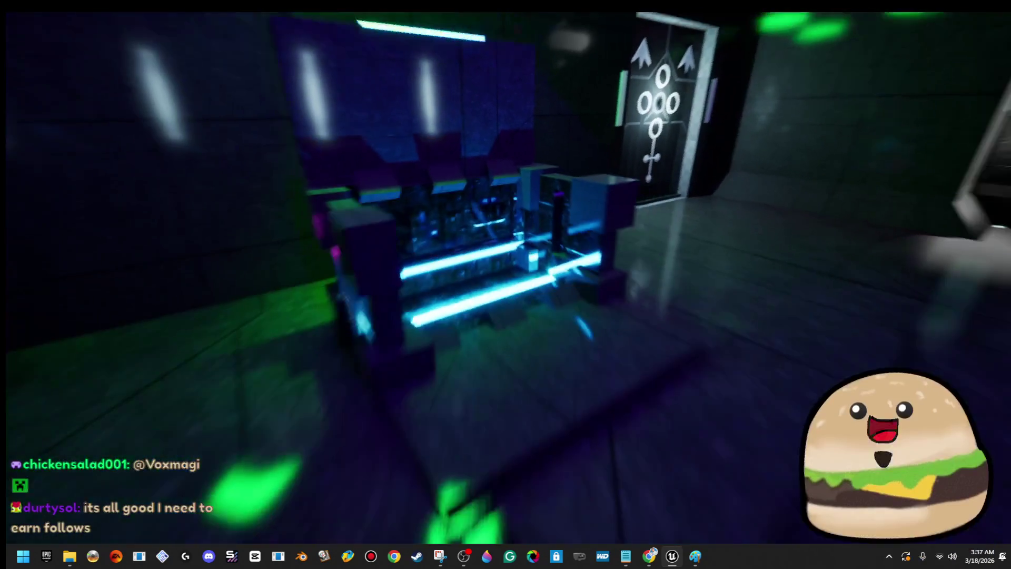
key("w")
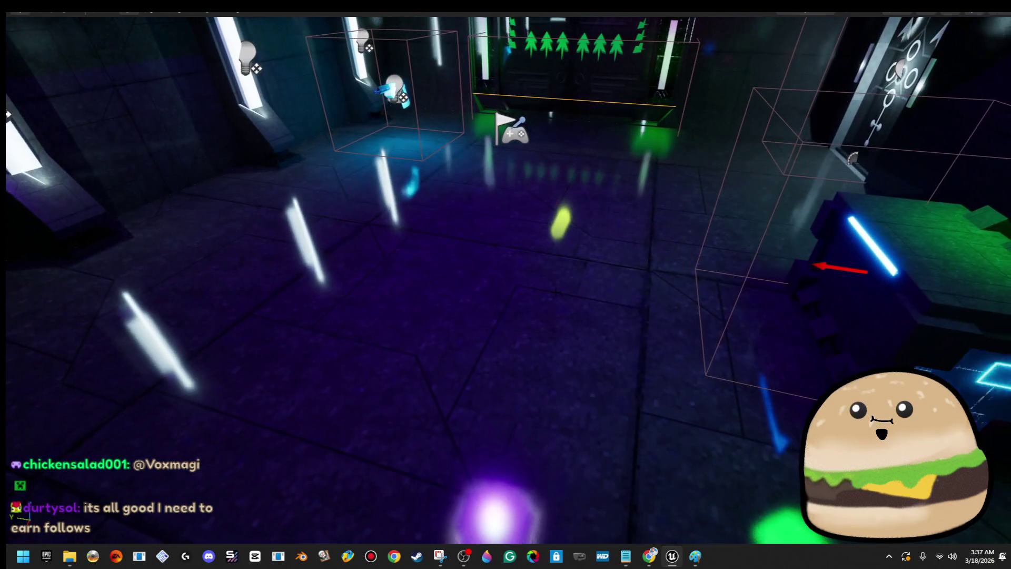
- Play again, walking to the spinning medkit and circling the crate, then end the session
right_click(652, 509)
left_click(639, 533)
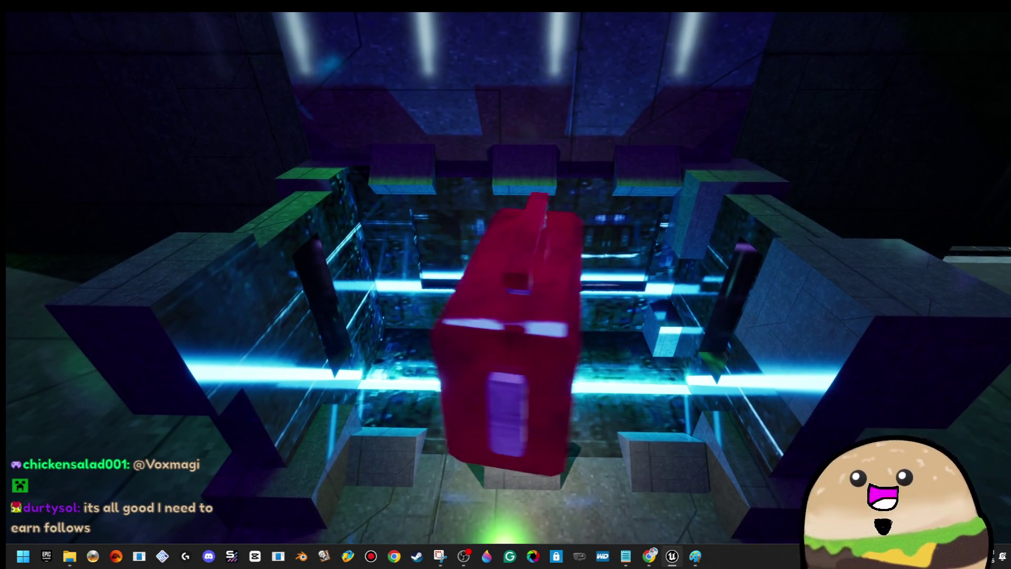
key("w")
key("w")
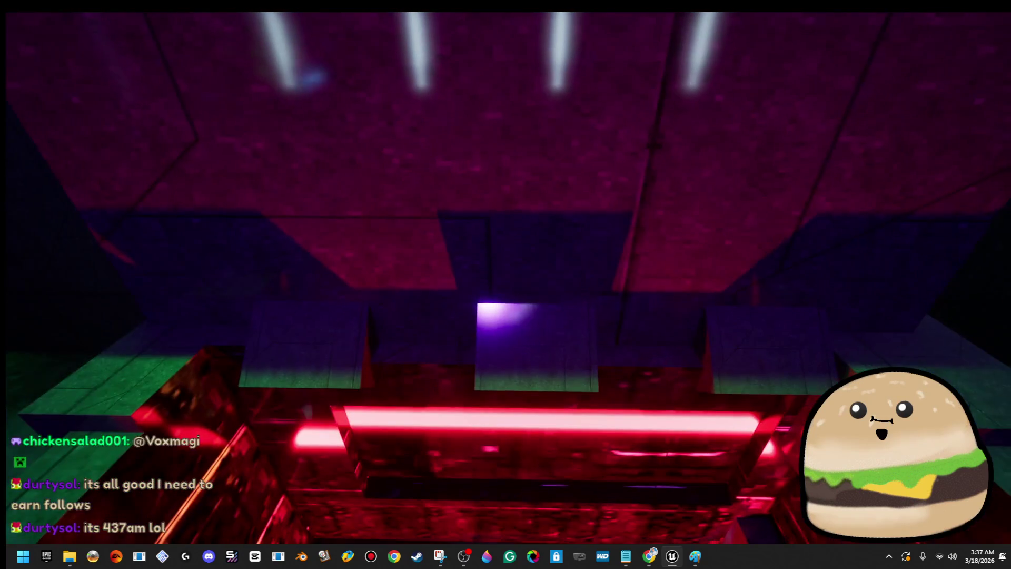
key("a")
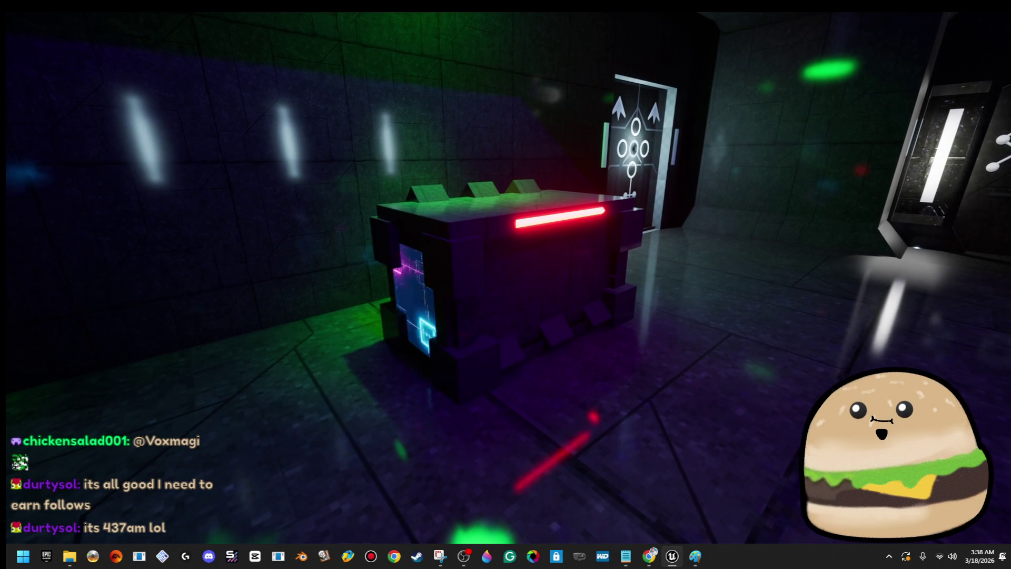
key("d")
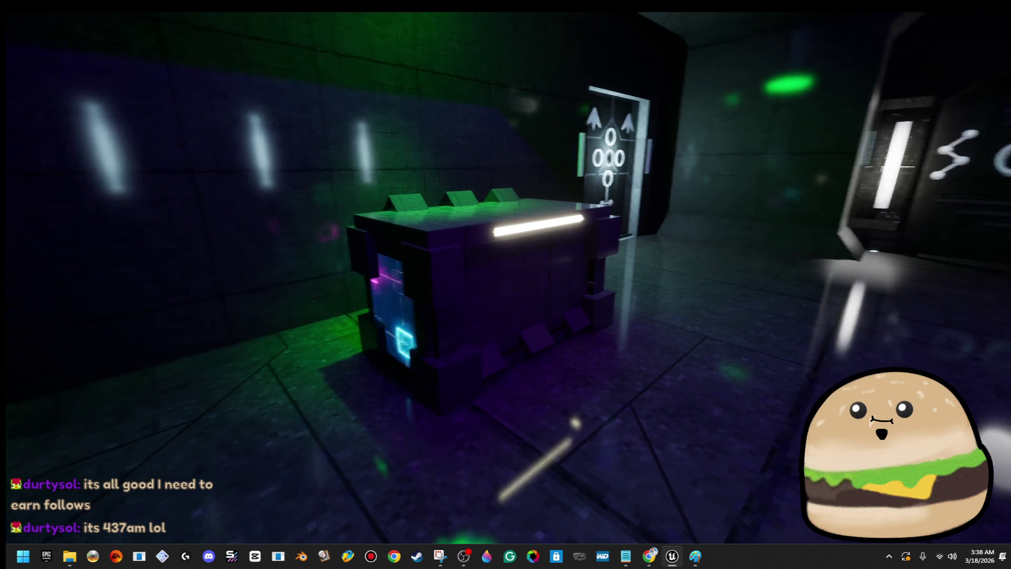
key("F8")
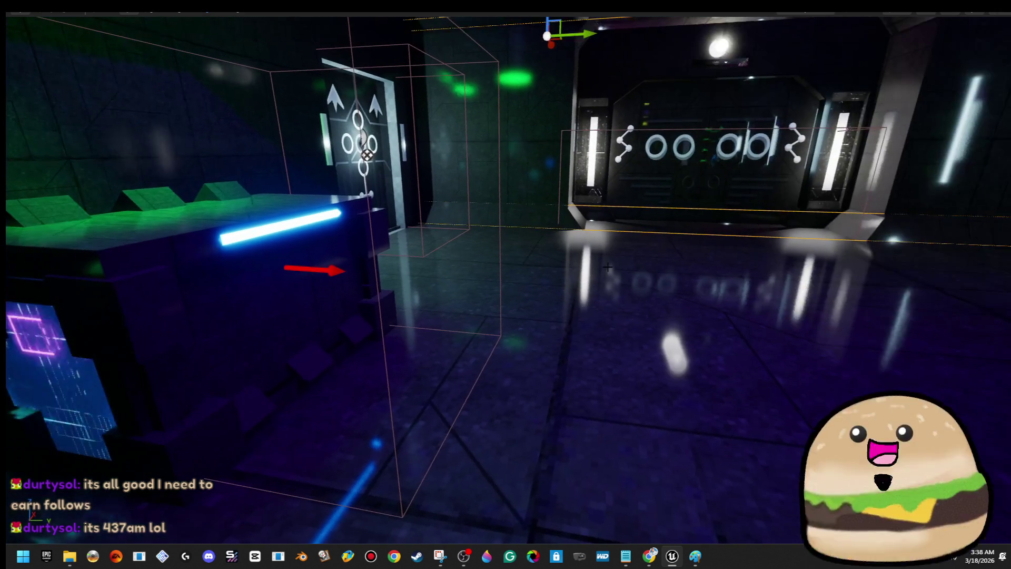
key("Escape")
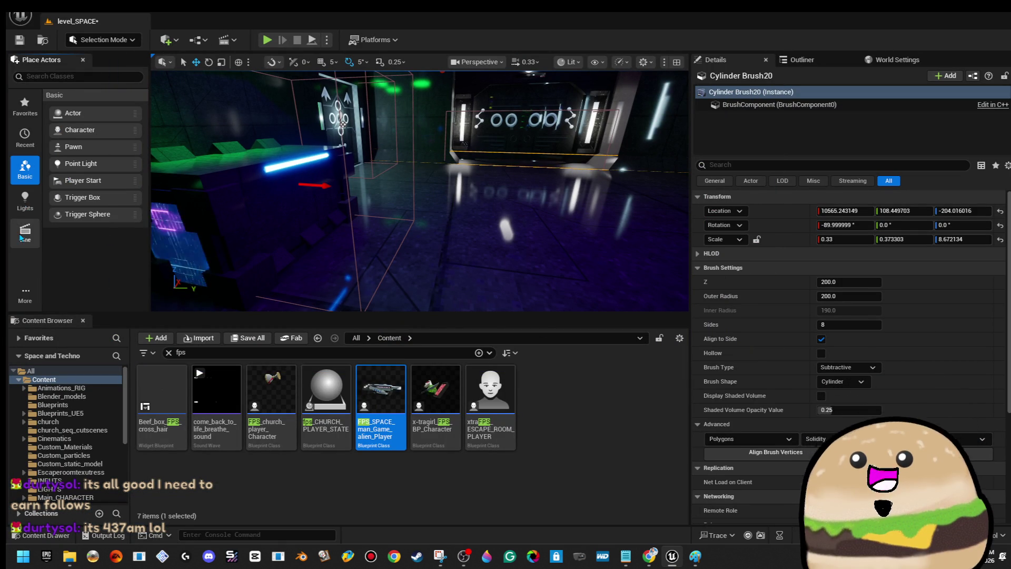
- Place a cylinder beside the crate and give it the yellowglow material
left_click(25, 200)
left_click(19, 298)
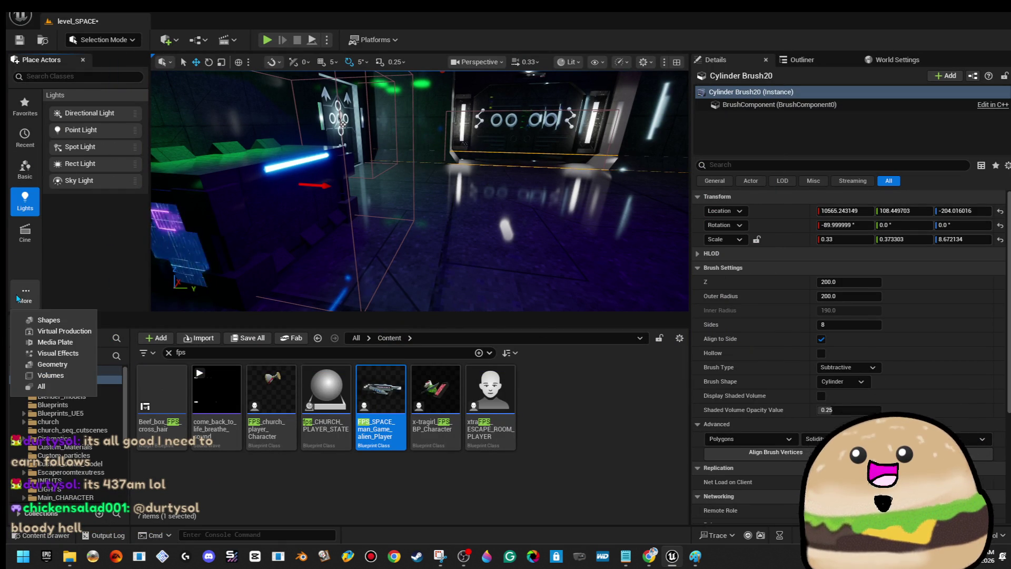
left_click(49, 320)
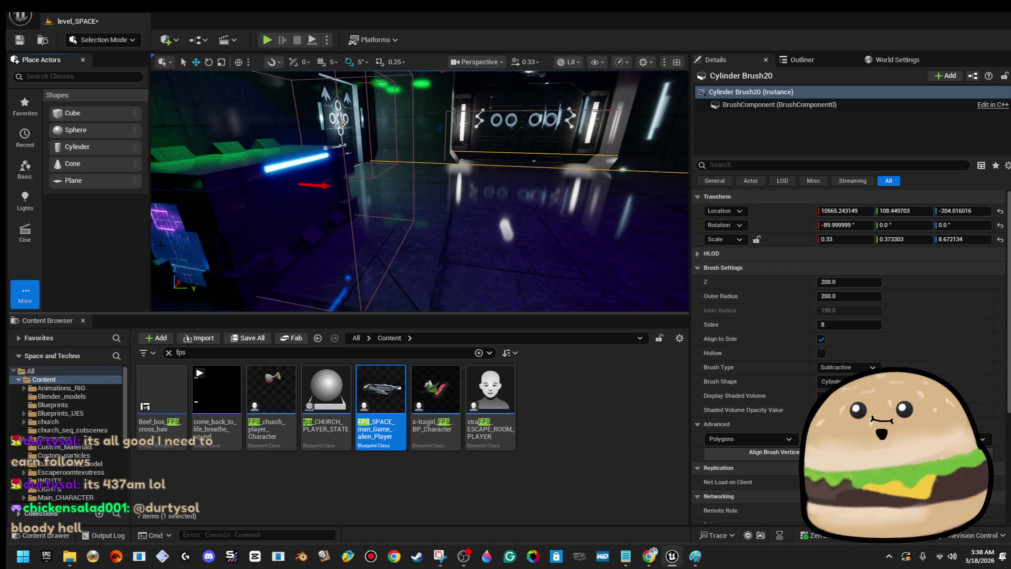
mouse_move(77, 146)
left_mouse_down()
mouse_move(284, 206)
mouse_move(540, 234)
left_mouse_up()
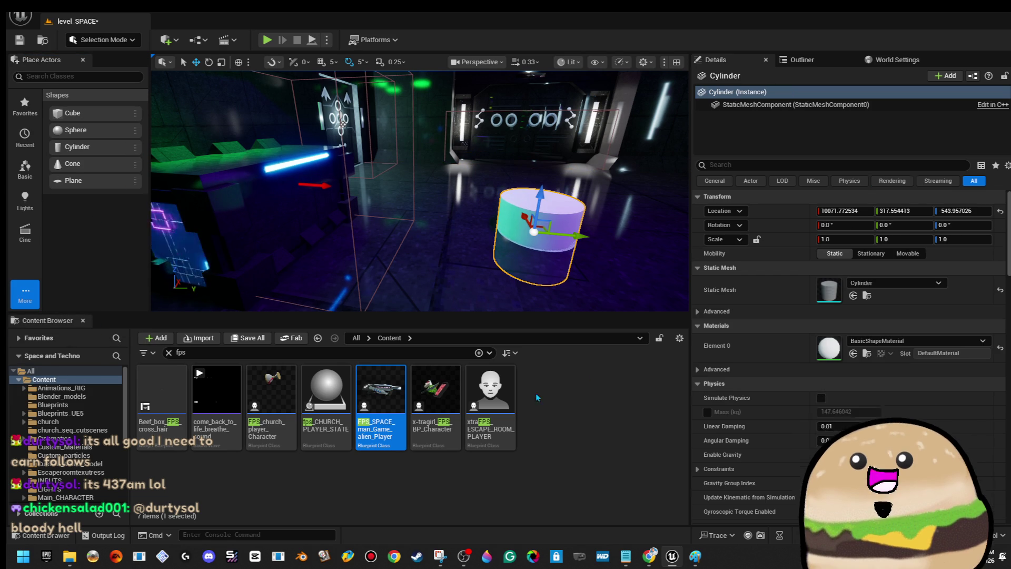
left_click(952, 342)
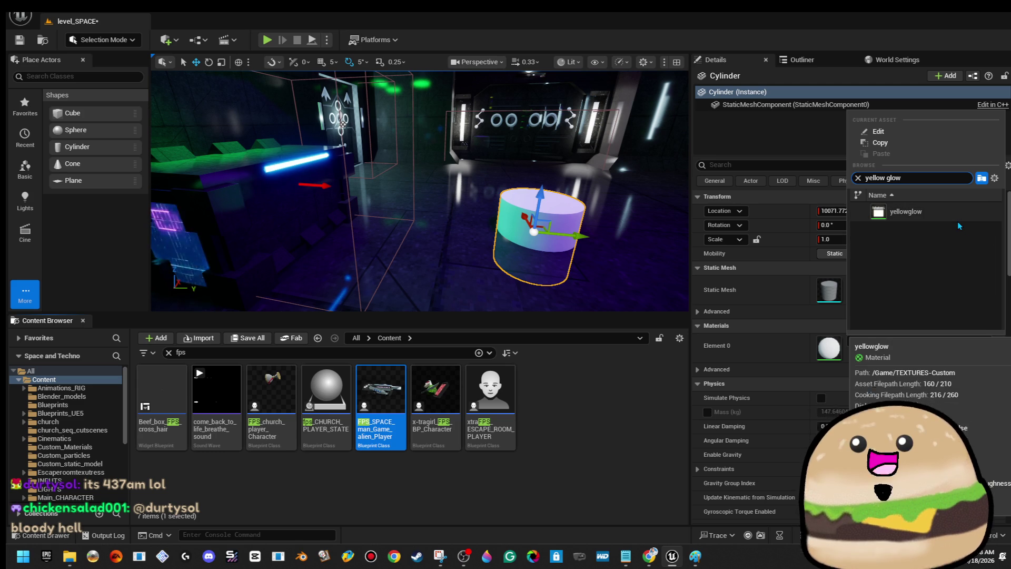
left_click(922, 212)
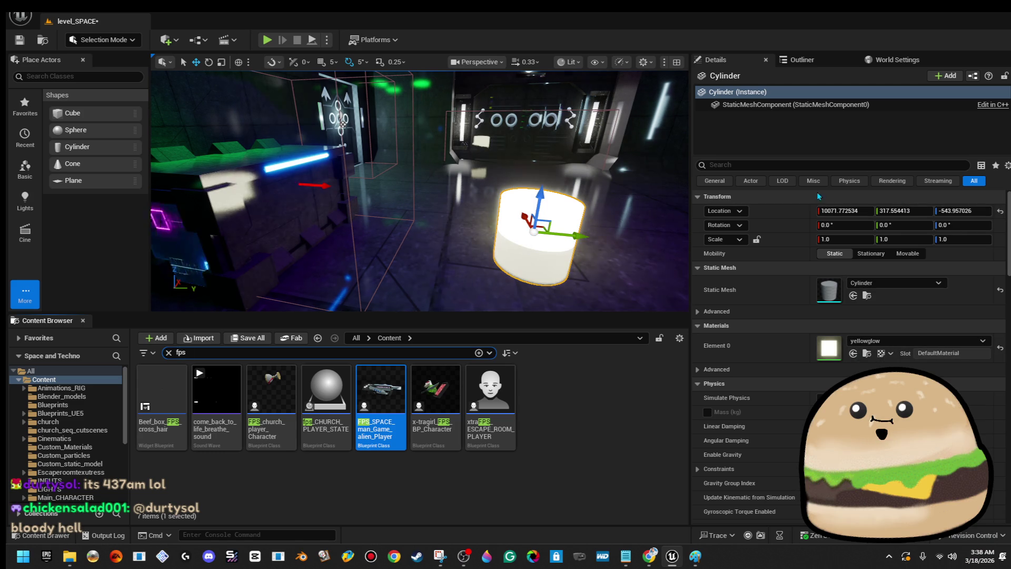
double_click(821, 347)
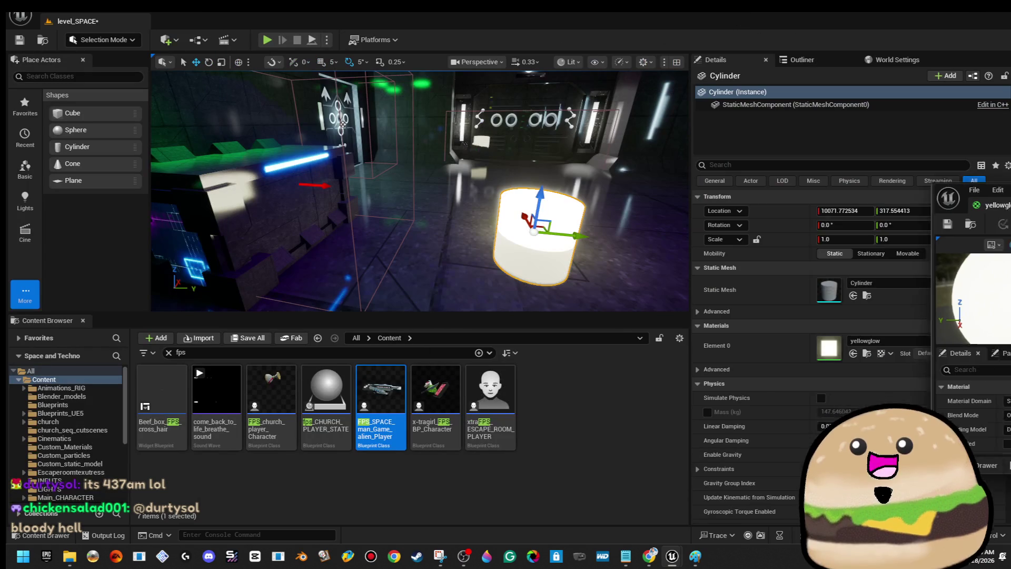
- Delete the selected actor in the level and open the space_loot_crate_x Blueprint
left_click(569, 226)
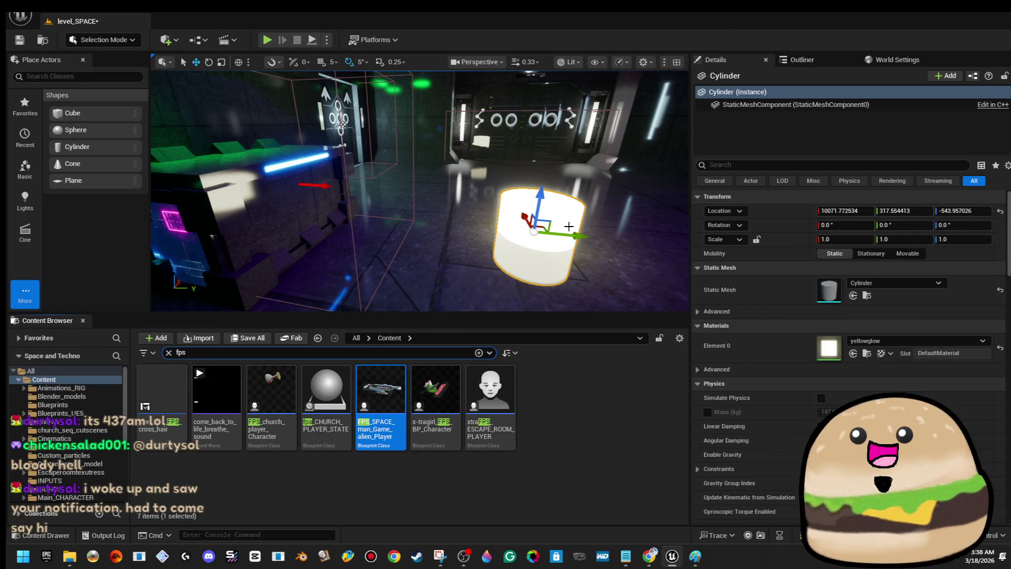
key("Delete")
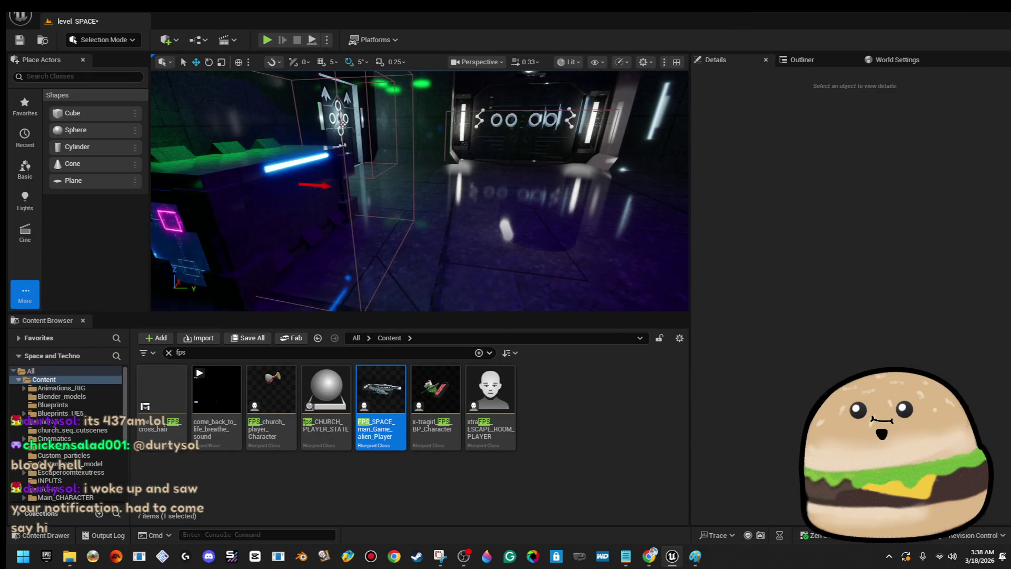
right_click(297, 179)
left_click(393, 224)
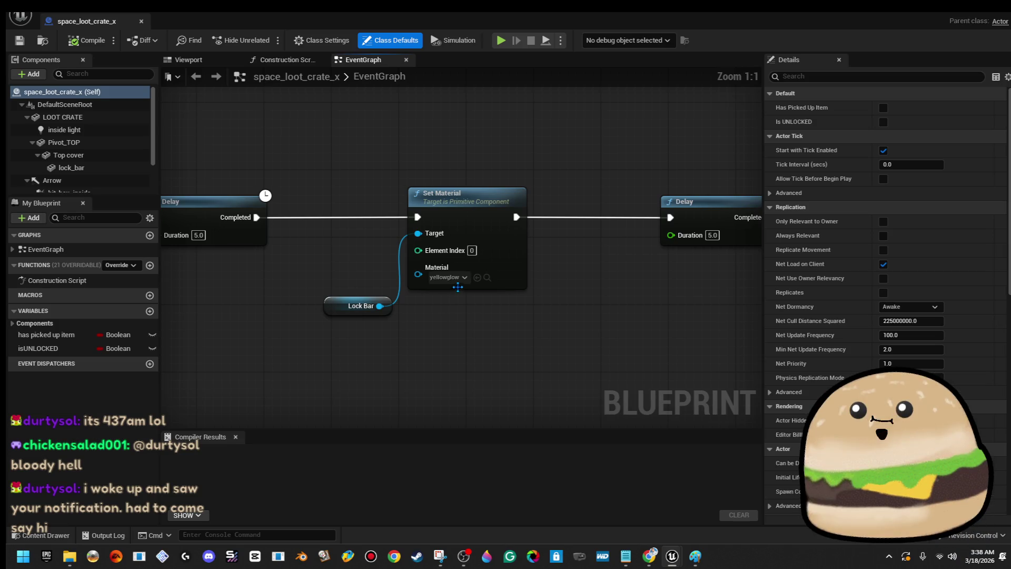
- Switch the Lock Bar Set Material to glow-orange, compile, and close the Blueprint
left_click(448, 278)
type("orang")
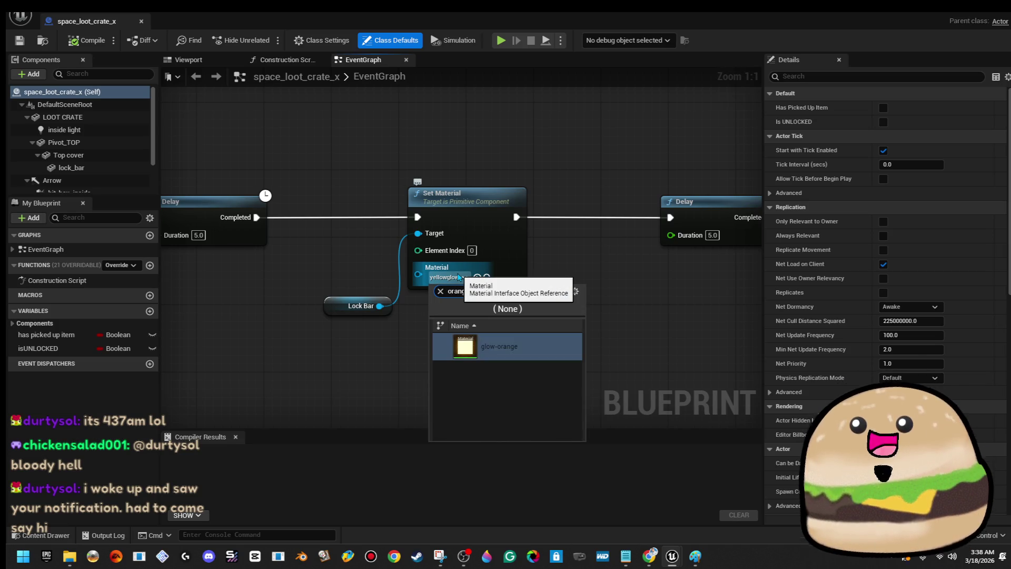
key("Return")
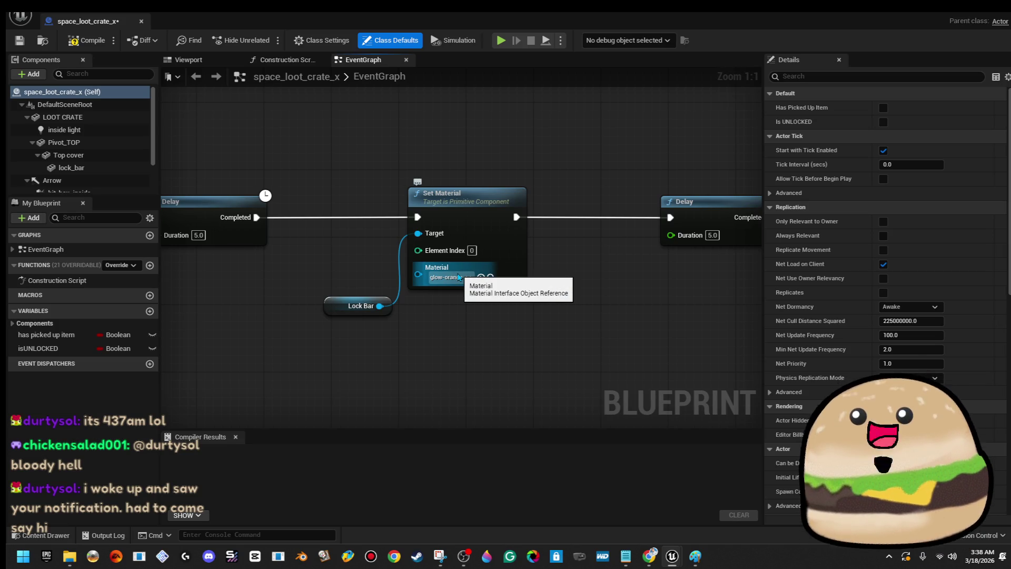
left_click(80, 46)
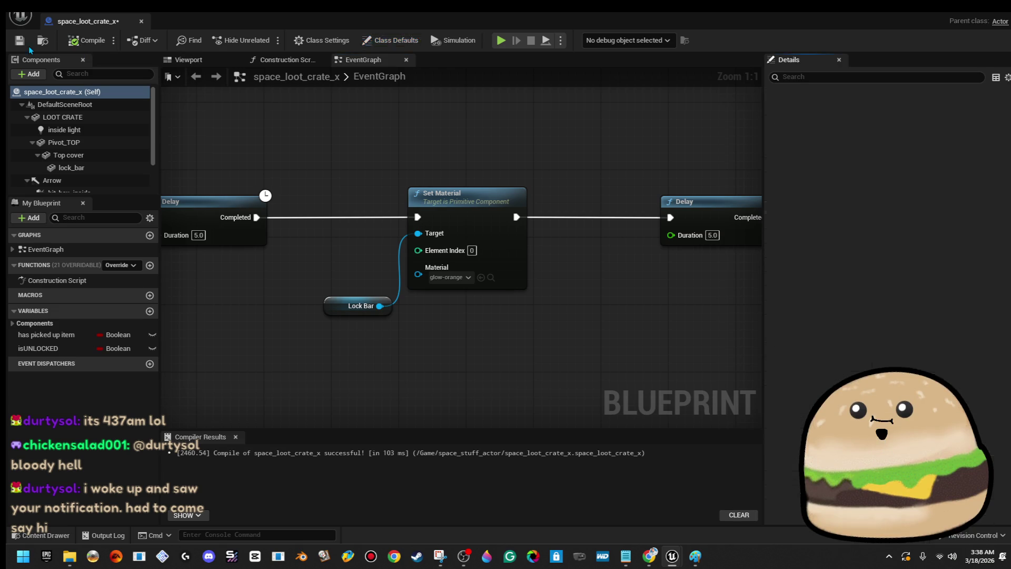
left_click(142, 21)
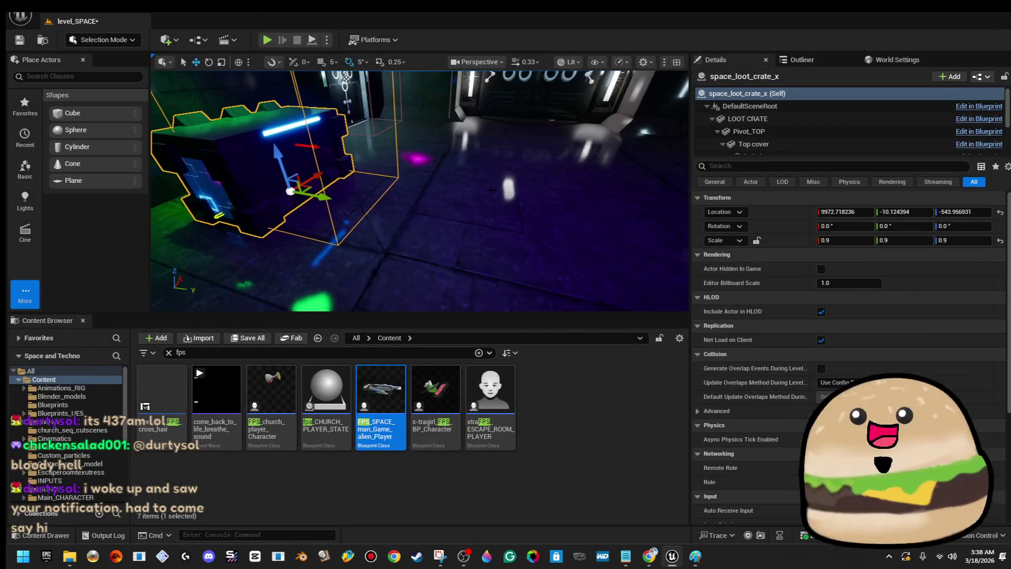
- Play from here fullscreen (F11), watch the lock bar turn orange then blue, and stop
right_click(500, 195)
left_click(573, 533)
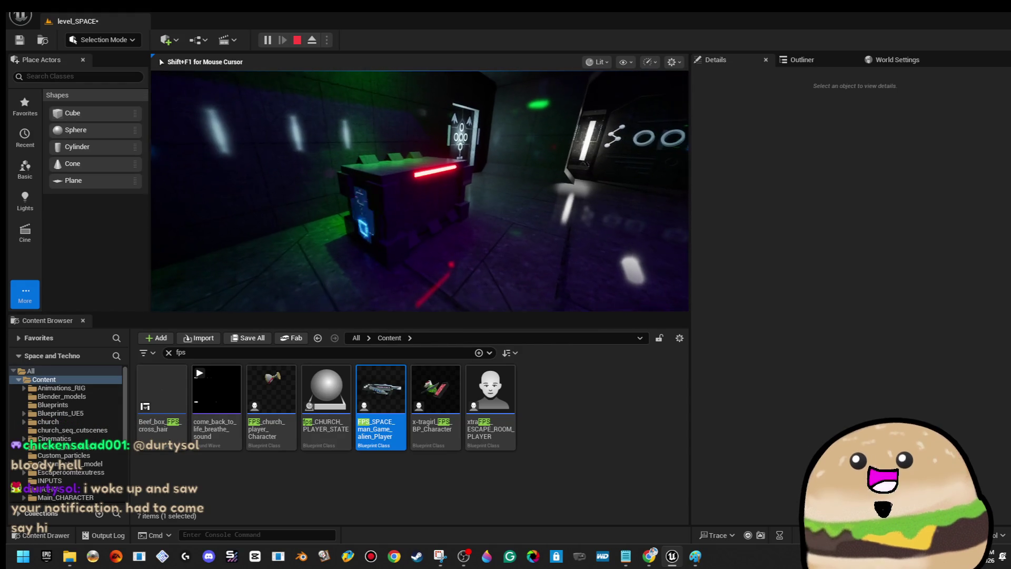
key("F11")
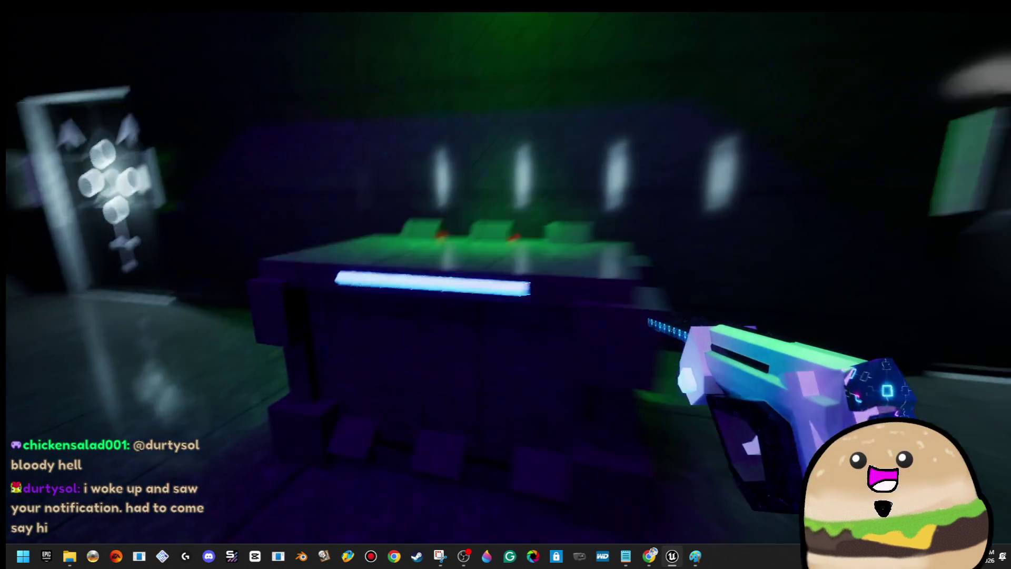
key("Escape")
right_click(497, 300)
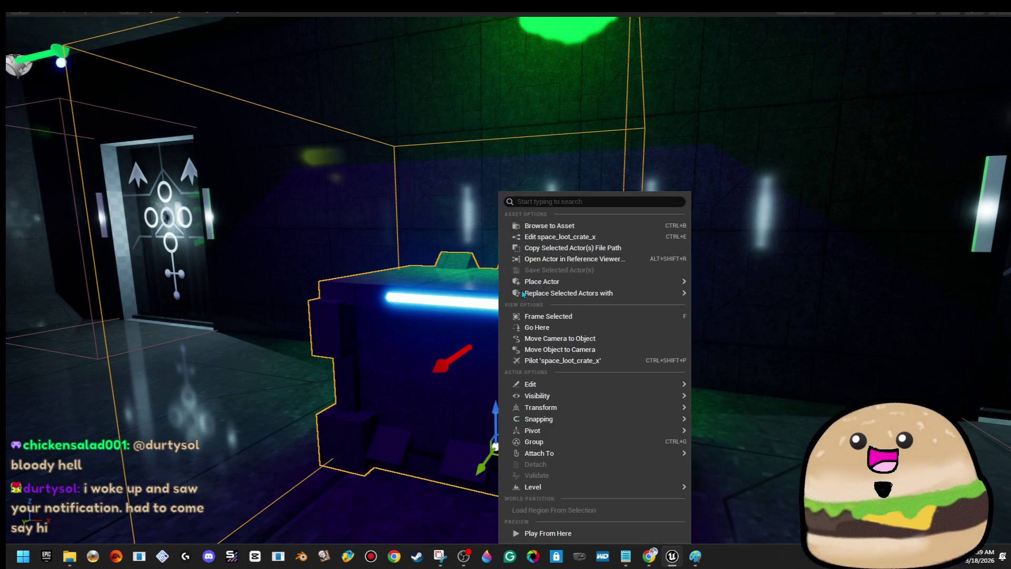
- Reopen the space_loot_crate_x Blueprint and zoom around its EventGraph
left_click(607, 238)
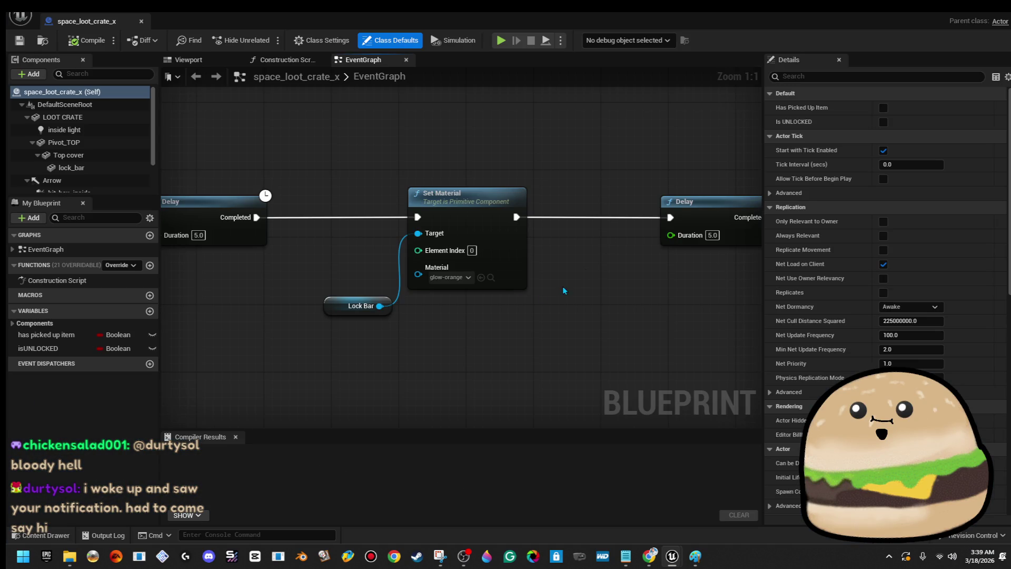
scroll(539, 299, "down", 3)
scroll(532, 312, "up", 2)
scroll(532, 312, "up", 5)
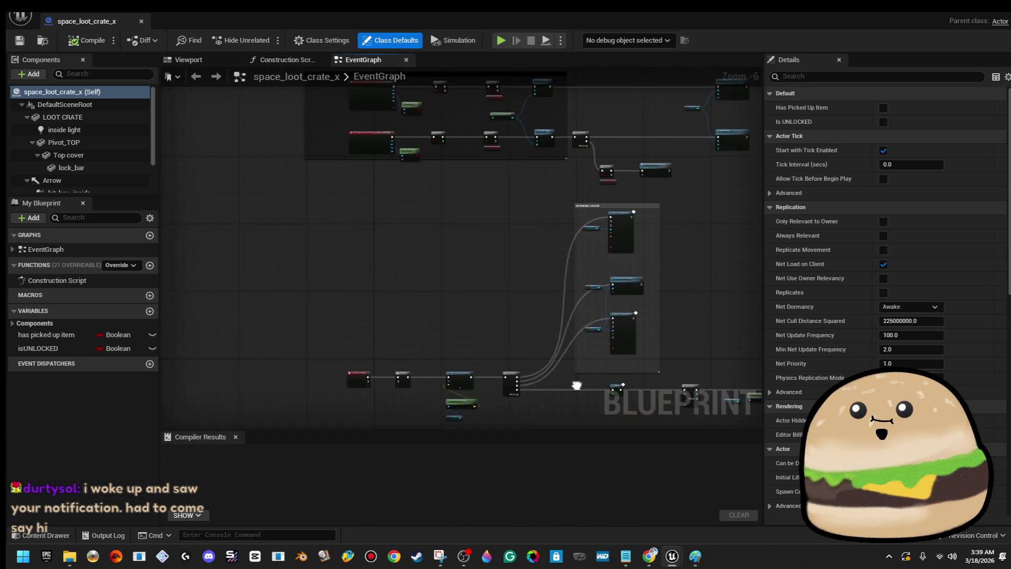
scroll(545, 168, "down", 1)
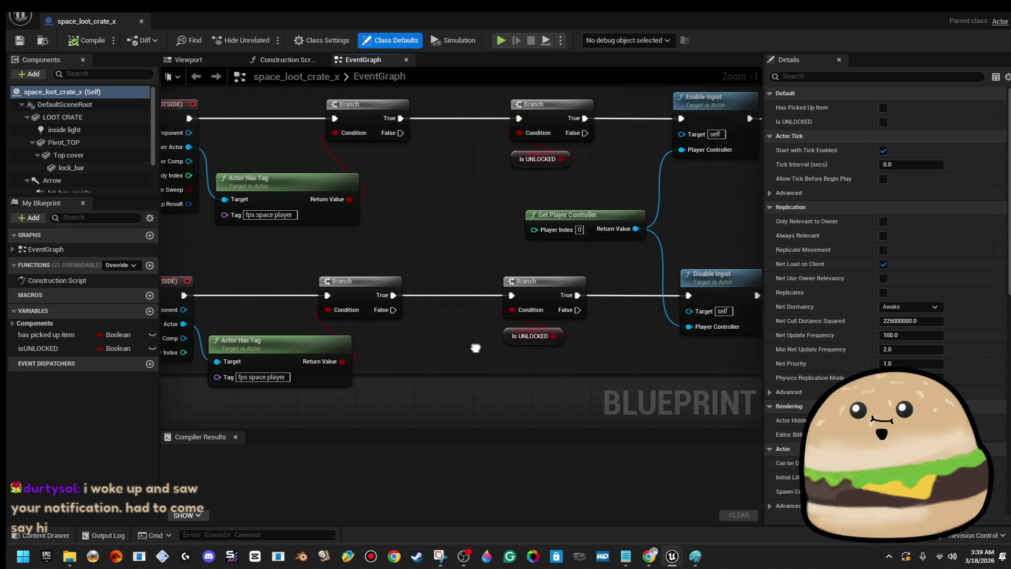
scroll(474, 346, "up", 1)
scroll(487, 368, "down", 2)
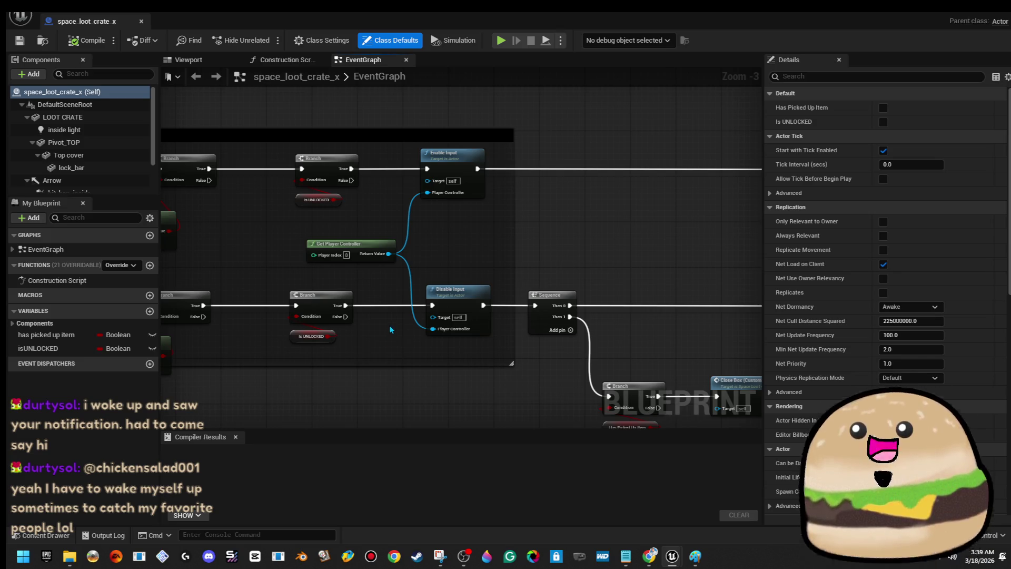
scroll(390, 347, "down", 3)
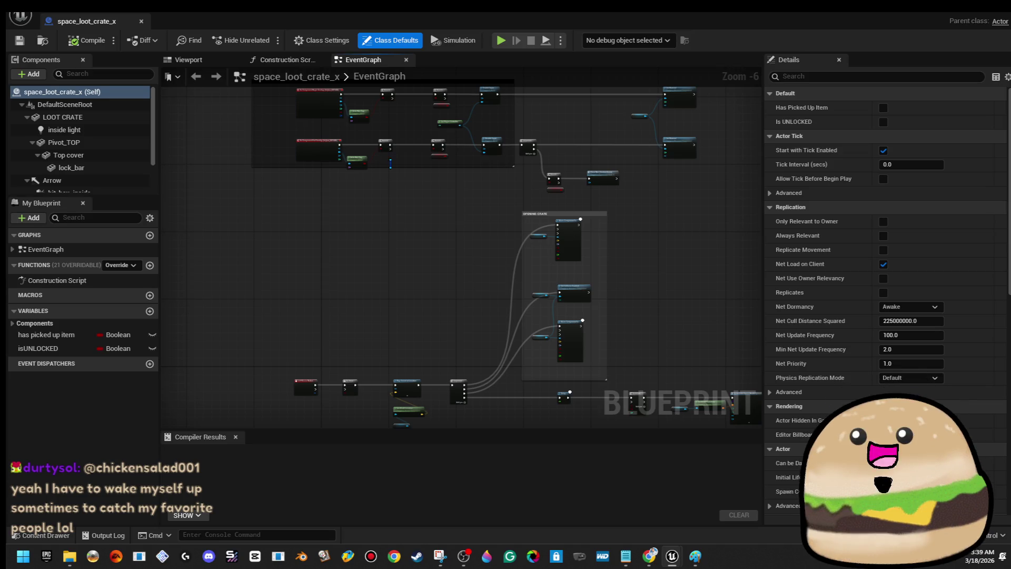
- Pan the graph to the large red comment block
left_click_drag(730, 294, 435, 230)
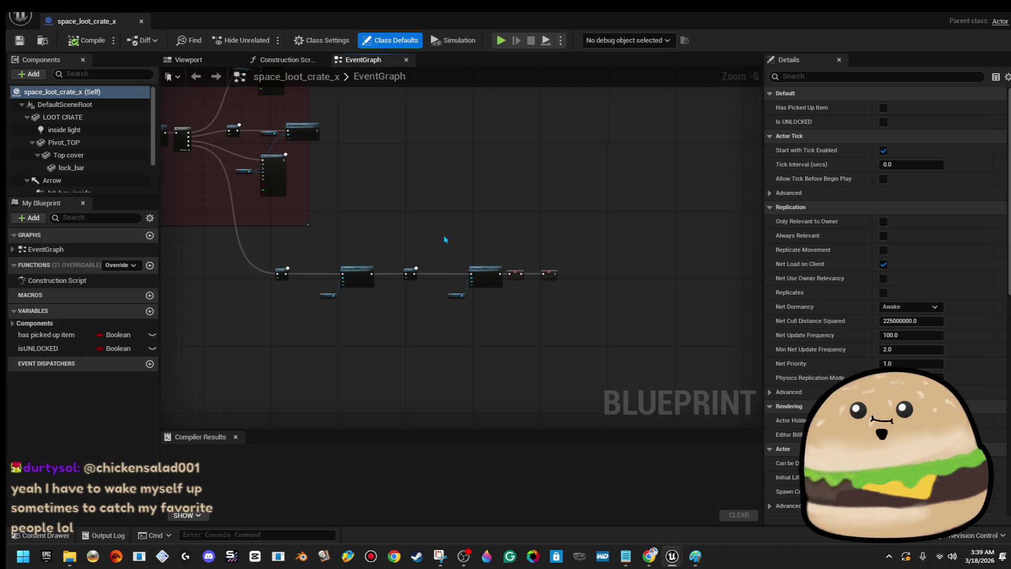
mouse_move(499, 365)
left_mouse_down()
mouse_move(639, 274)
mouse_move(442, 199)
mouse_move(560, 362)
mouse_move(467, 142)
left_mouse_up()
scroll(467, 142, "up", 2)
scroll(475, 237, "down", 2)
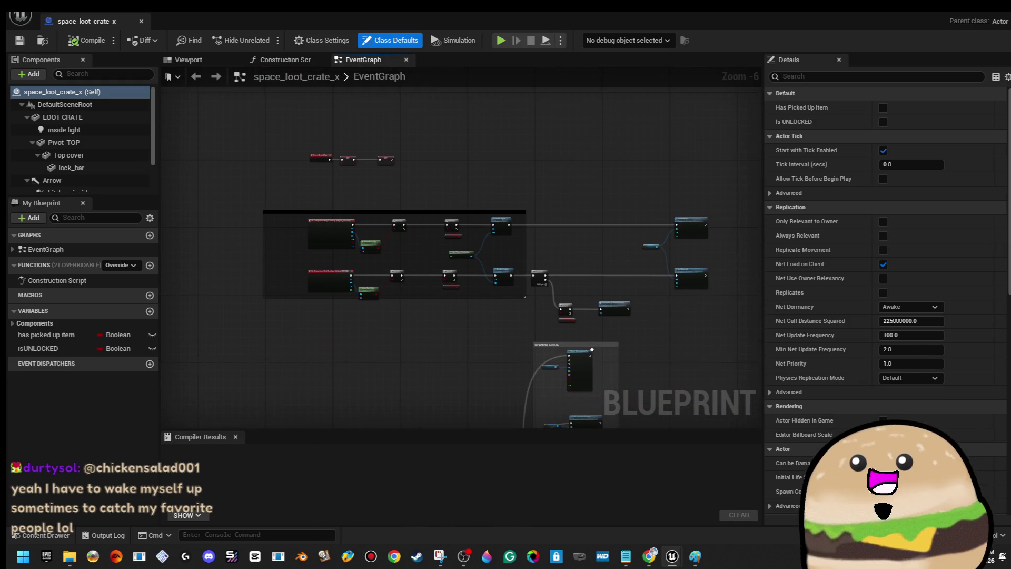
scroll(501, 298, "up", 4)
scroll(500, 293, "down", 2)
- Follow the Left Mouse Button chain past Do Once and Play Sound to the Sequence node
mouse_move(479, 328)
left_mouse_down()
mouse_move(469, 185)
mouse_move(428, 240)
left_mouse_up()
scroll(431, 245, "up", 1)
mouse_move(470, 277)
left_mouse_down()
mouse_move(458, 242)
mouse_move(425, 237)
left_mouse_up()
left_click_drag(333, 331, 465, 290)
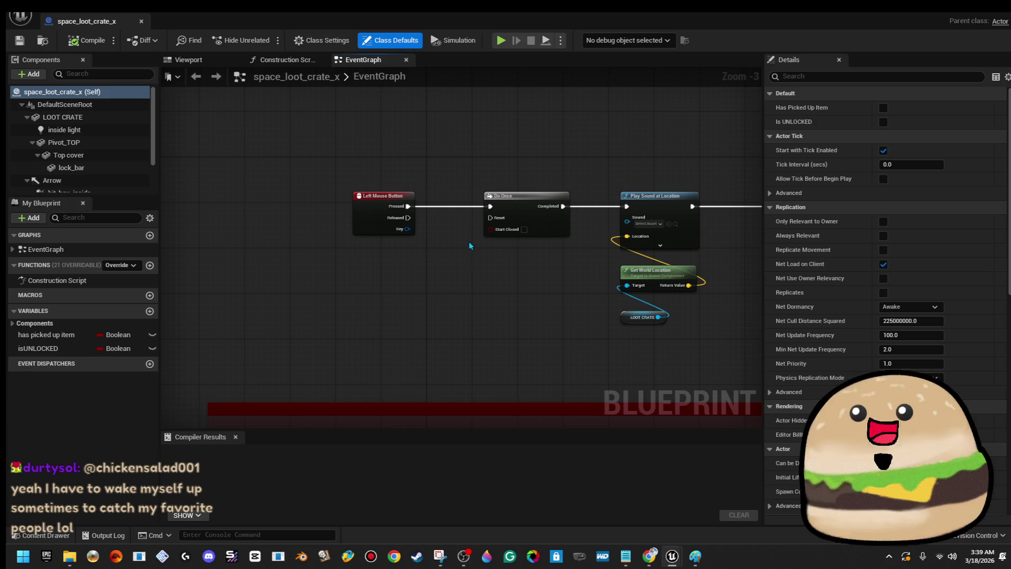
left_click_drag(437, 259, 349, 266)
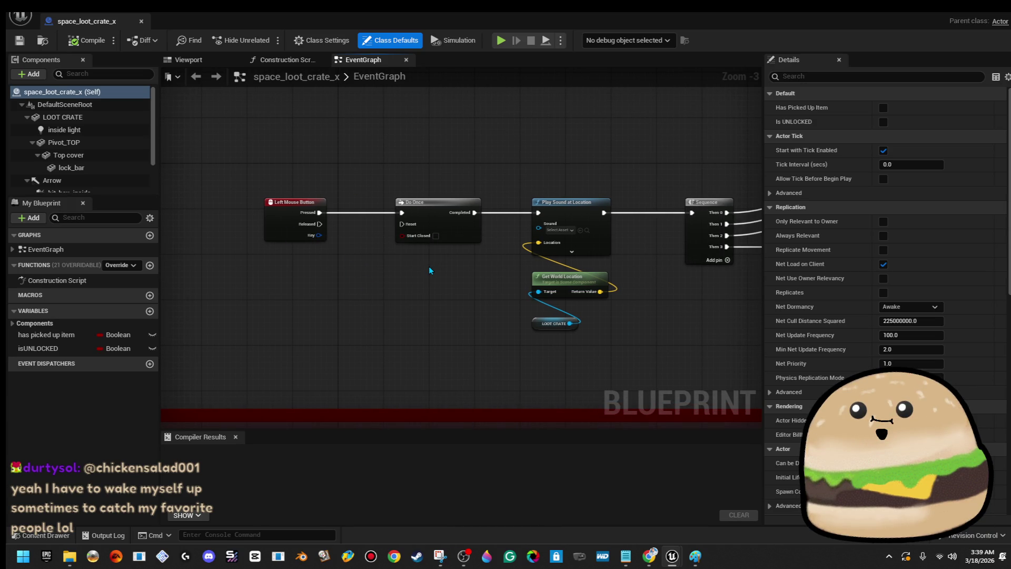
- Reach the end of the material-switching chain at the SET nodes and open the node list
scroll(428, 268, "down", 1)
mouse_move(416, 298)
left_mouse_down()
mouse_move(292, 368)
mouse_move(298, 416)
left_mouse_up()
scroll(303, 195, "down", 3)
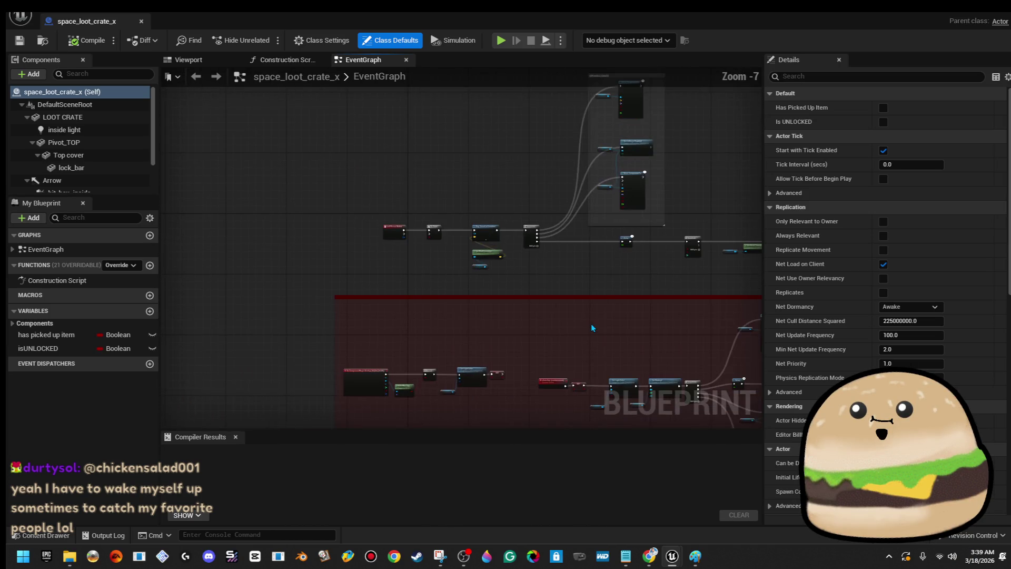
left_click_drag(504, 253, 304, 161)
scroll(604, 331, "up", 2)
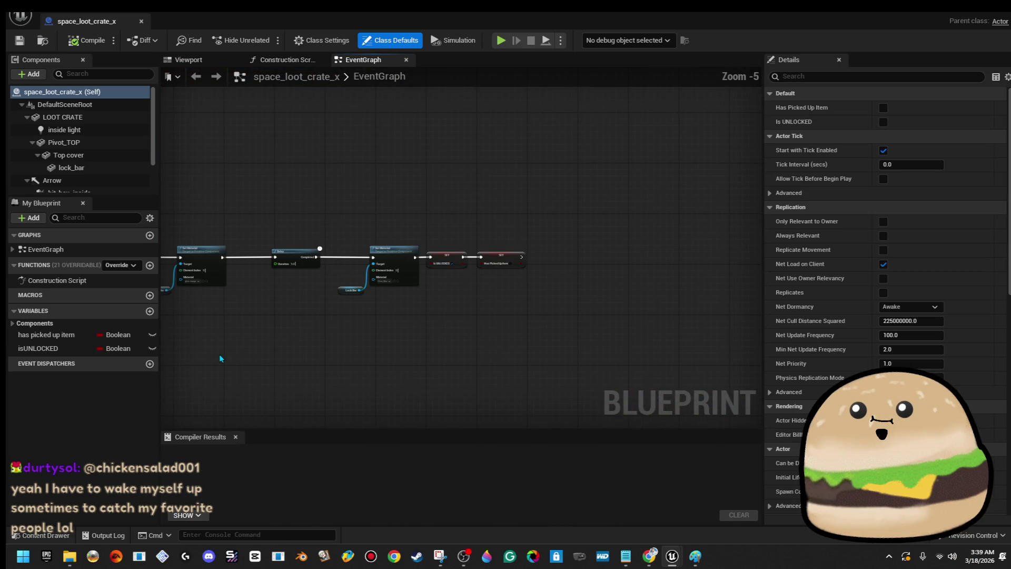
left_click_drag(539, 258, 564, 256)
left_click(576, 229)
right_click(576, 282)
type("custom")
key("Return")
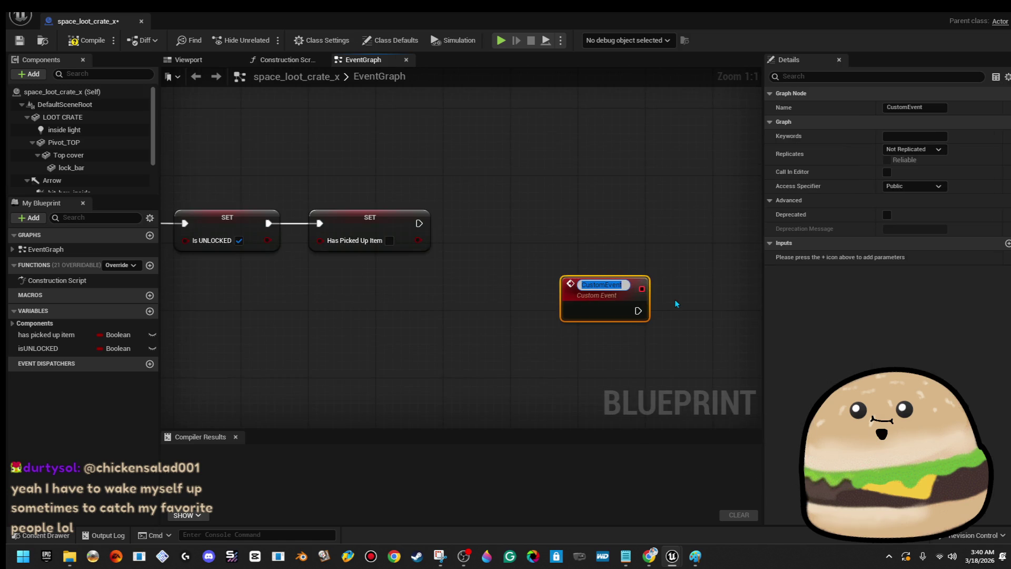
type("RESET")
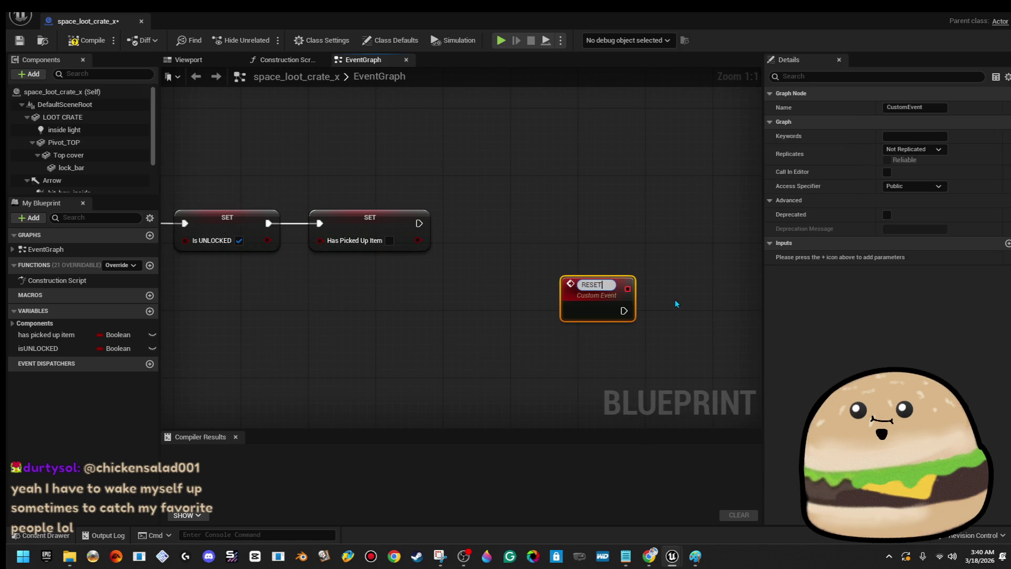
key("Return")
key("Delete")
scroll(613, 295, "down", 8)
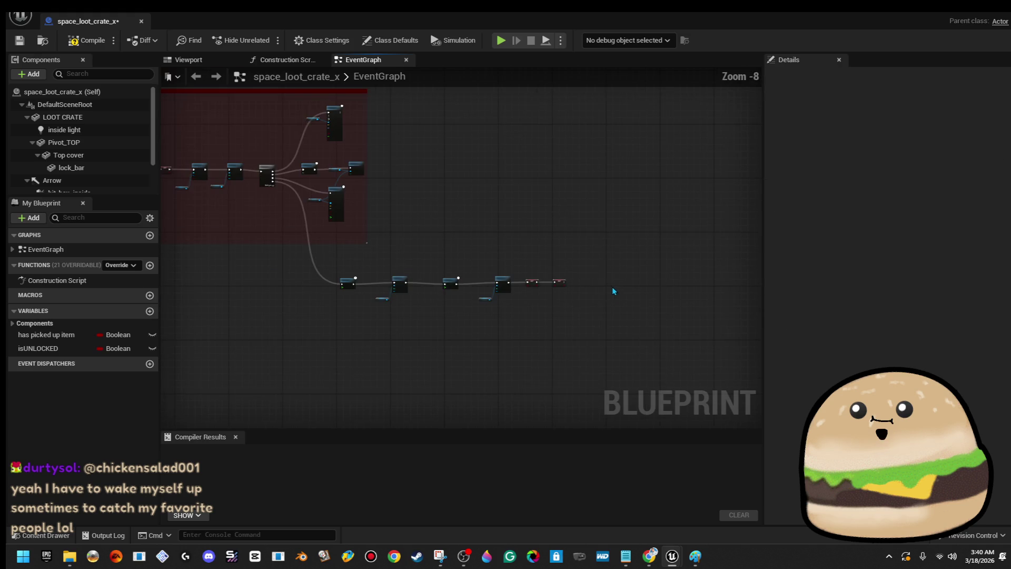
scroll(680, 307, "up", 5)
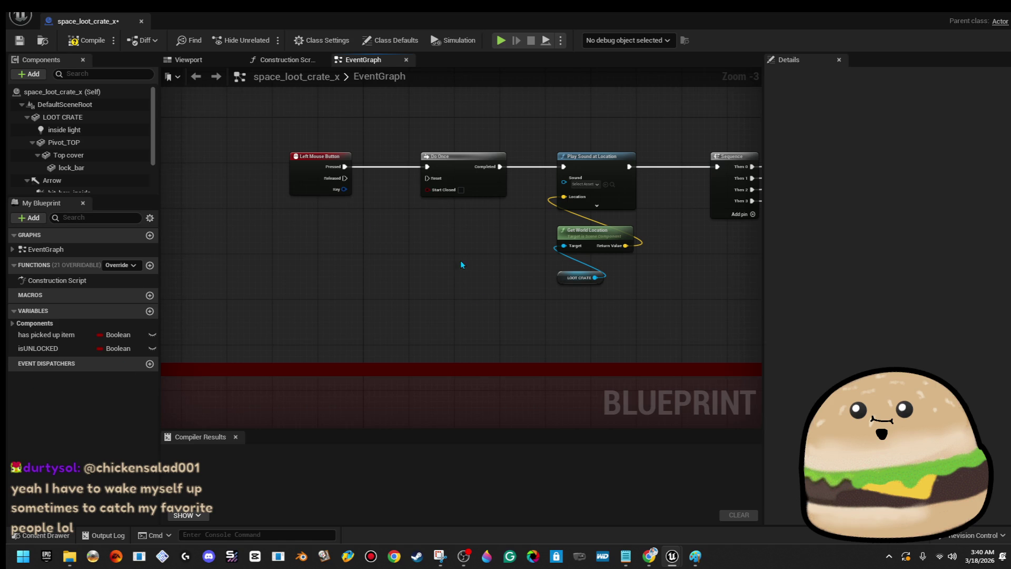
right_click(320, 229)
type("reset")
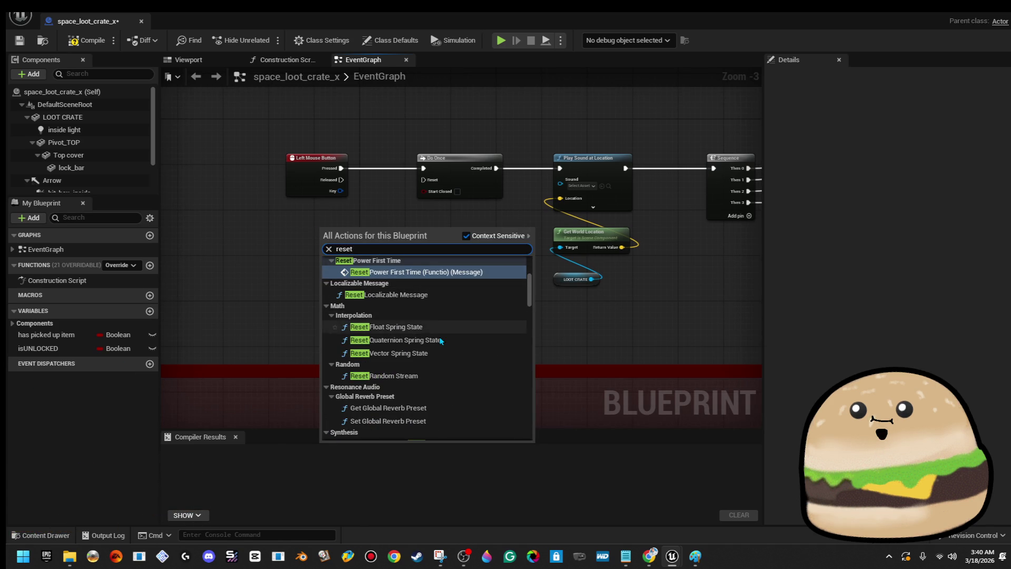
scroll(440, 321, "up", 10)
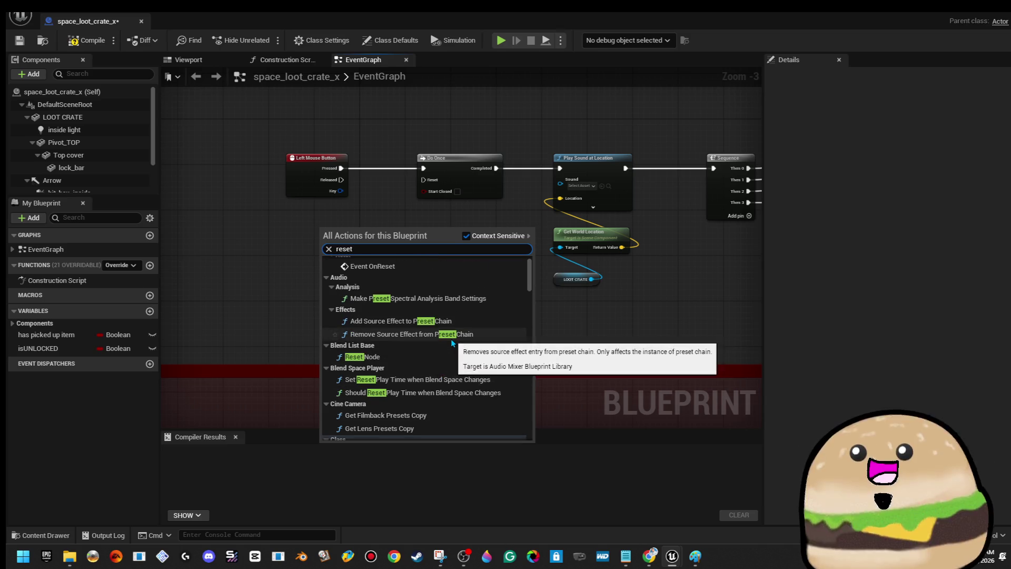
scroll(451, 339, "up", 1)
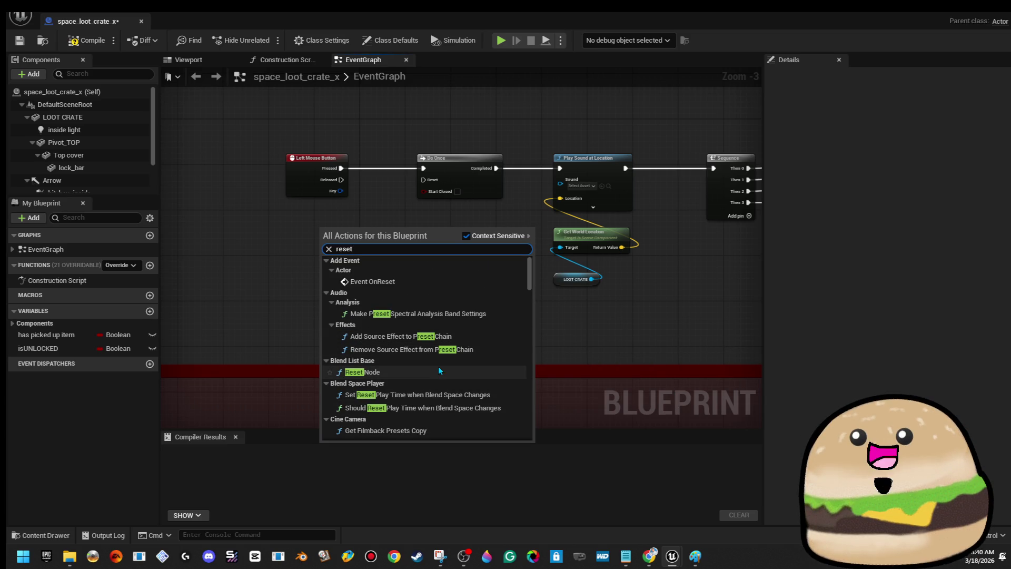
scroll(442, 318, "down", 5)
scroll(446, 316, "down", 10)
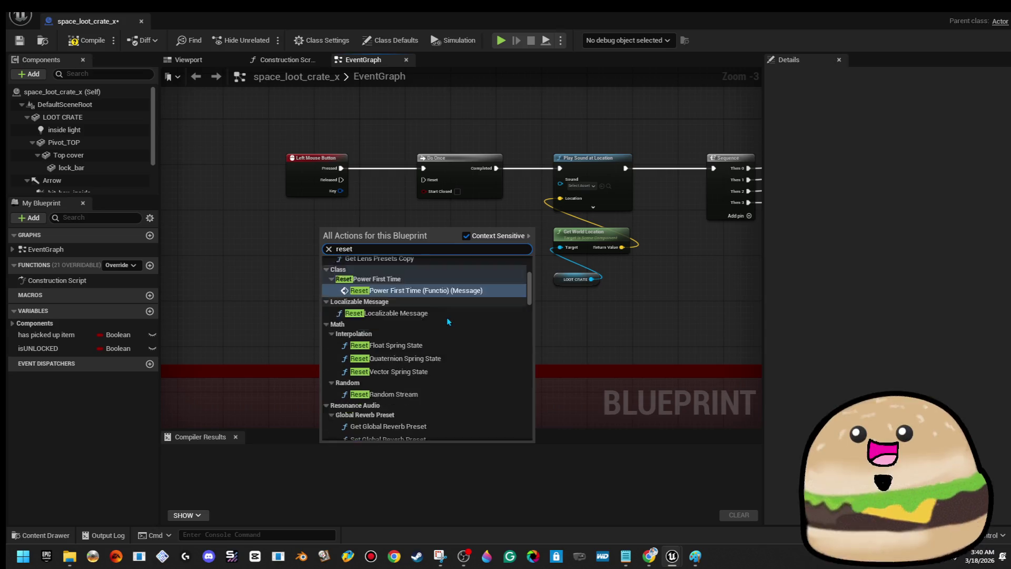
left_click(681, 311)
scroll(635, 282, "down", 2)
scroll(640, 336, "up", 1)
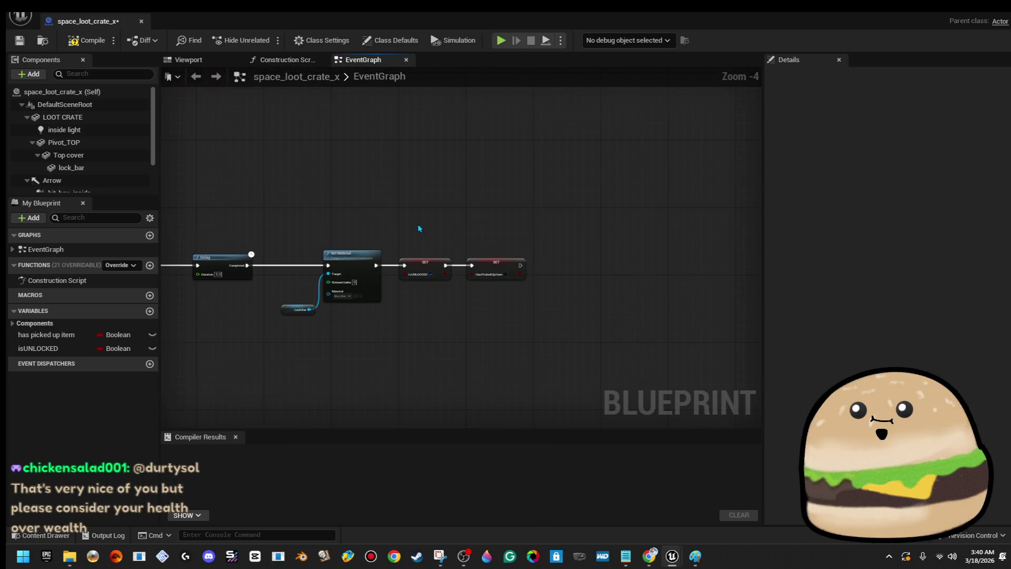
scroll(419, 223, "down", 5)
scroll(404, 253, "up", 6)
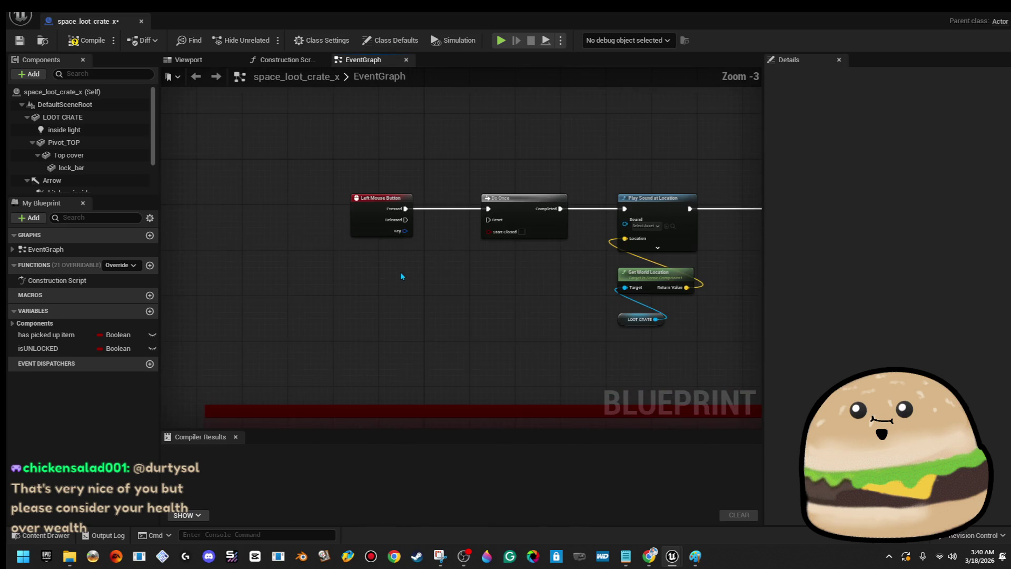
scroll(401, 271, "down", 4)
scroll(377, 257, "up", 4)
right_click(316, 241)
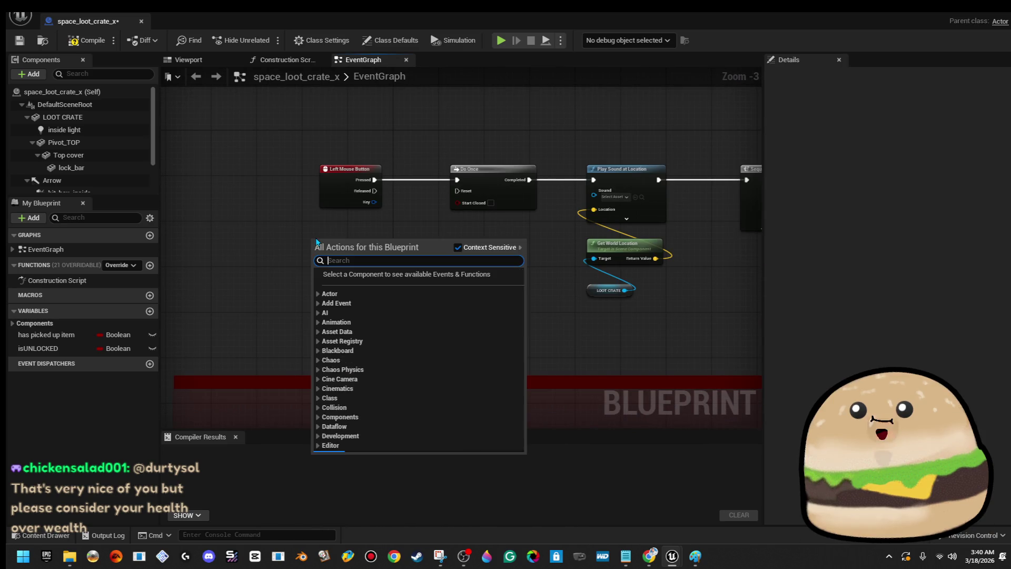
- Add a Close Box call node, then delete it
type("close box")
key("Return")
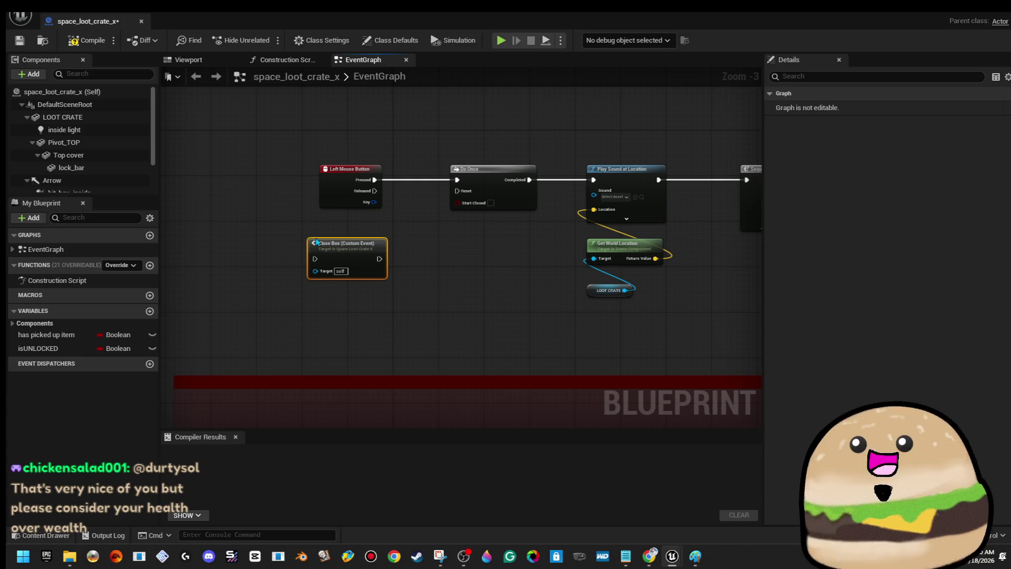
scroll(337, 242, "up", 3)
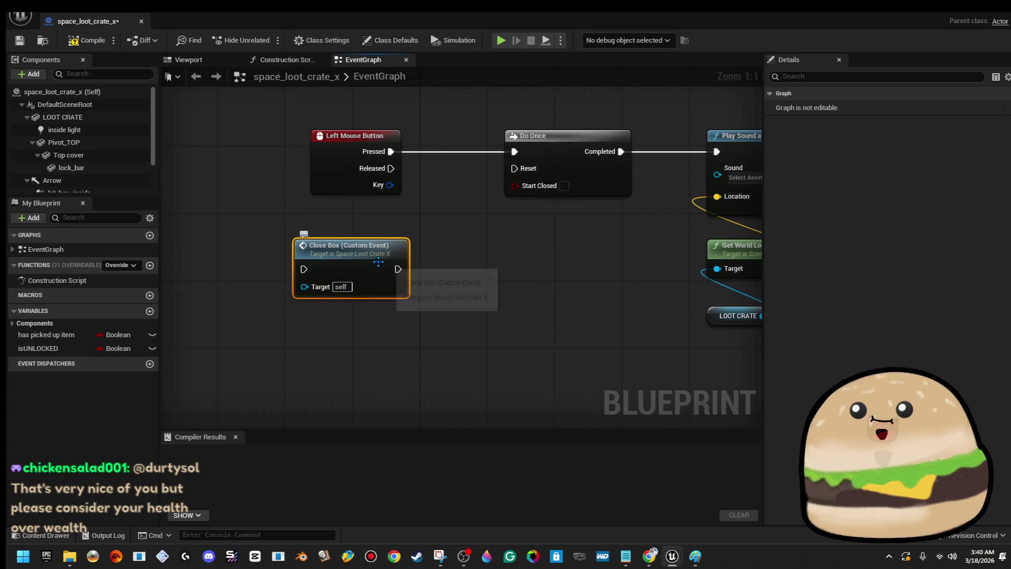
key("Delete")
- Add a custom event named RESET and place it below Left Mouse Button
right_click(363, 261)
type("cus")
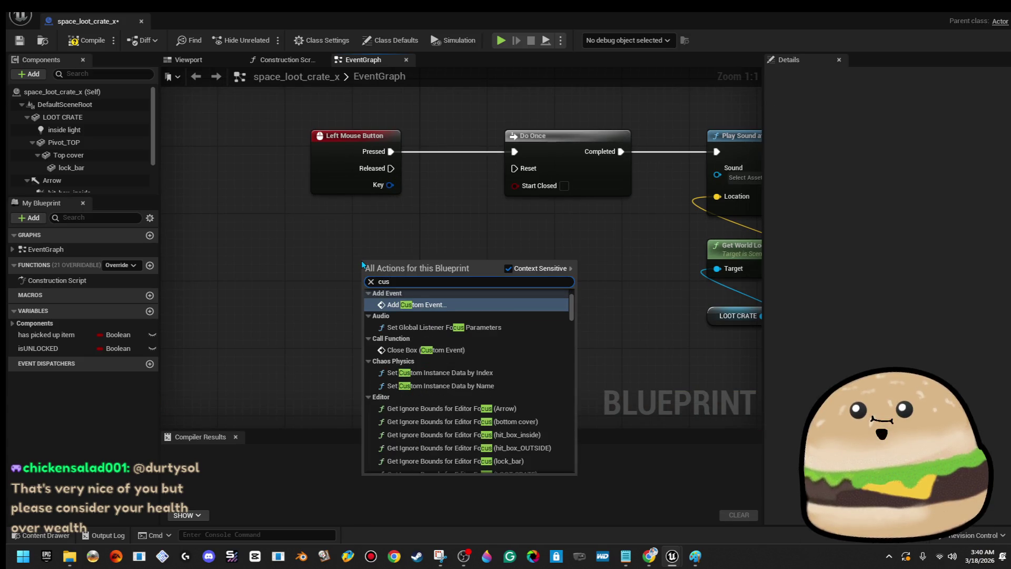
key("Return")
type("RESET")
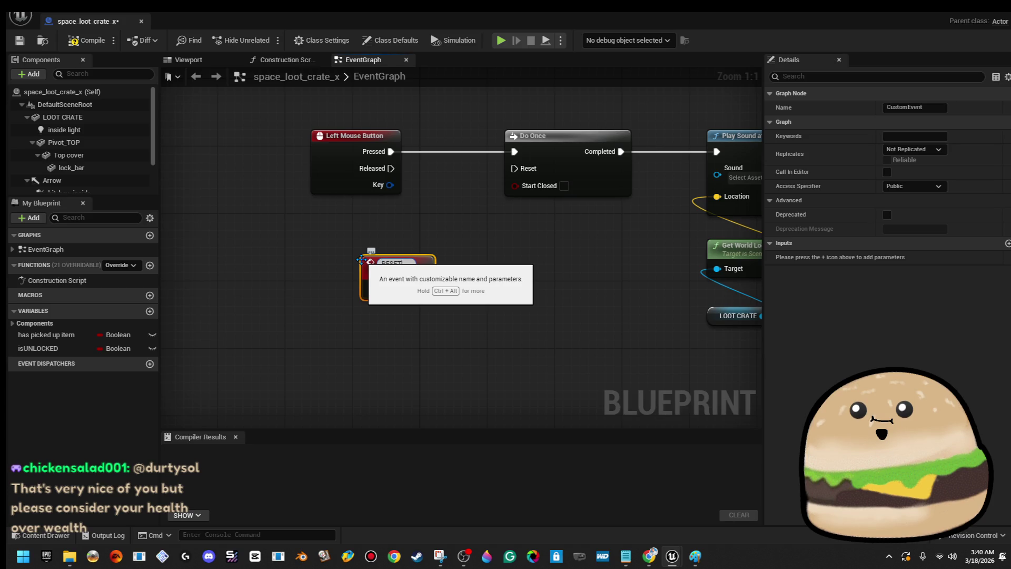
key("Return")
left_click_drag(394, 274, 346, 260)
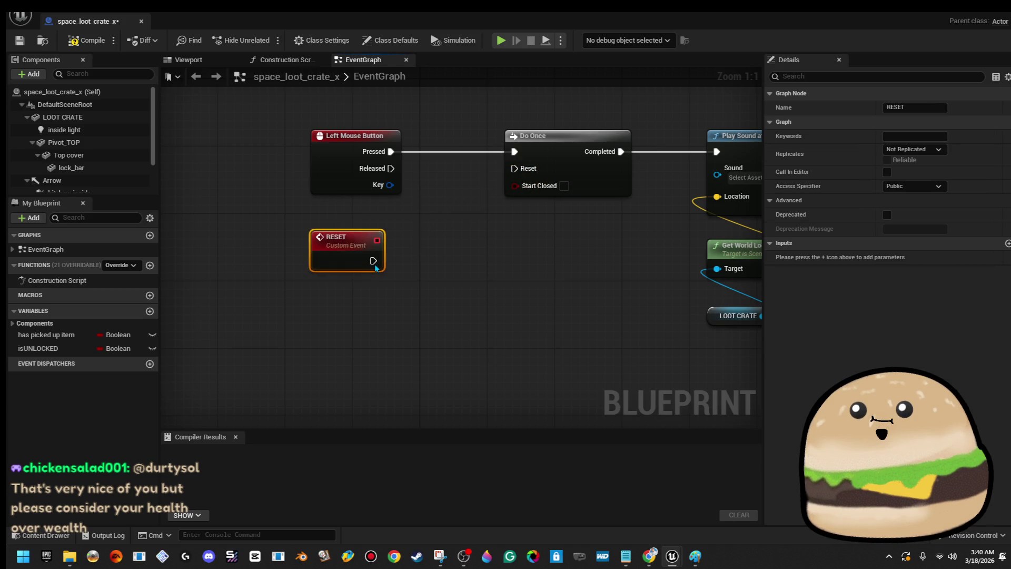
- Add a Reset node wired after the Has Picked Up Item SET and reposition it
scroll(524, 169, "down", 3)
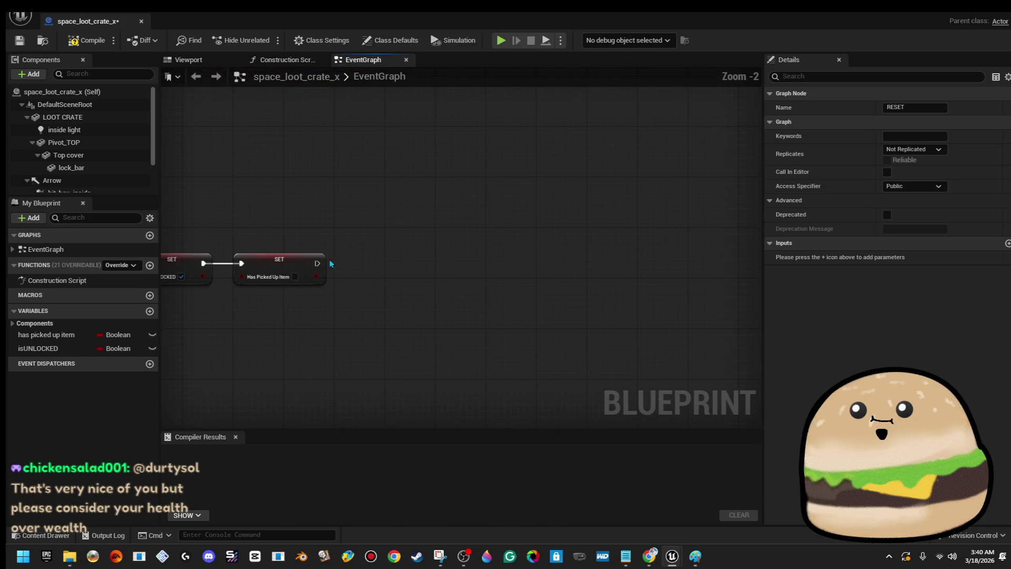
left_click_drag(379, 263, 378, 263)
type("reset")
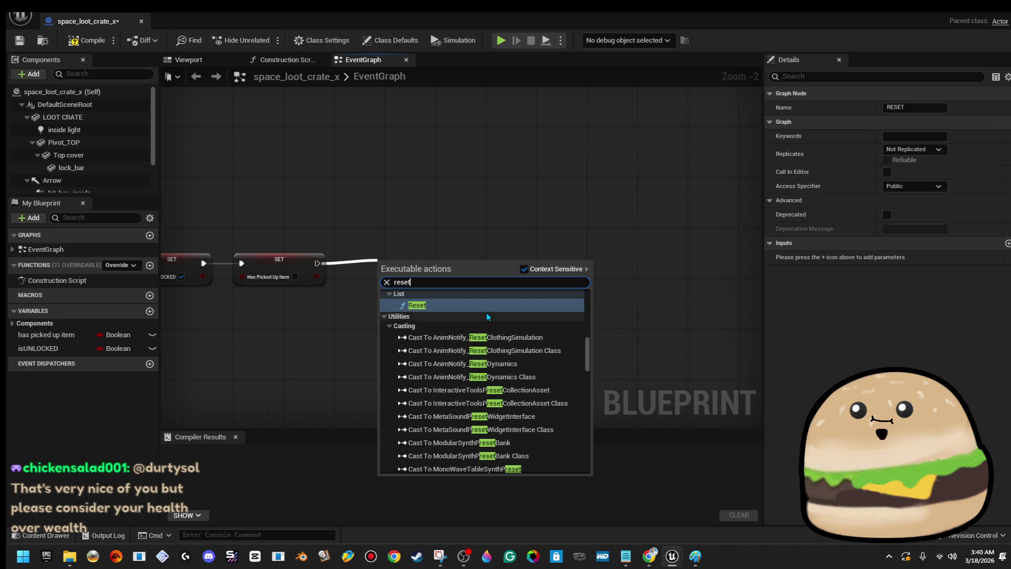
left_click(477, 309)
left_click_drag(410, 279, 382, 269)
- Search 'reset' again and call the RESET event after the SET node
type("reset")
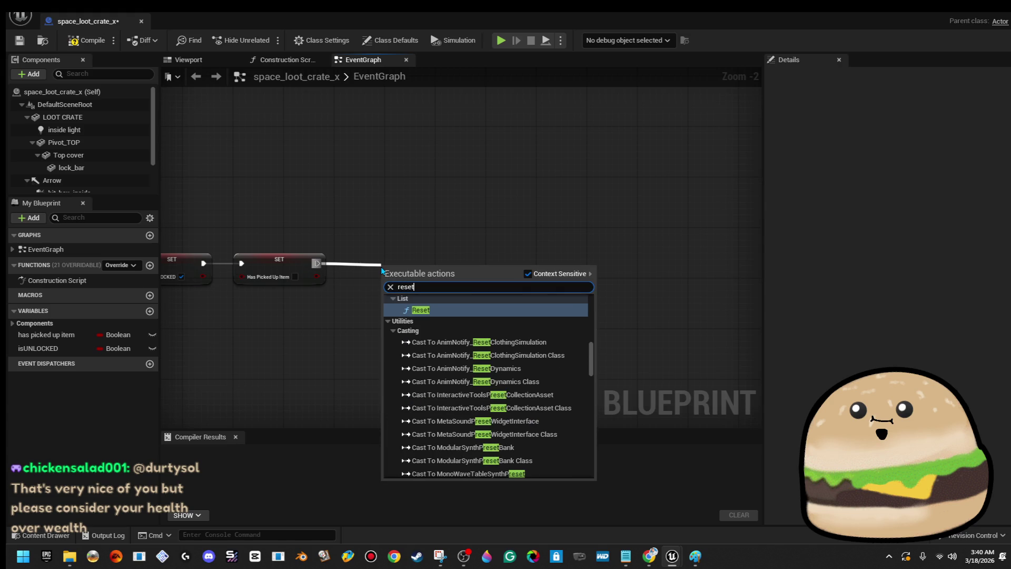
scroll(485, 359, "down", 3)
scroll(523, 366, "up", 2)
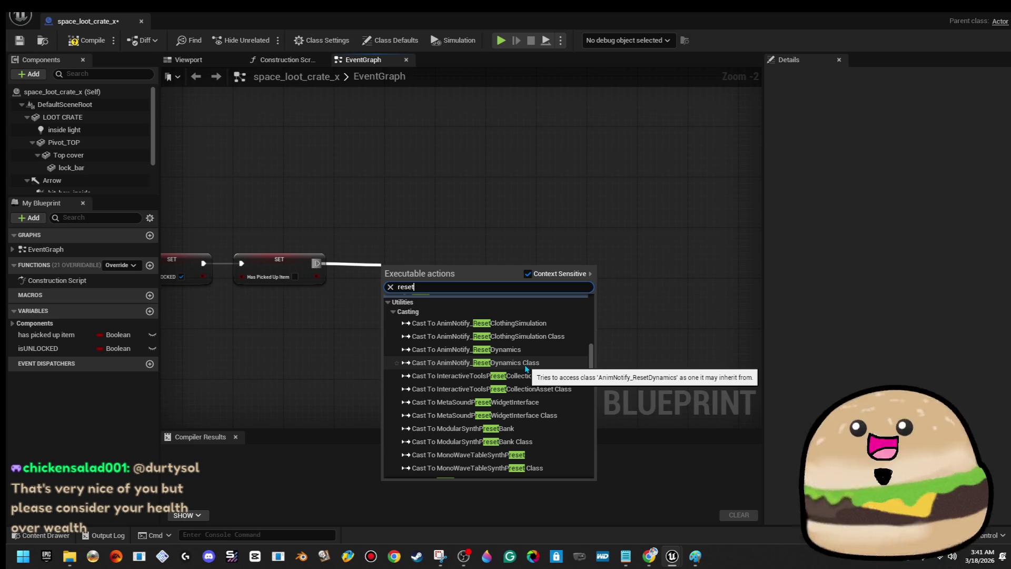
scroll(532, 364, "up", 2)
scroll(535, 365, "up", 2)
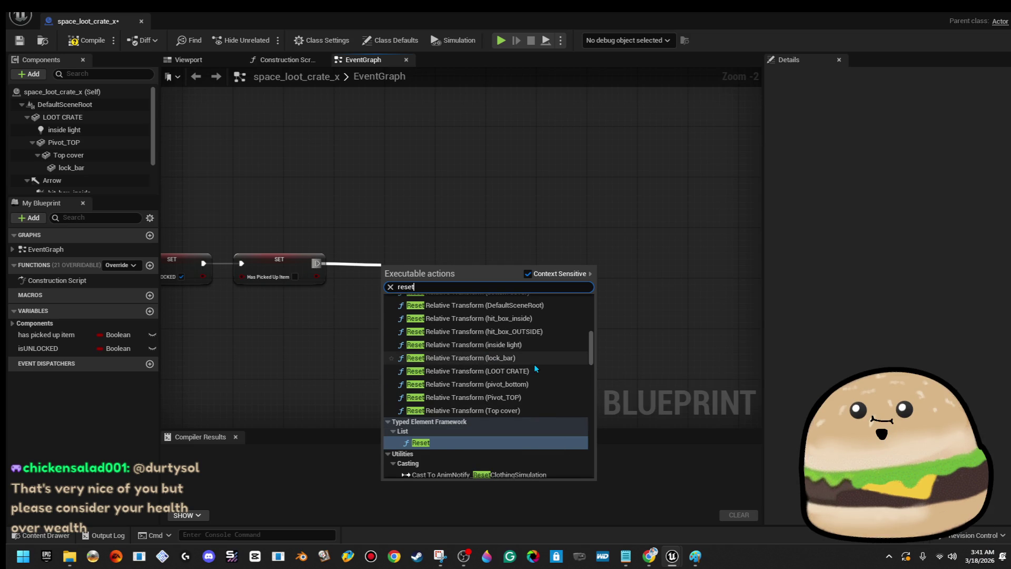
scroll(534, 364, "up", 4)
scroll(536, 365, "up", 2)
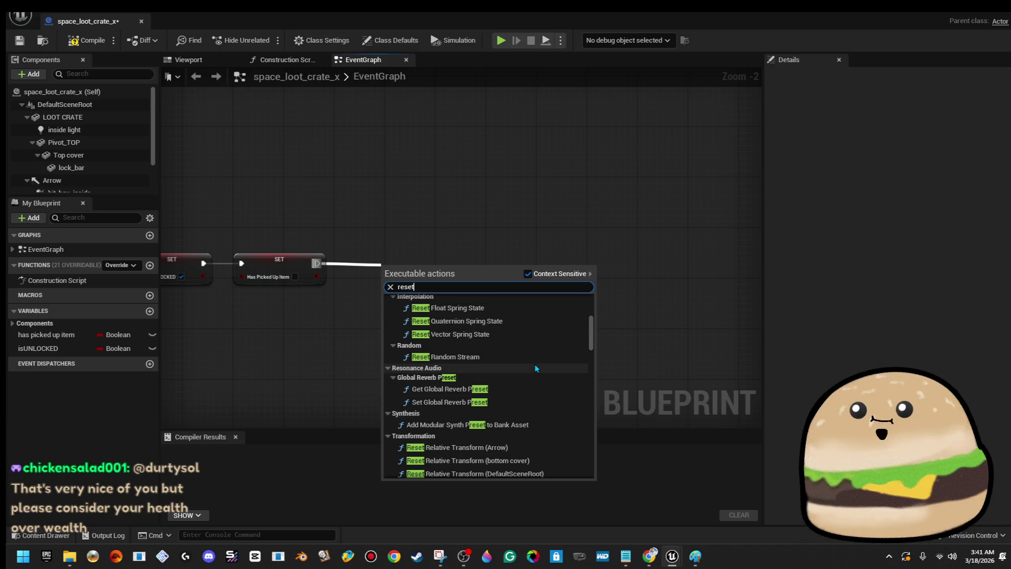
scroll(536, 365, "up", 5)
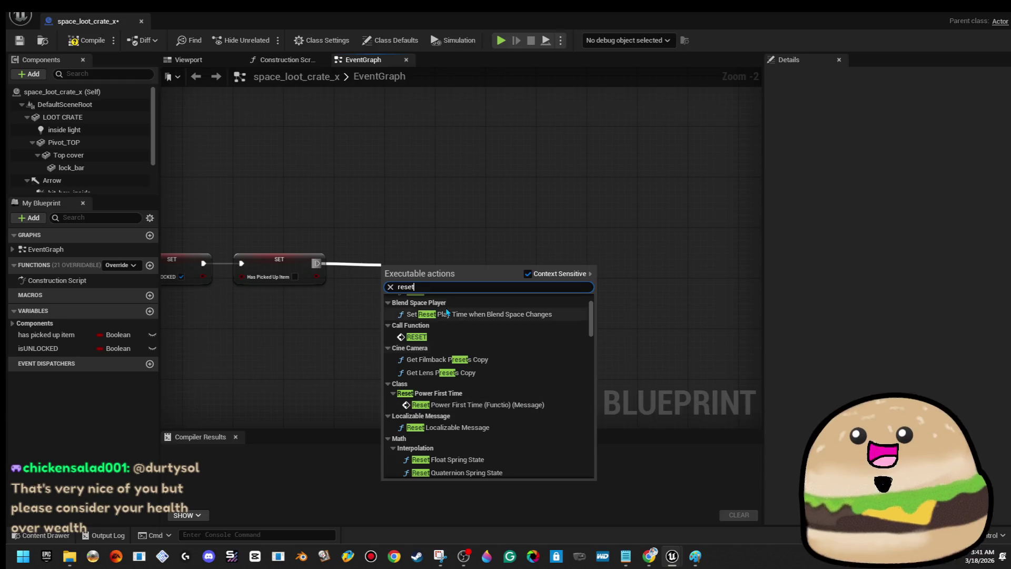
left_click(424, 337)
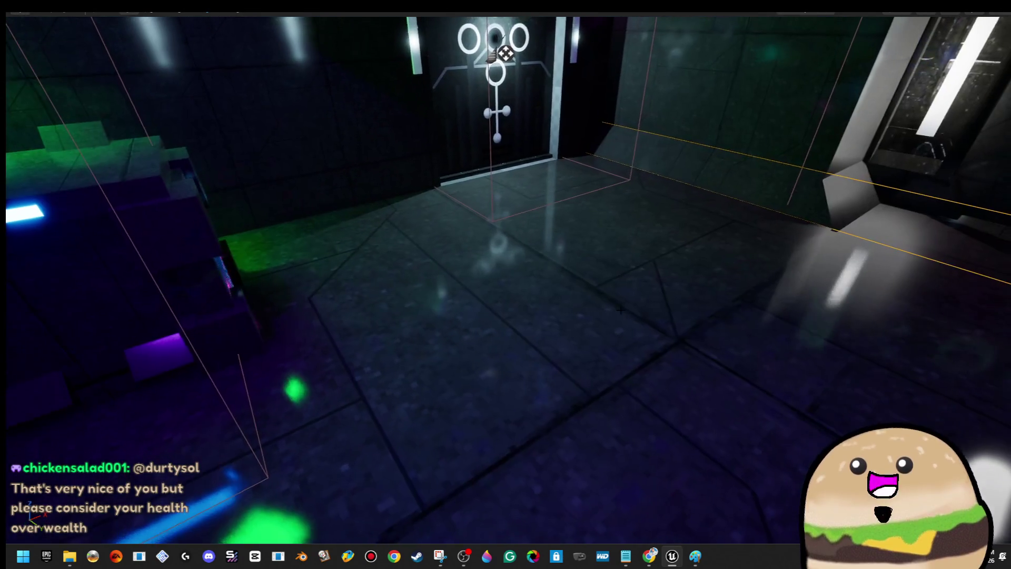
- Play-test the level from a floor spot near the loot crate, then bring up the crate's actions
right_click(620, 310)
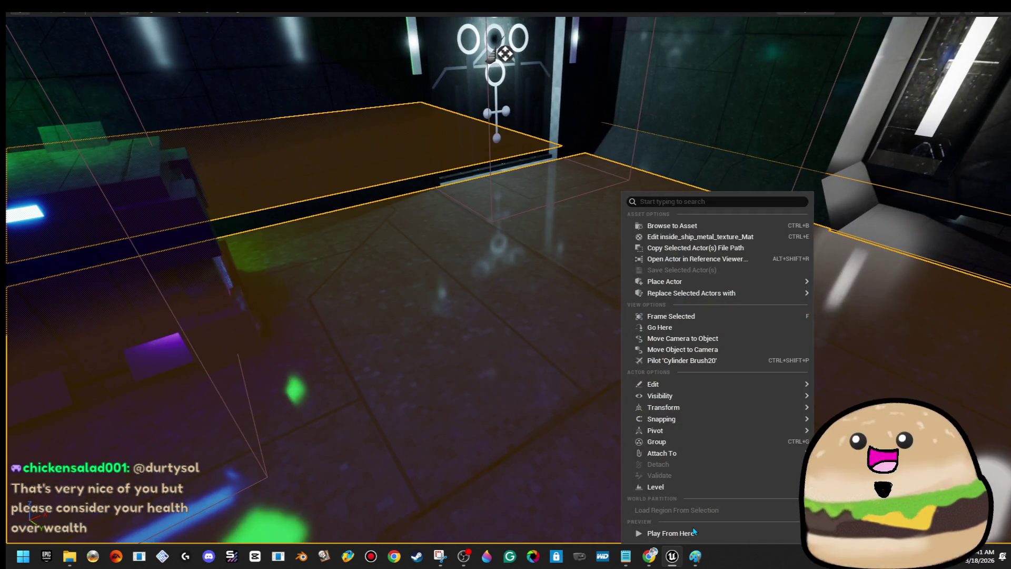
left_click(694, 531)
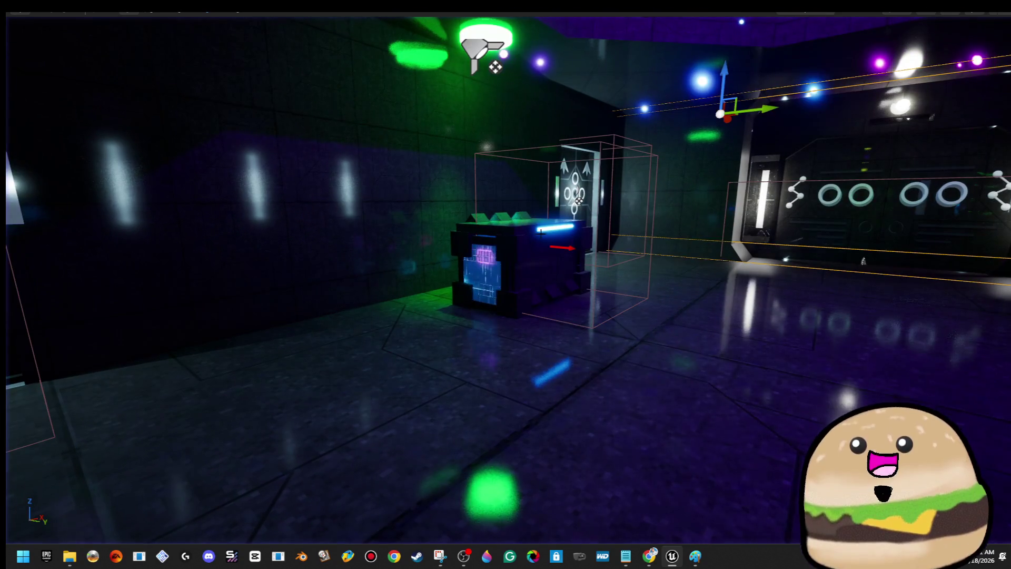
right_click(538, 264)
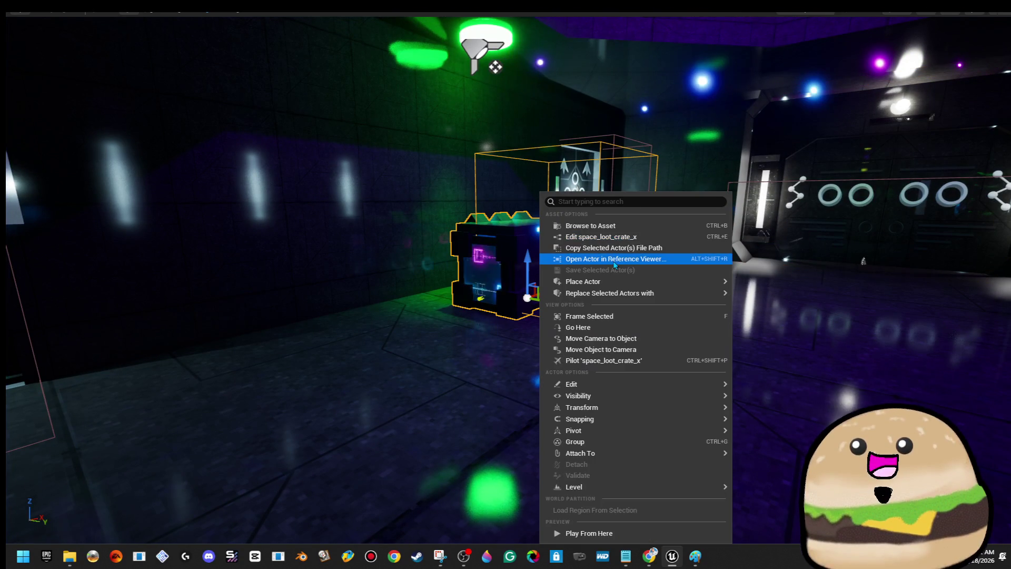
- Open space_loot_crate_x and inspect its MultiGate, Delay, Do Once and Sequence nodes
left_click(624, 242)
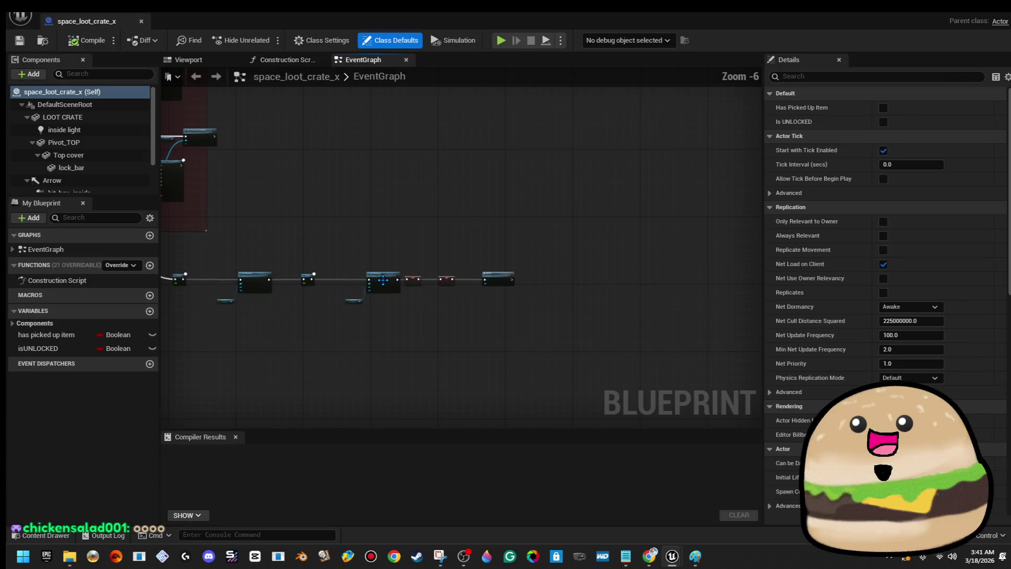
mouse_move(472, 293)
left_mouse_down()
mouse_move(576, 377)
mouse_move(668, 409)
mouse_move(702, 349)
left_mouse_up()
scroll(447, 184, "up", 4)
left_click(548, 225)
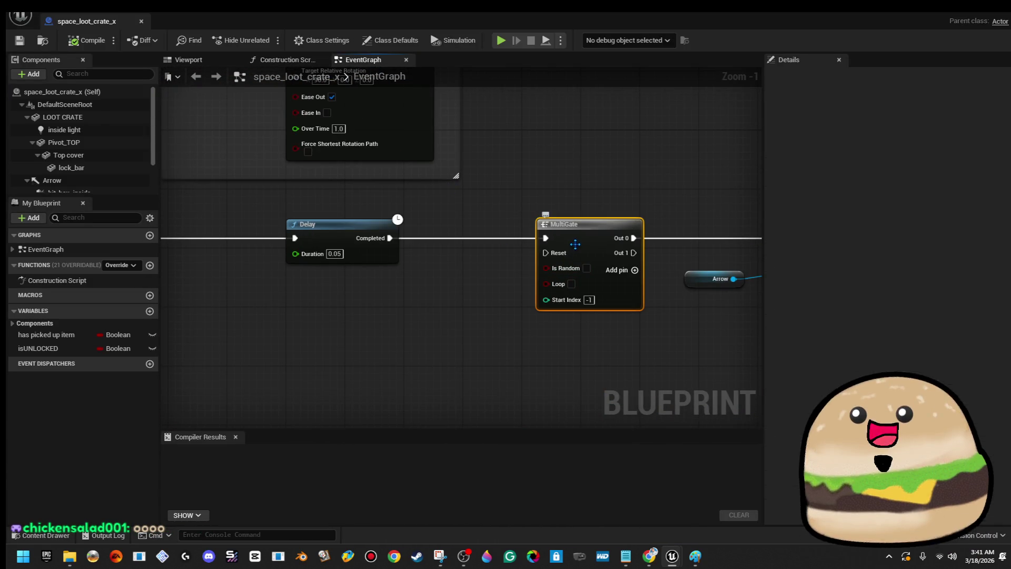
mouse_move(423, 230)
left_mouse_down()
mouse_move(438, 262)
mouse_move(417, 265)
mouse_move(692, 286)
mouse_move(243, 253)
left_mouse_up()
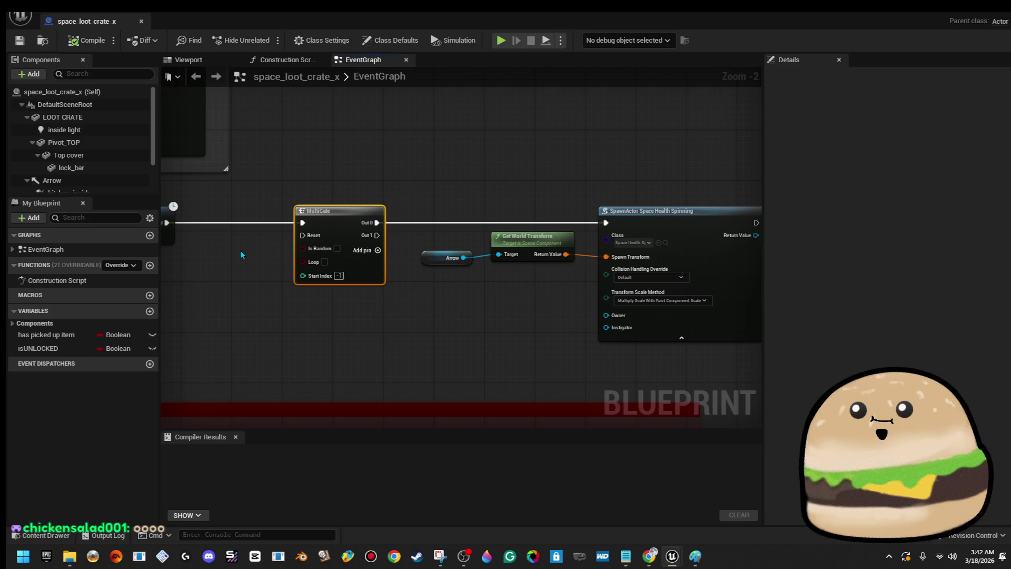
mouse_move(514, 260)
left_mouse_down()
mouse_move(555, 272)
mouse_move(536, 282)
mouse_move(564, 293)
mouse_move(606, 292)
mouse_move(567, 314)
mouse_move(229, 279)
left_mouse_up()
scroll(567, 314, "up", 2)
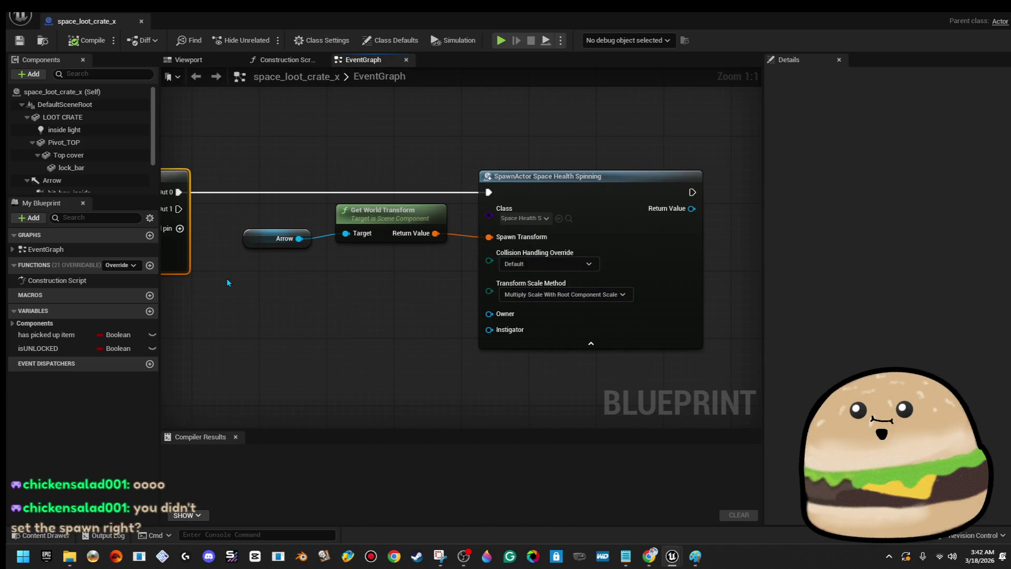
scroll(396, 245, "down", 3)
mouse_move(300, 223)
left_mouse_down()
mouse_move(400, 232)
mouse_move(530, 199)
mouse_move(582, 232)
left_mouse_up()
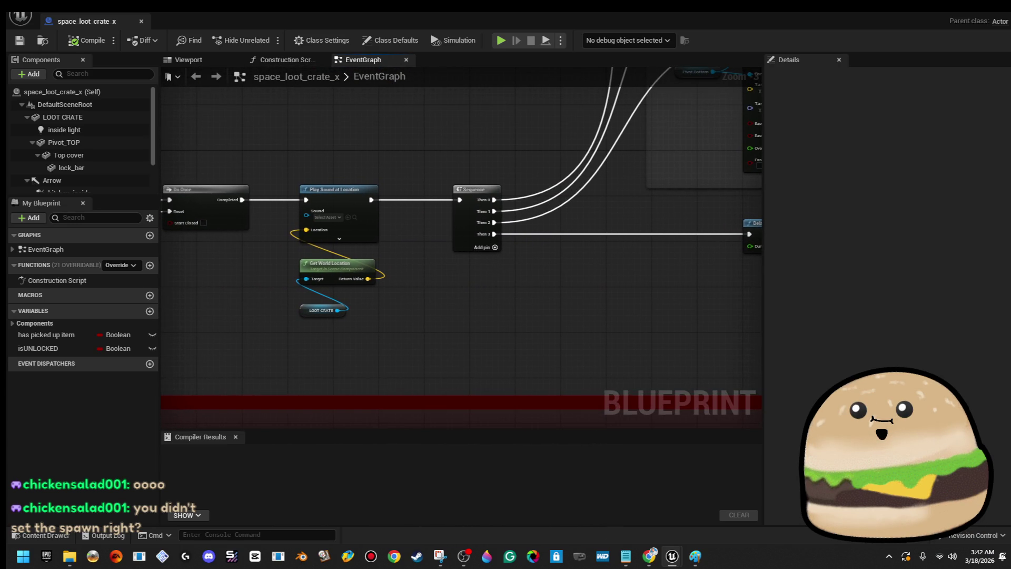
- Review the Left Mouse Button, RESET and Close Box event chain, then close the Blueprint
left_click_drag(277, 203, 585, 257)
scroll(553, 263, "up", 2)
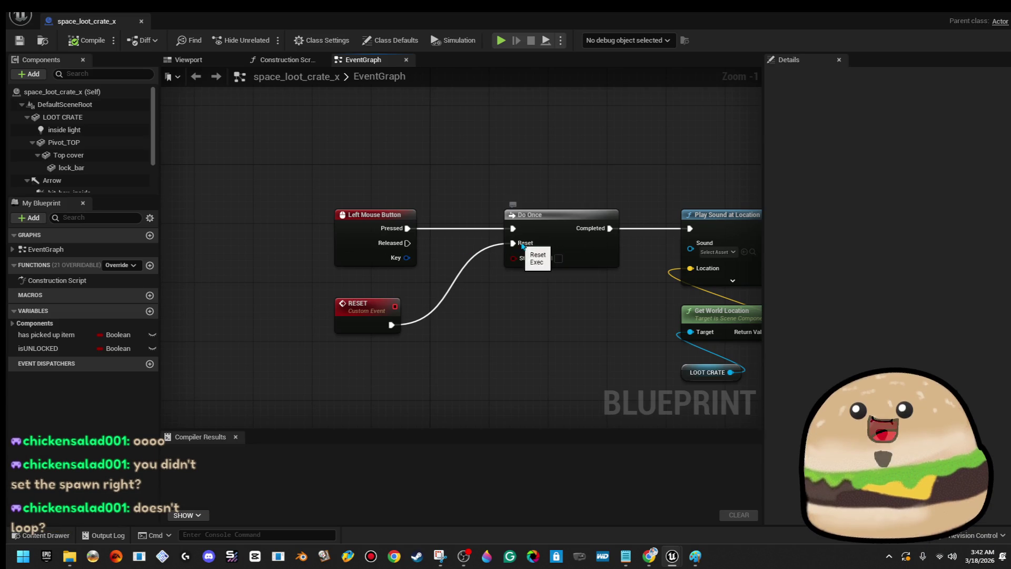
scroll(508, 291, "down", 6)
mouse_move(510, 293)
left_mouse_down()
mouse_move(384, 228)
mouse_move(294, 233)
mouse_move(316, 103)
mouse_move(274, 103)
mouse_move(310, 68)
mouse_move(235, 79)
left_mouse_up()
scroll(369, 253, "up", 3)
mouse_move(387, 251)
left_mouse_down()
mouse_move(367, 228)
mouse_move(327, 217)
mouse_move(369, 208)
left_mouse_up()
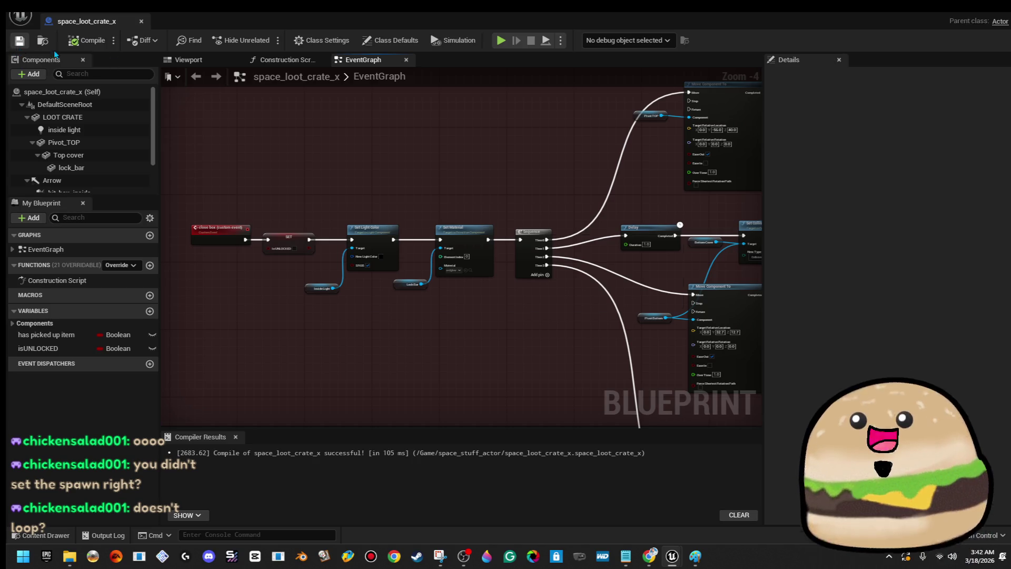
left_click(141, 21)
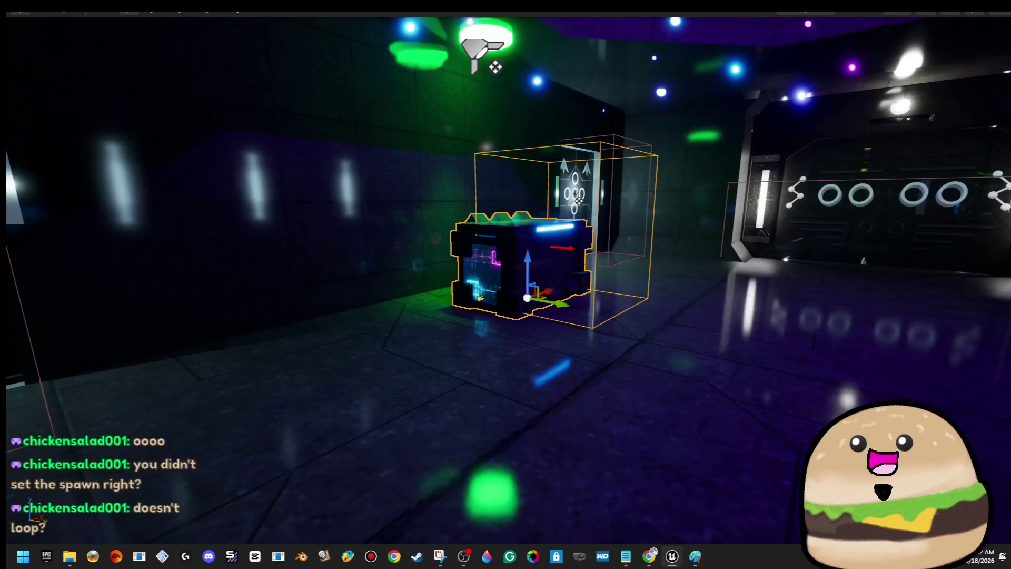
- Play from a spot near the crate and walk around it to inspect it in play
right_click(647, 248)
left_click(731, 533)
key("w")
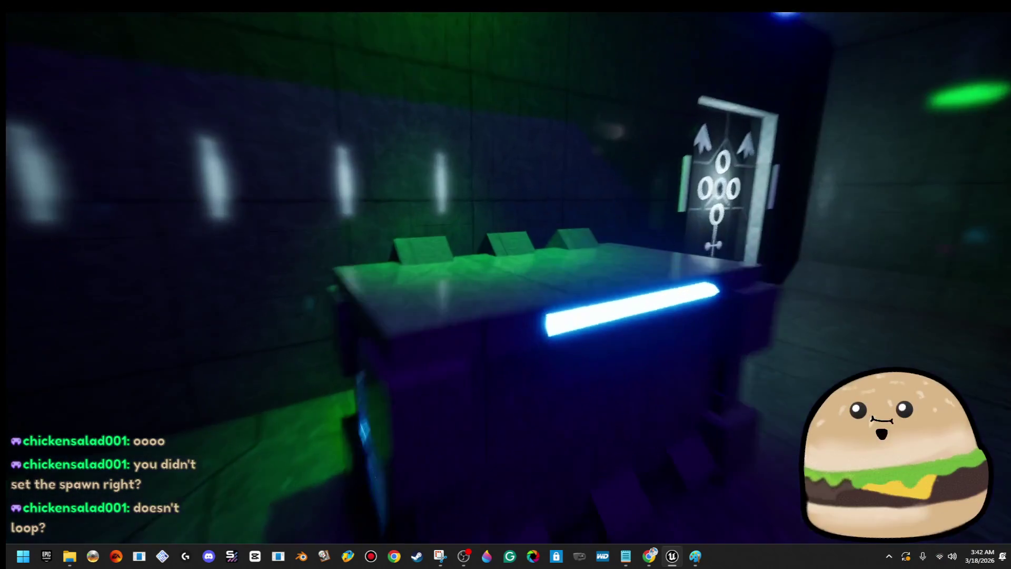
key("w")
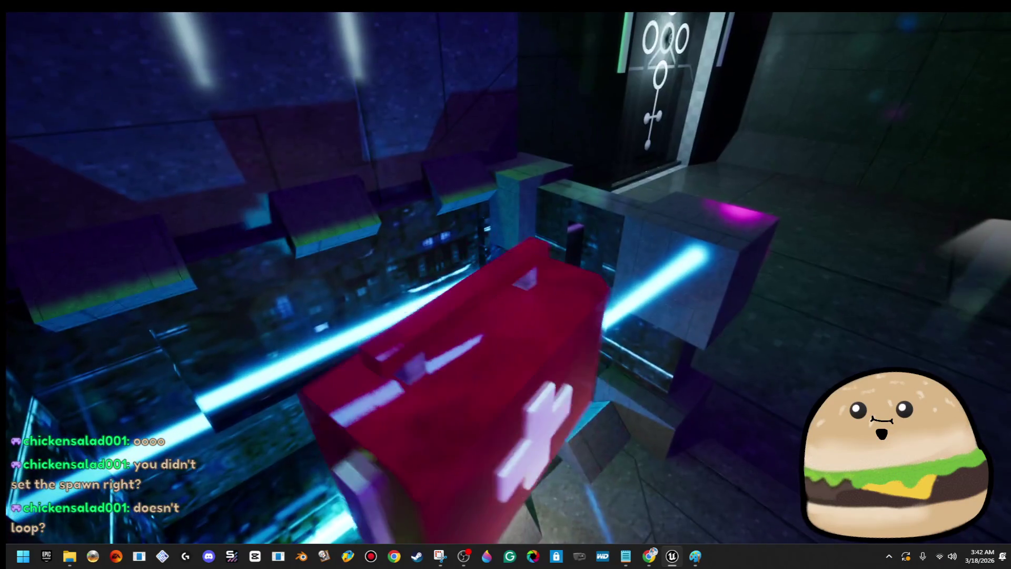
key("w")
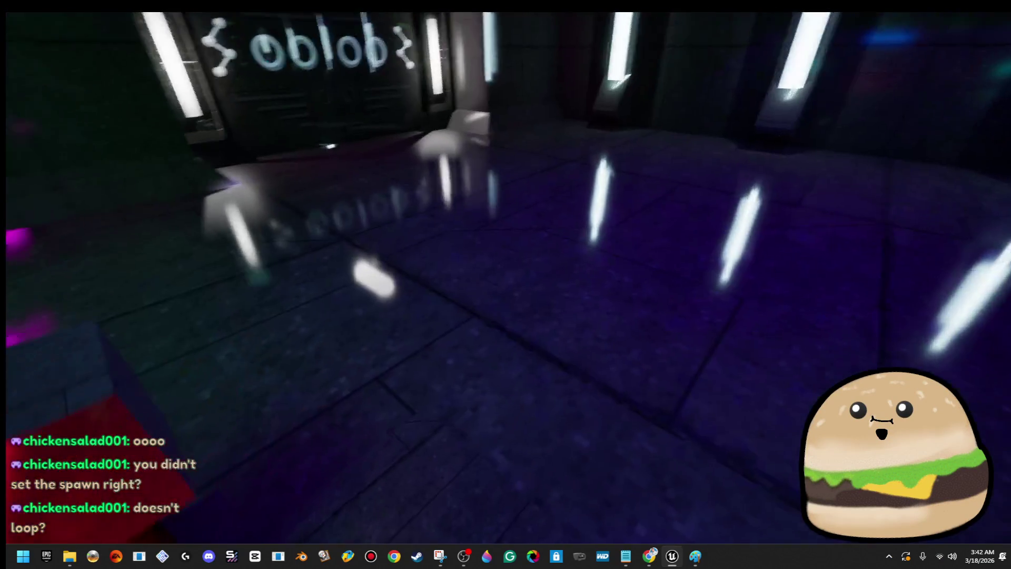
key("w")
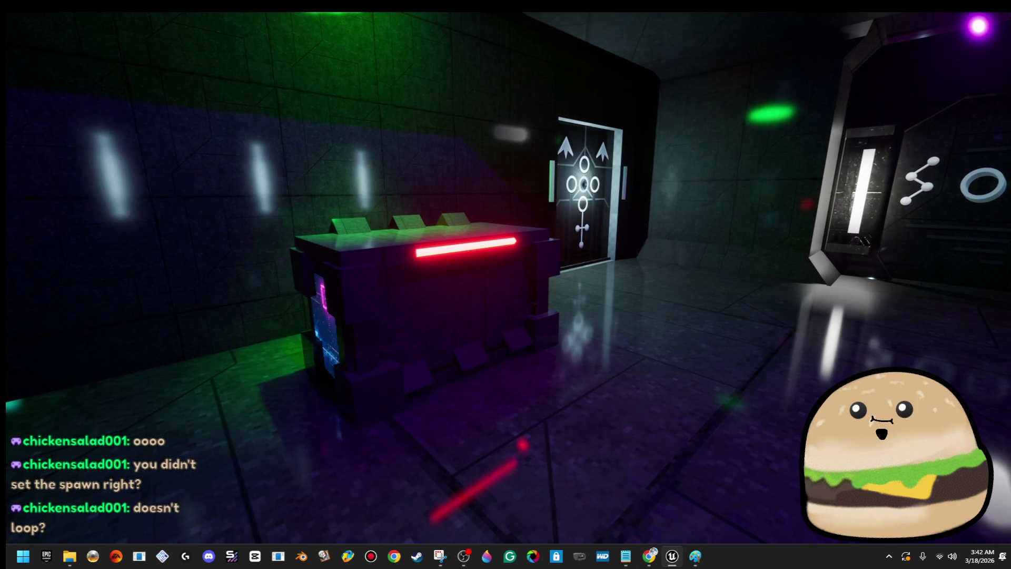
key("s")
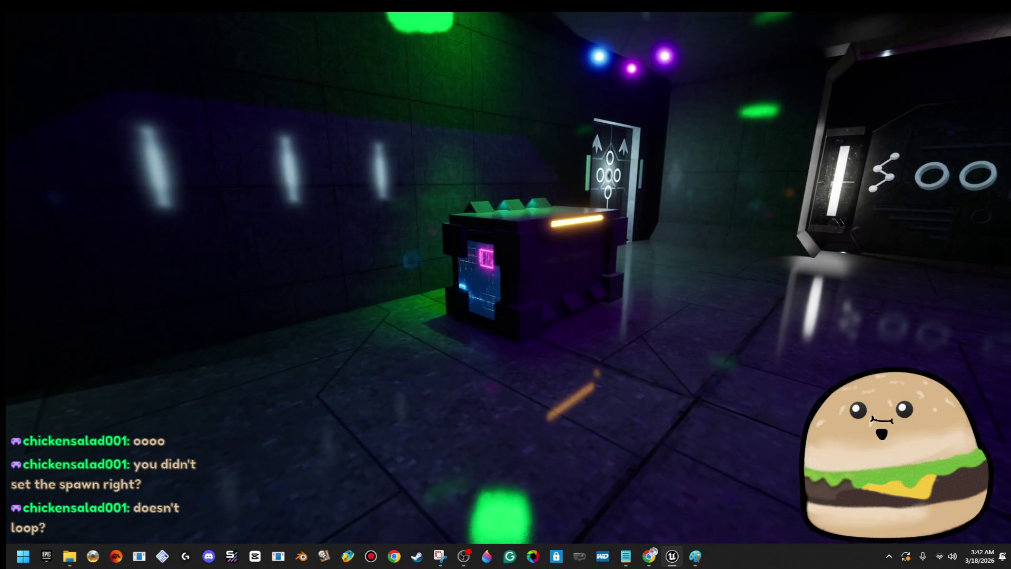
key("w")
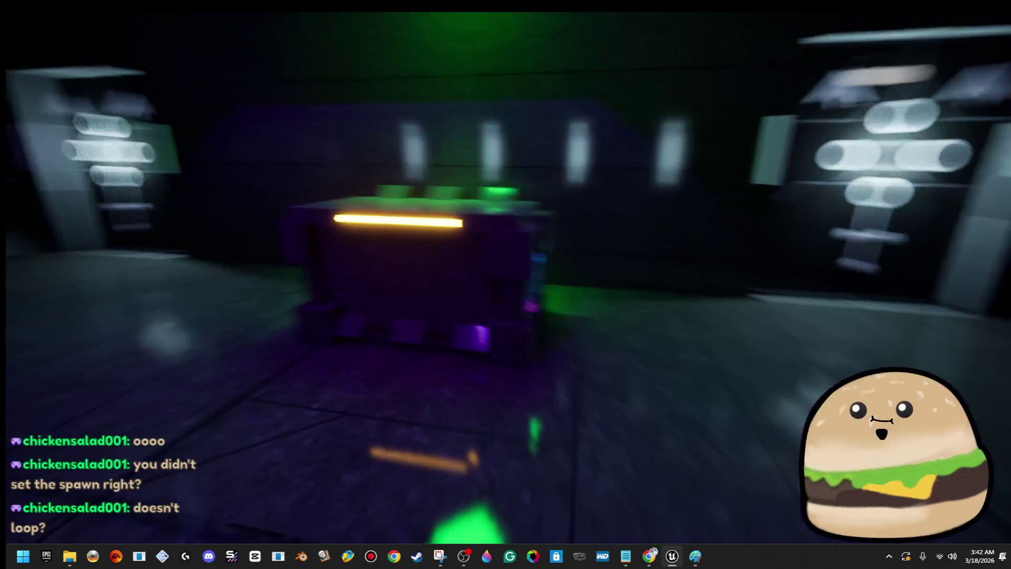
key("s")
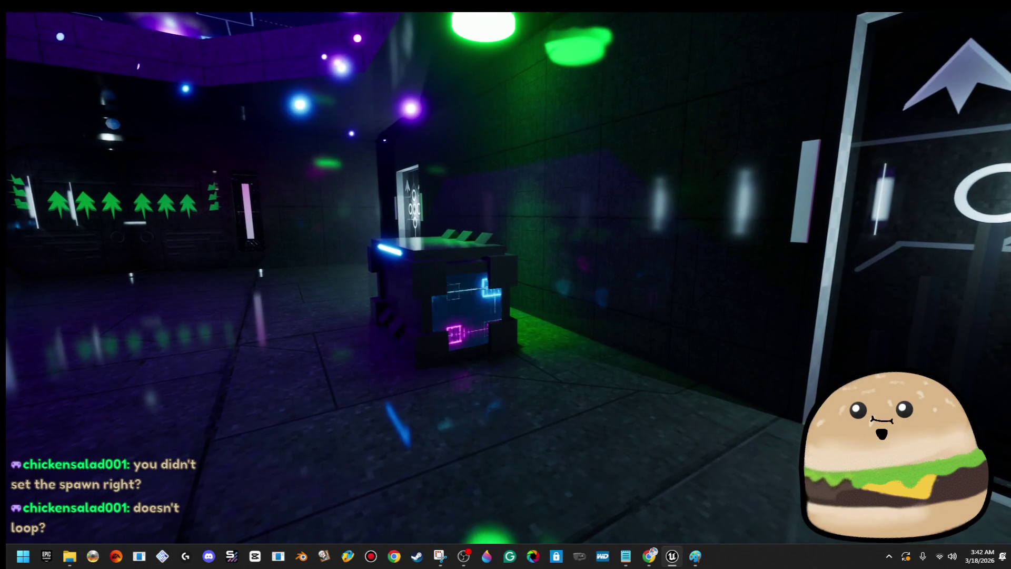
key("w")
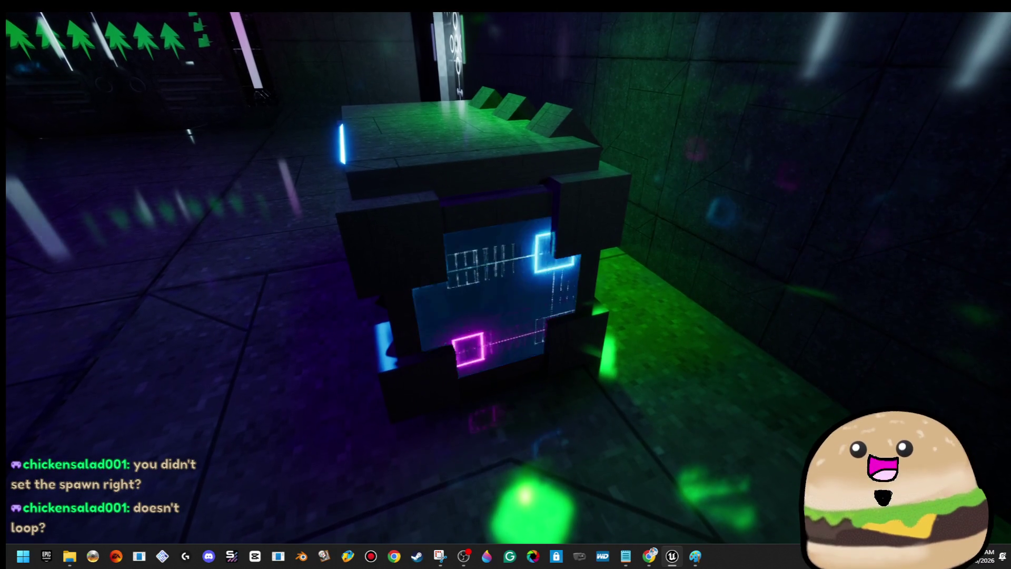
key("space")
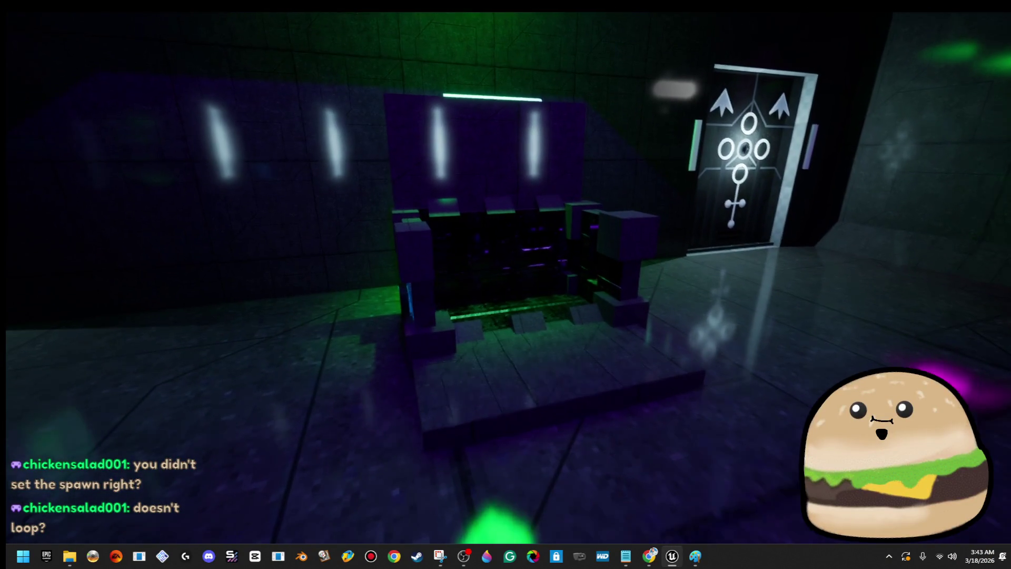
- Stop the play test and open the space_loot_crate_x Blueprint from the crate
key("Escape")
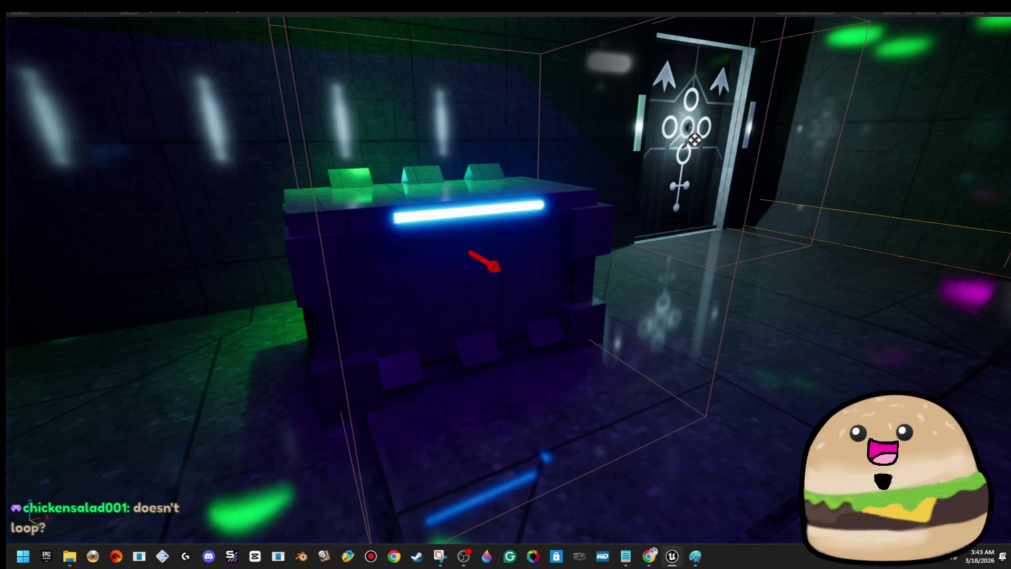
right_click(363, 253)
left_click(441, 242)
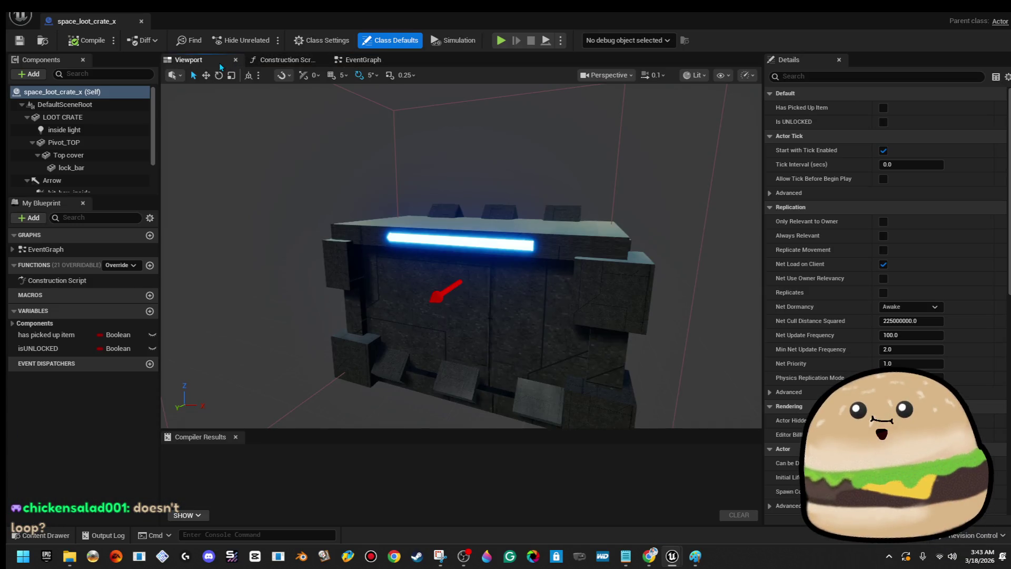
- Preview the crate, then locate the Sequence, Delay, MultiGate and SpawnActor nodes in the EventGraph
left_click(219, 62)
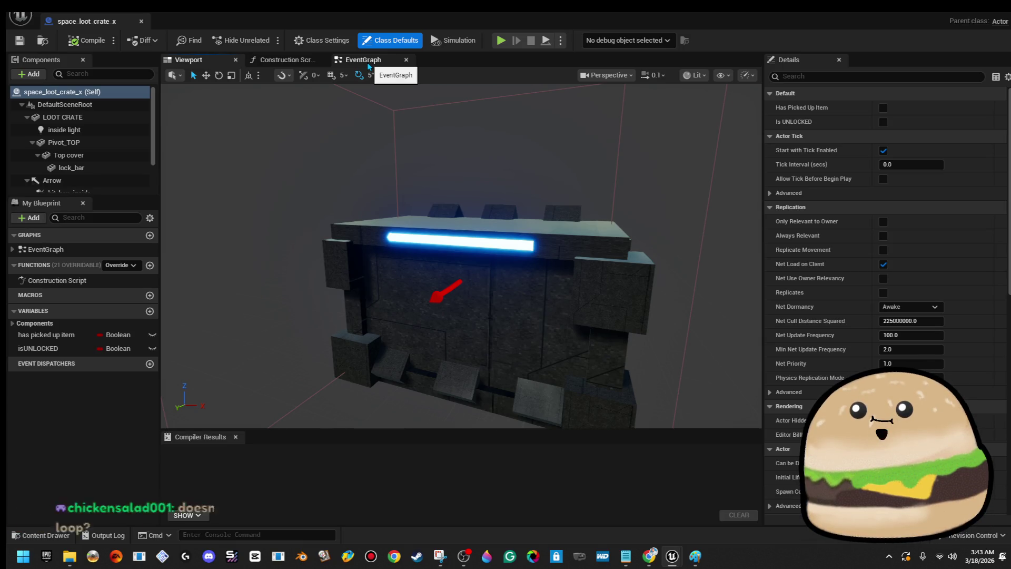
left_click(368, 62)
scroll(206, 191, "down", 5)
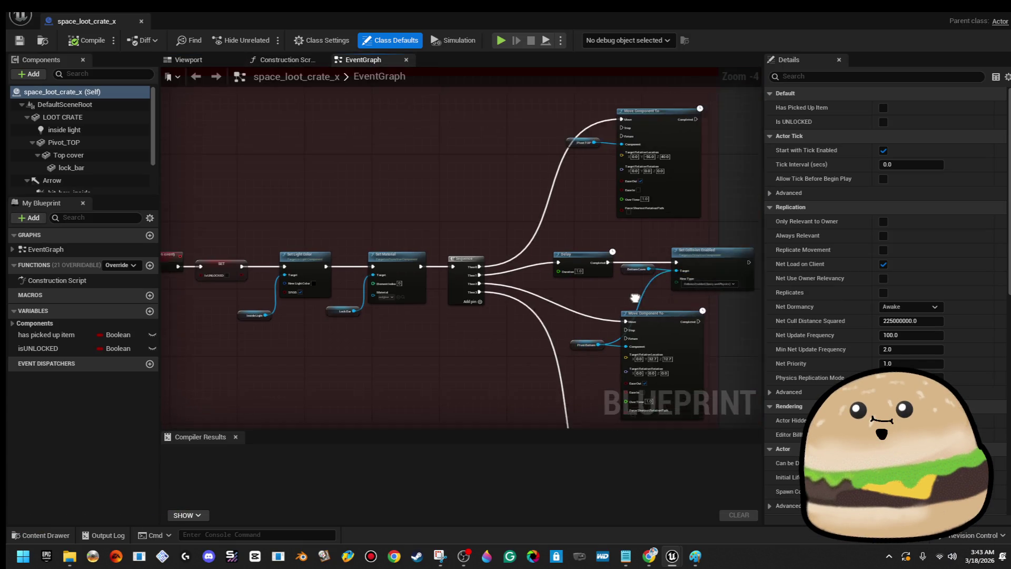
scroll(541, 397, "up", 6)
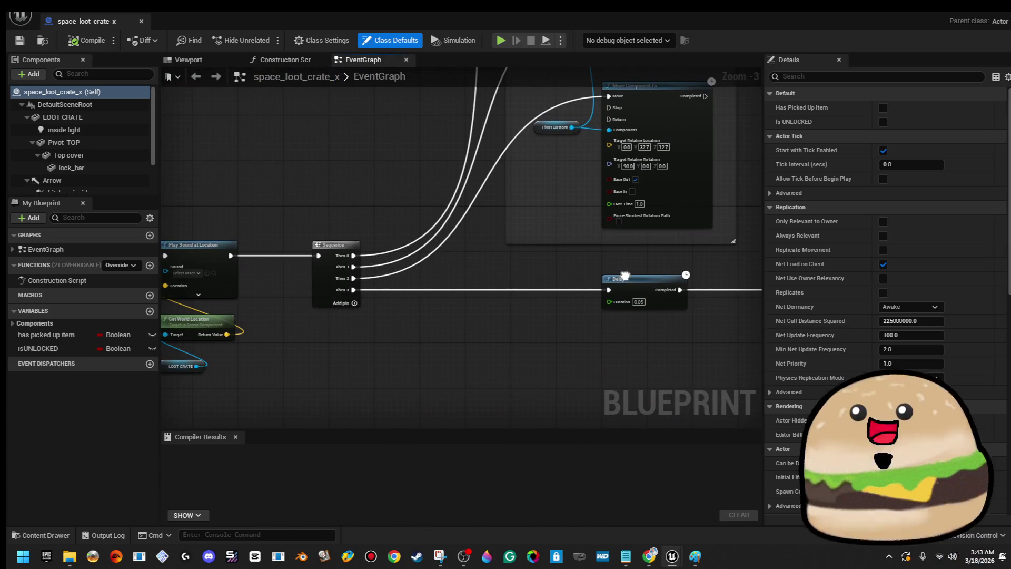
left_click_drag(314, 343, 450, 330)
scroll(372, 303, "up", 3)
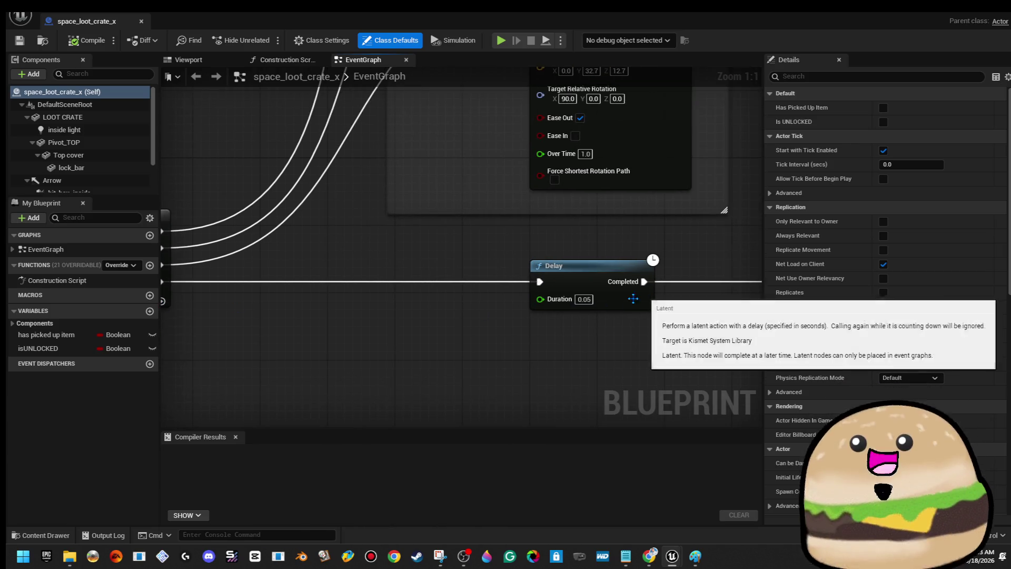
left_click_drag(705, 300, 289, 264)
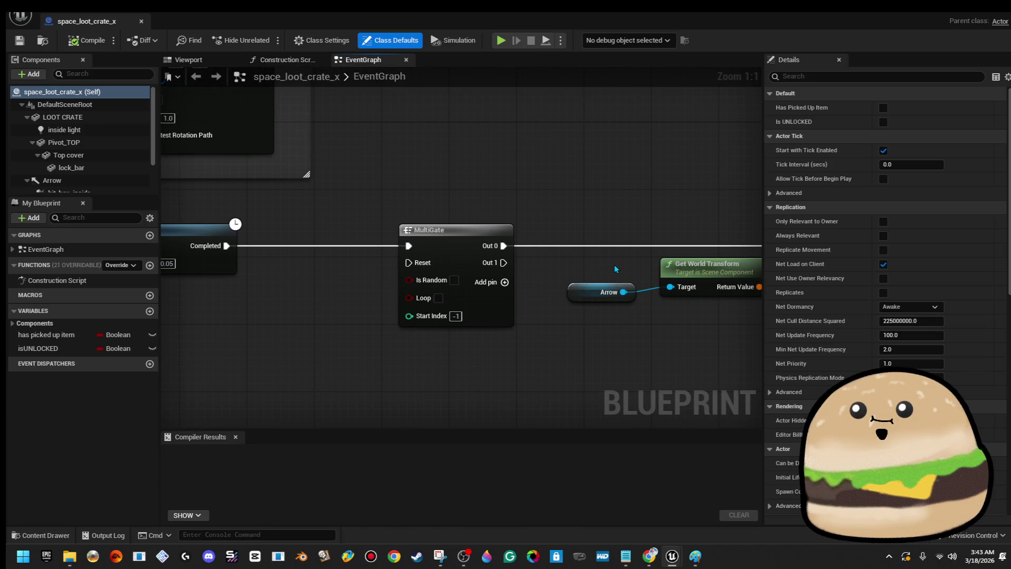
scroll(533, 297, "down", 1)
mouse_move(533, 297)
left_mouse_down()
mouse_move(463, 316)
mouse_move(428, 303)
left_mouse_up()
- Delete the MultiGate, wire Delay Completed straight into SpawnActor, and return to the level
left_click(367, 276)
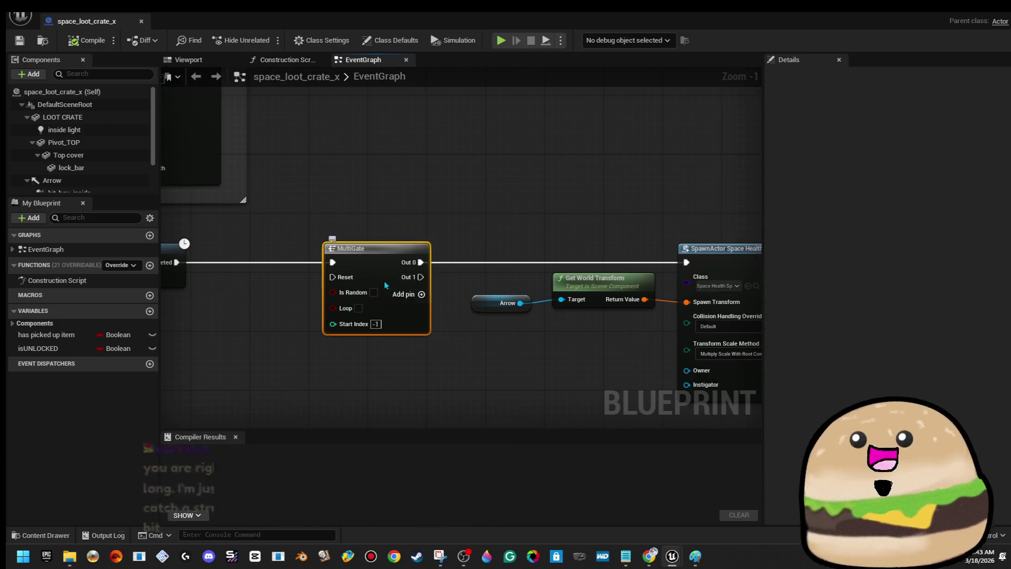
key("Delete")
left_click_drag(175, 262, 667, 275)
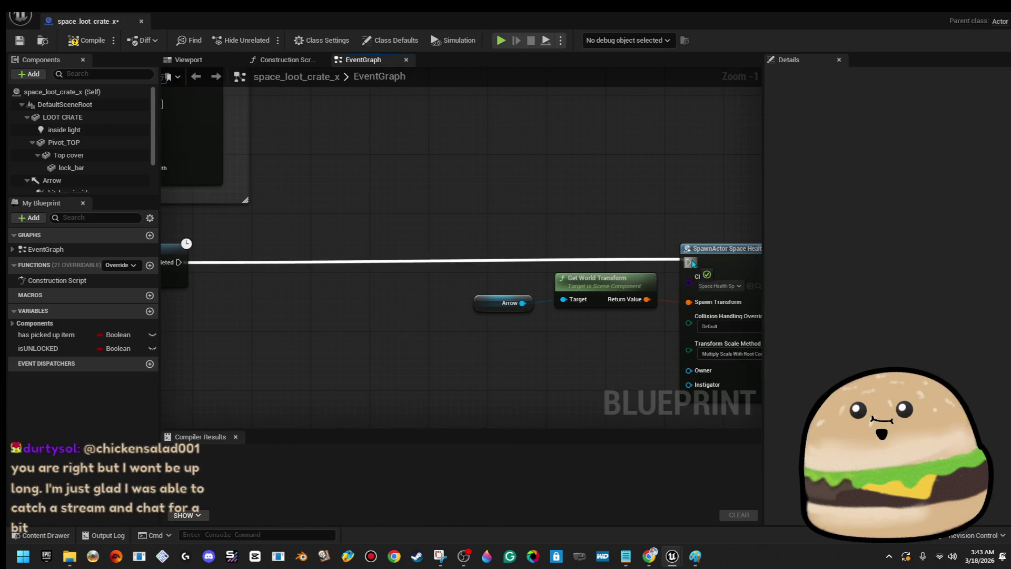
scroll(619, 184, "down", 3)
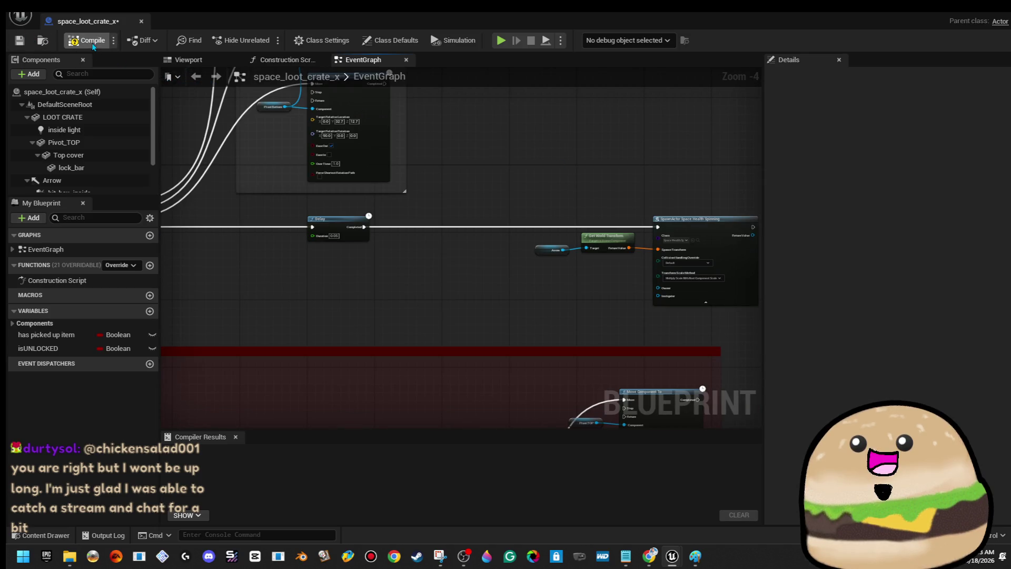
left_click(142, 22)
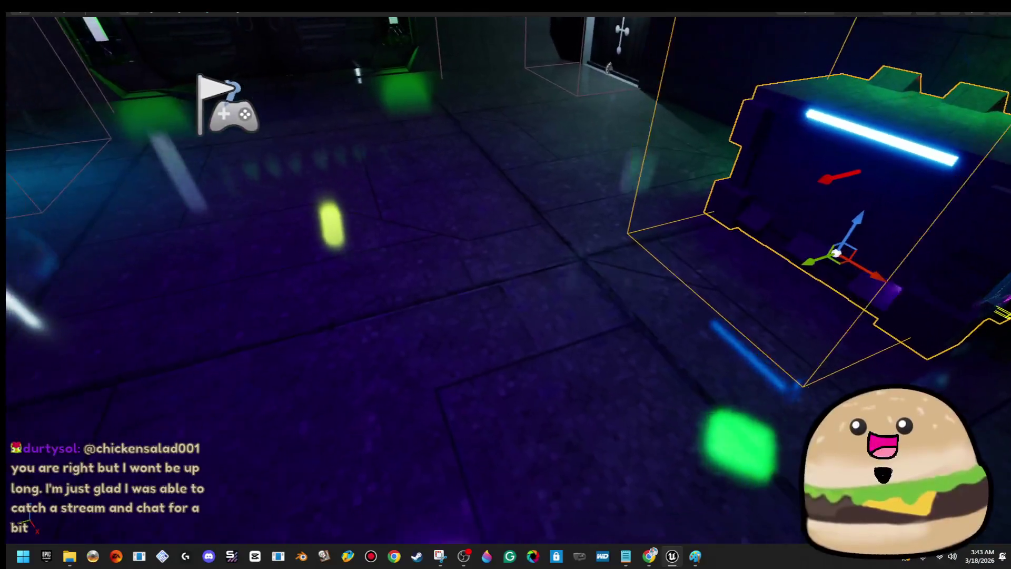
- Play from the floor beside the crate to see a red health kit spawn, then reopen space_loot_crate_x
right_click(587, 474)
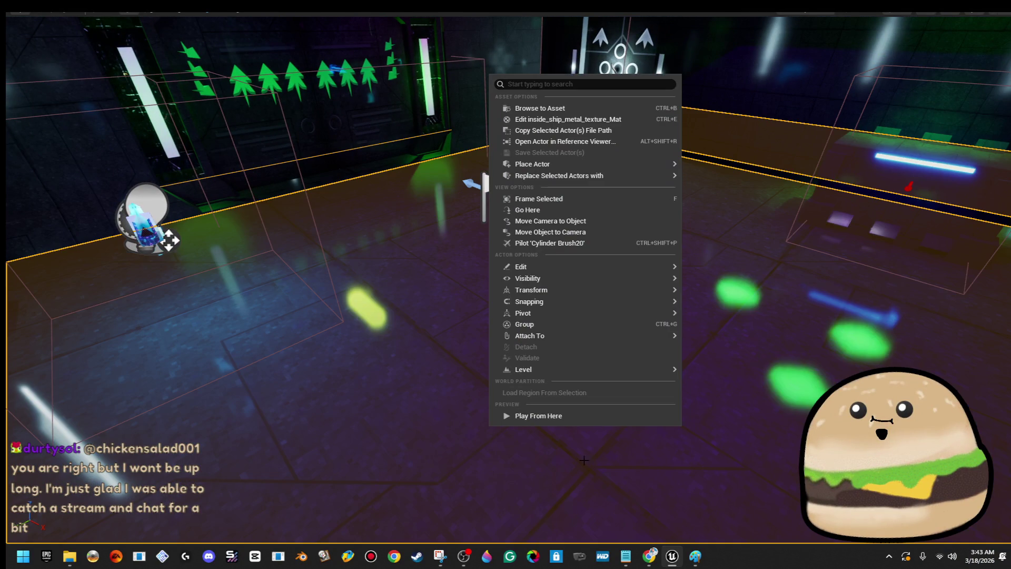
left_click(580, 416)
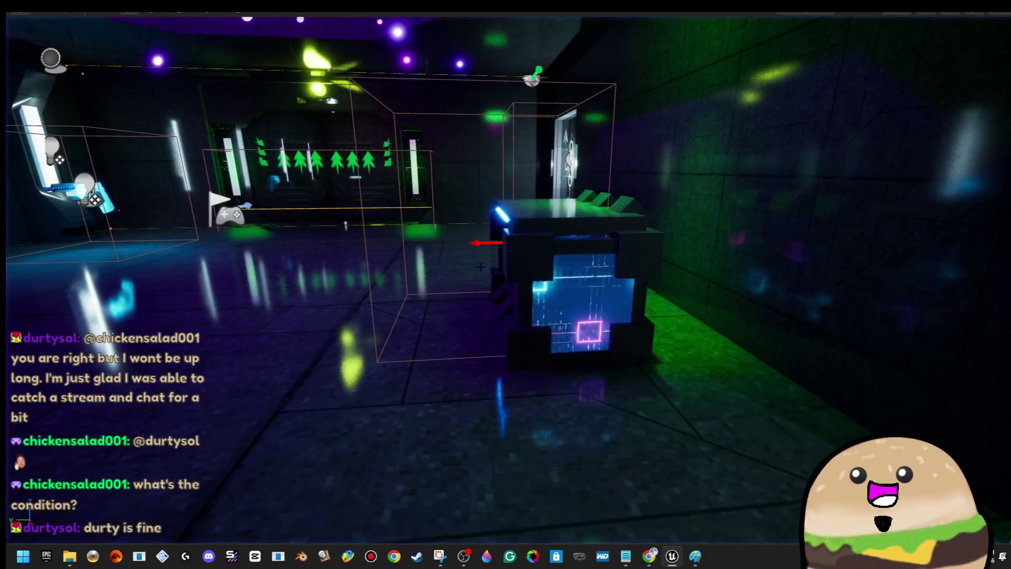
left_click(535, 231)
right_click(536, 231)
left_click(608, 236)
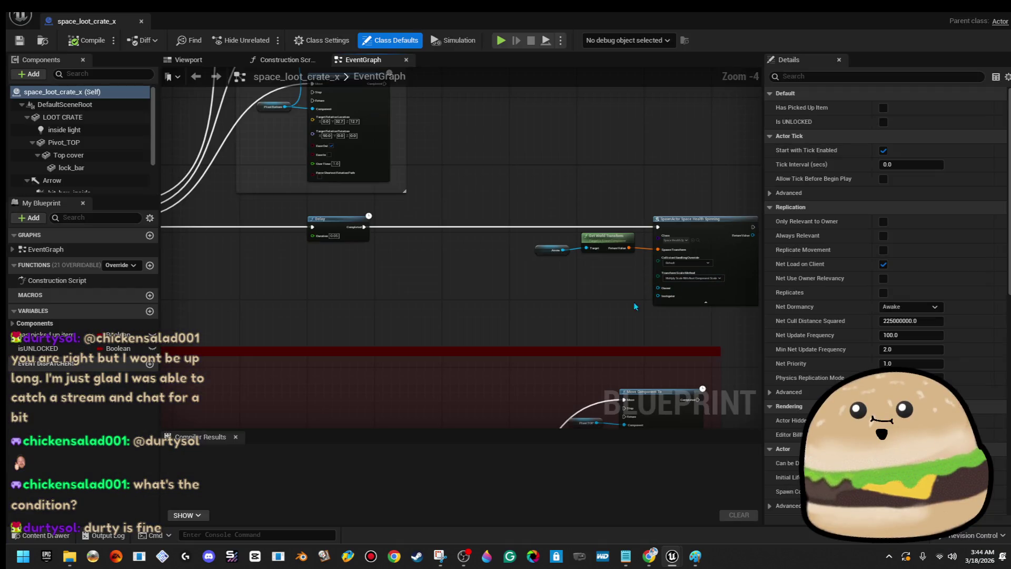
- Select the LOOT CRATE mesh component in the Blueprint viewport and frame it
left_click(198, 63)
left_click(501, 264)
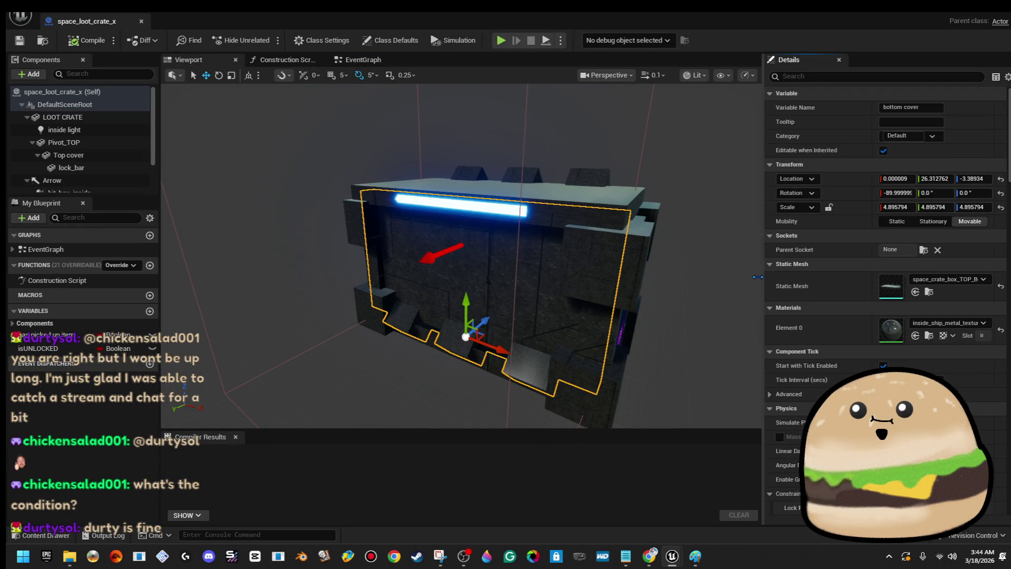
left_click(605, 265)
key("f")
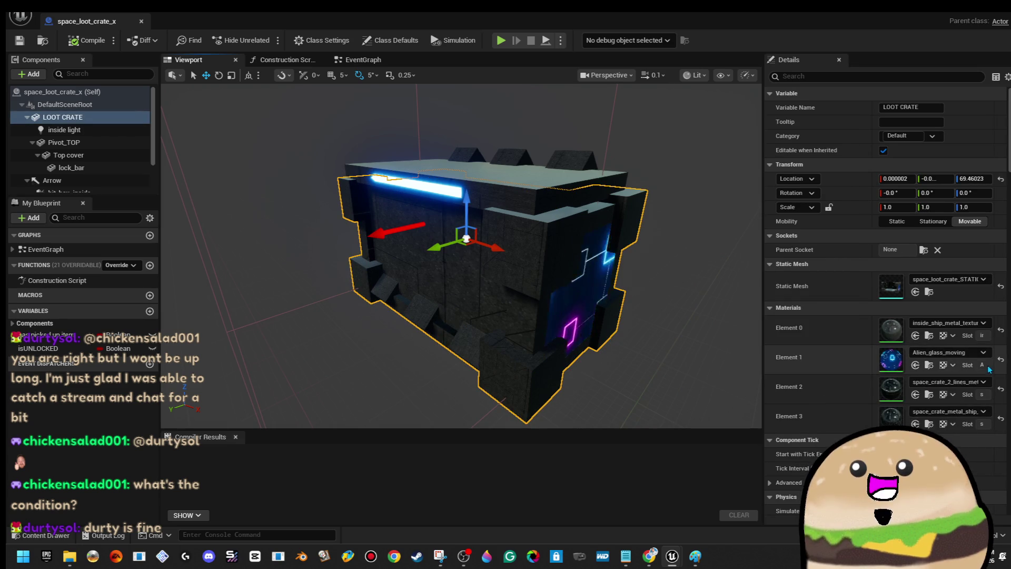
- Search the Element 1 material list and assign door_black_ship_broken_Mat
left_click(934, 353)
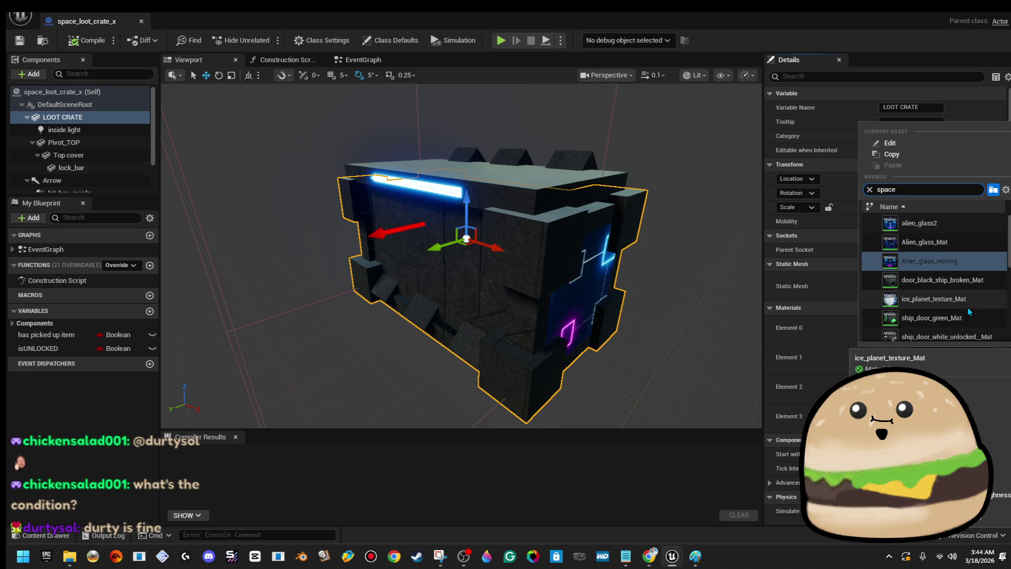
key("BackSpace")
key("BackSpace")
key("BackSpace")
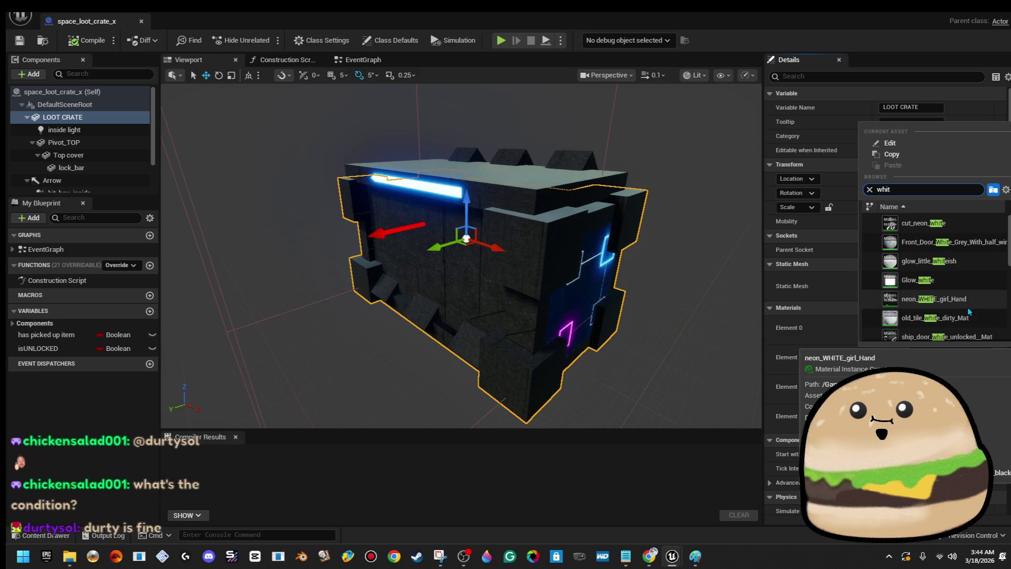
type("space out")
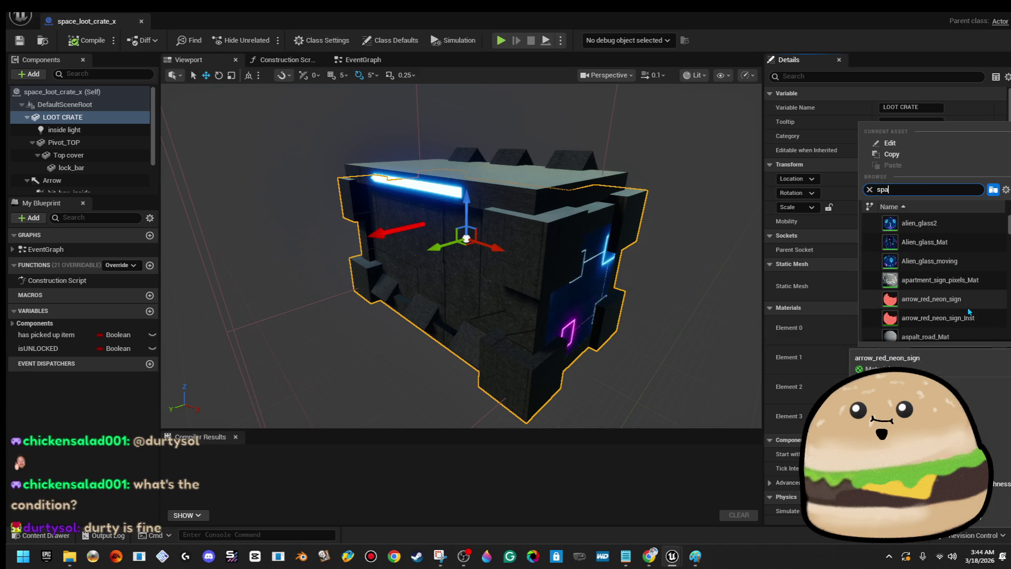
key("BackSpace")
key("BackSpace")
key("BackSpace")
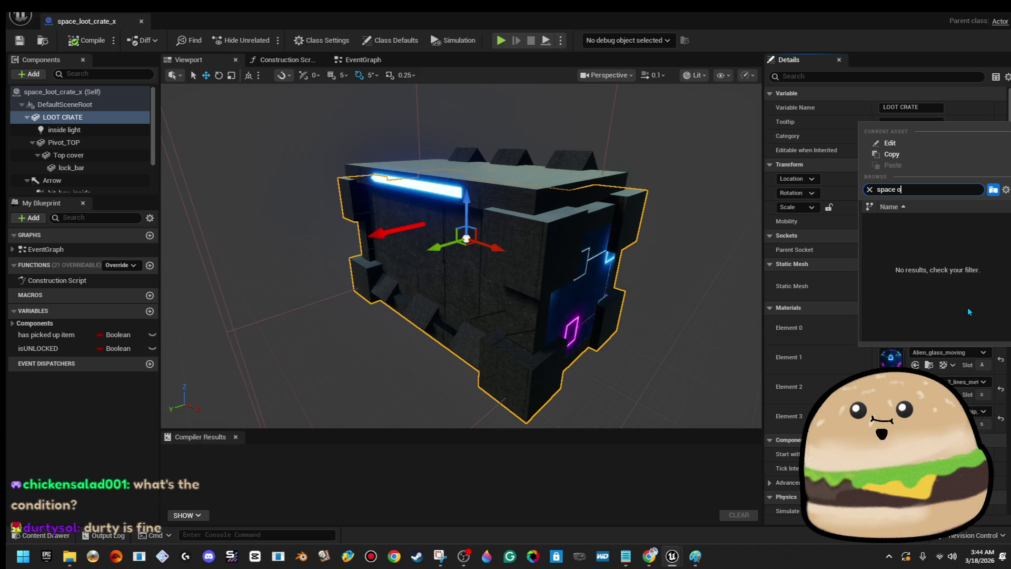
type("box")
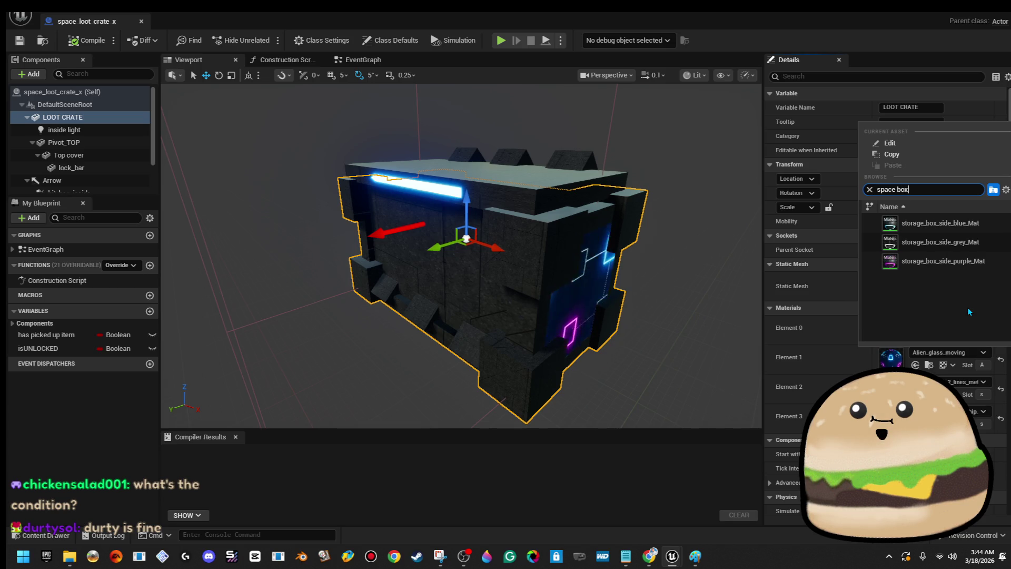
key("BackSpace")
key("BackSpace")
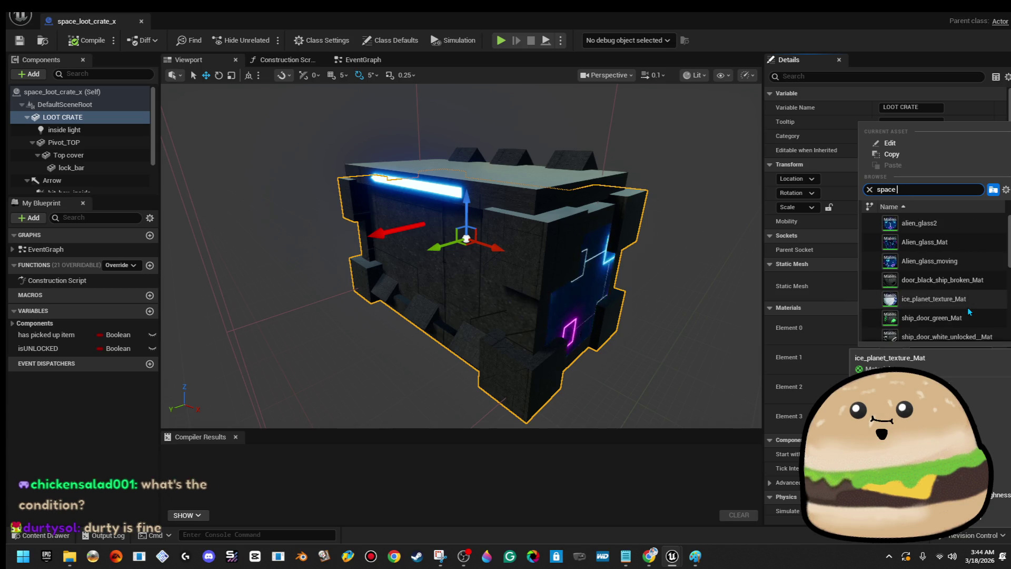
key("Down")
key("Down")
key("Down")
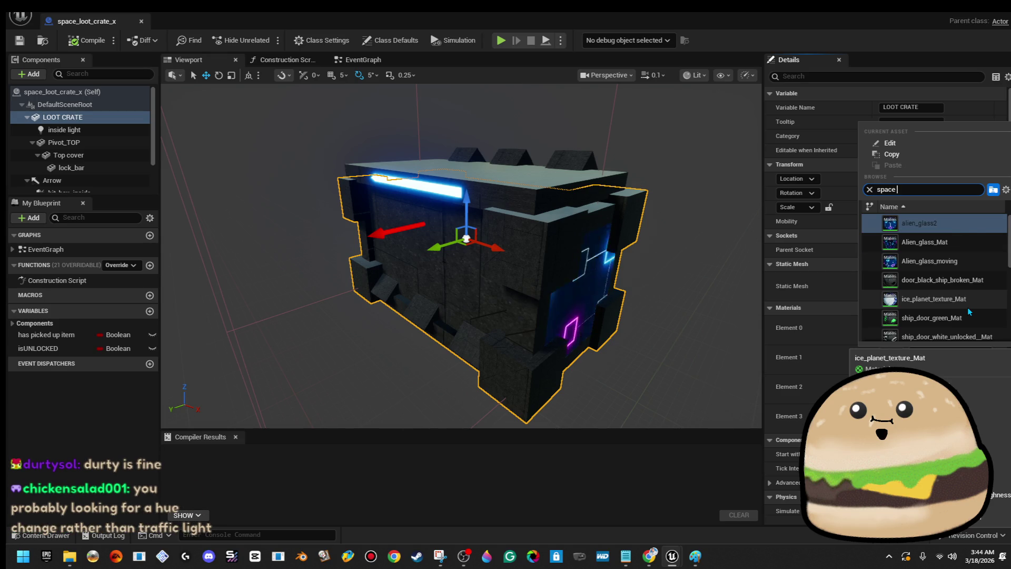
key("Return")
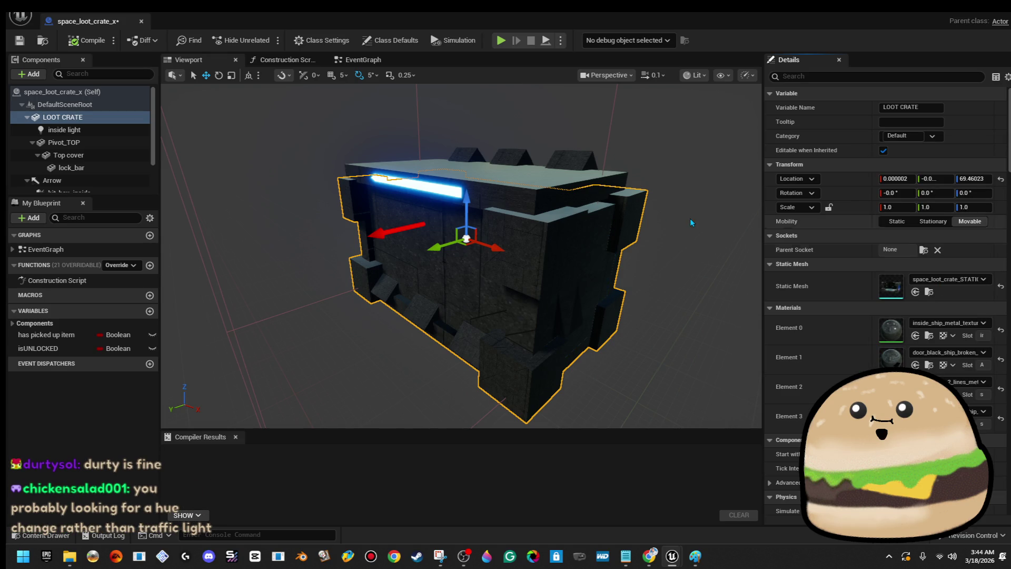
- Try ship_metal_side_texture_Mat on the LOOT CRATE's Element 1
left_click_drag(461, 256, 571, 243)
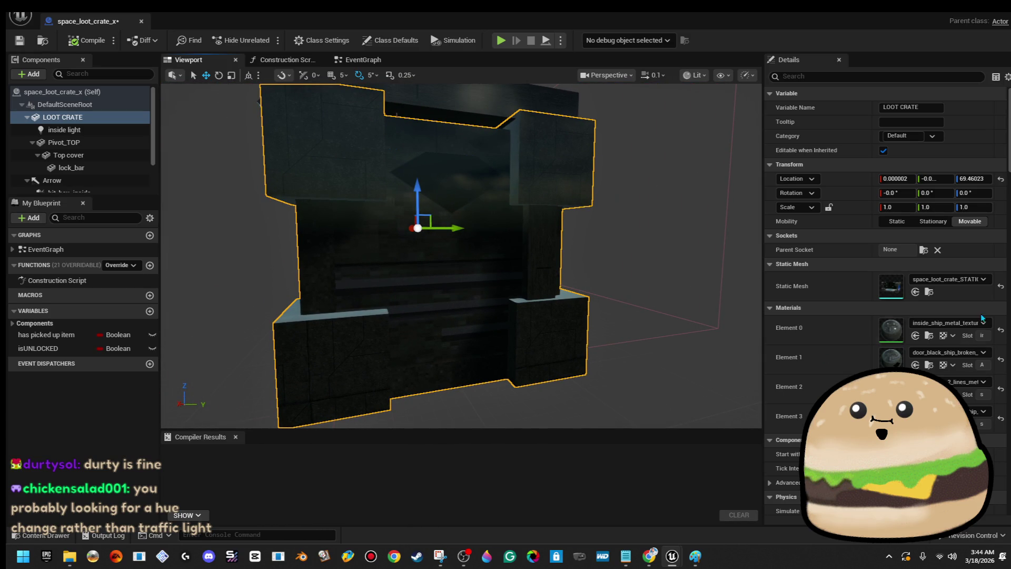
left_click(977, 353)
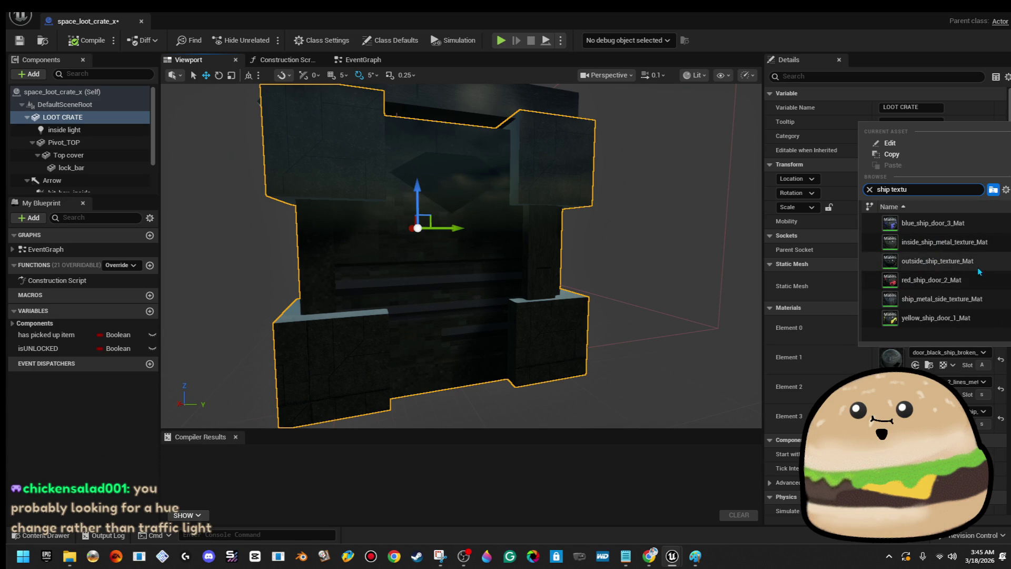
left_click(969, 299)
- Search 'ide' and set Element 1 to outside_ship_texture_Mat, then view the crate obliquely
left_click_drag(632, 316, 453, 316)
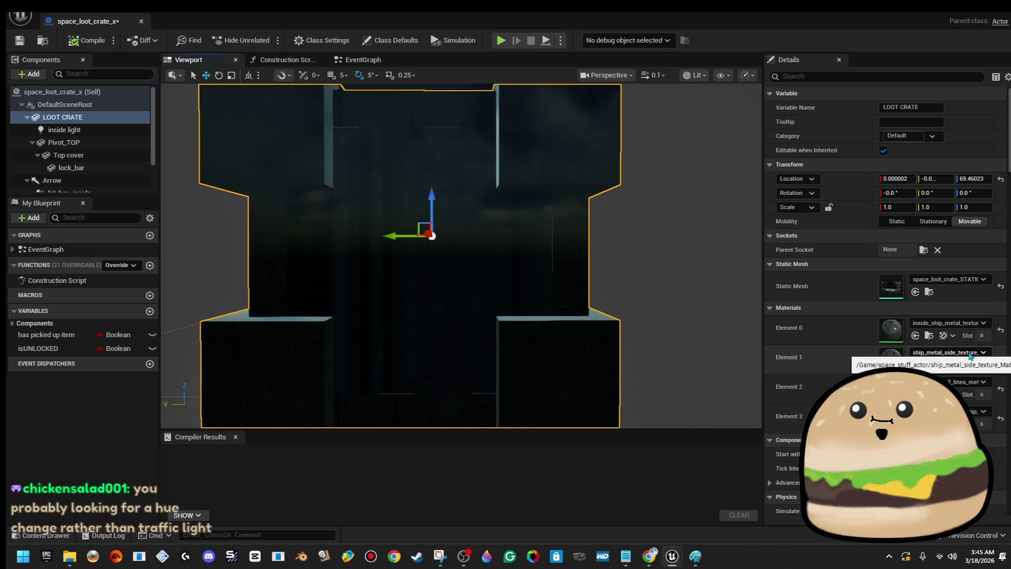
left_click(971, 353)
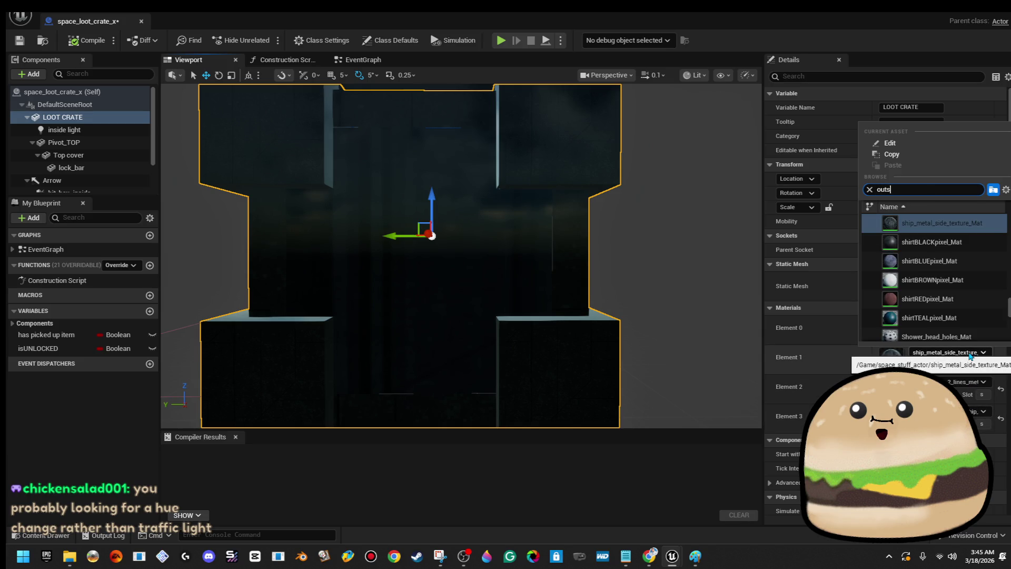
type("ide")
key("Down")
key("Return")
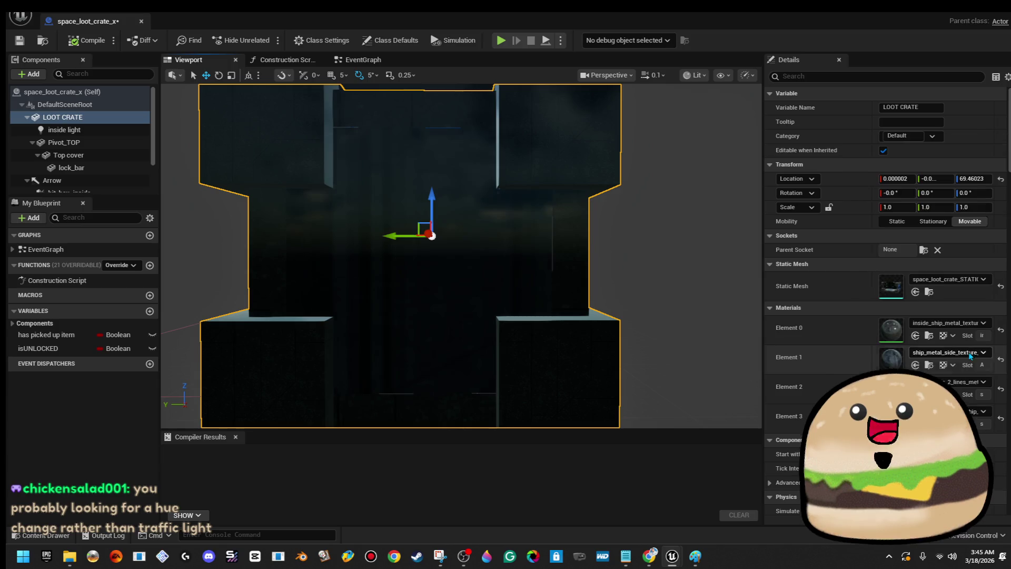
mouse_move(462, 256)
left_mouse_down()
mouse_move(590, 244)
mouse_move(569, 226)
mouse_move(548, 227)
mouse_move(602, 241)
left_mouse_up()
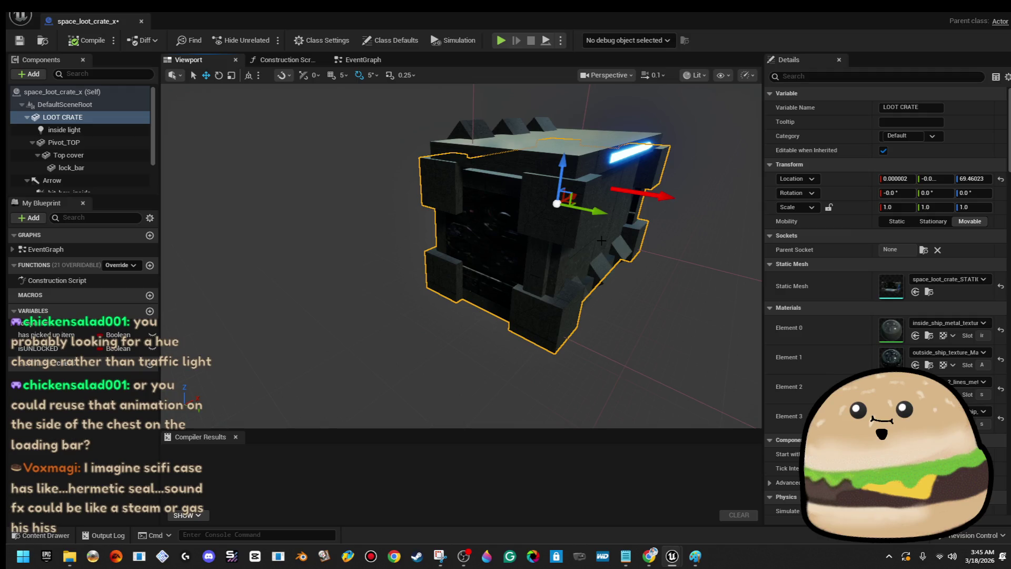
- Apply Glow_blue to Element 1, orbit to inspect the glow, then switch to Alien_glass_moving
left_click(941, 353)
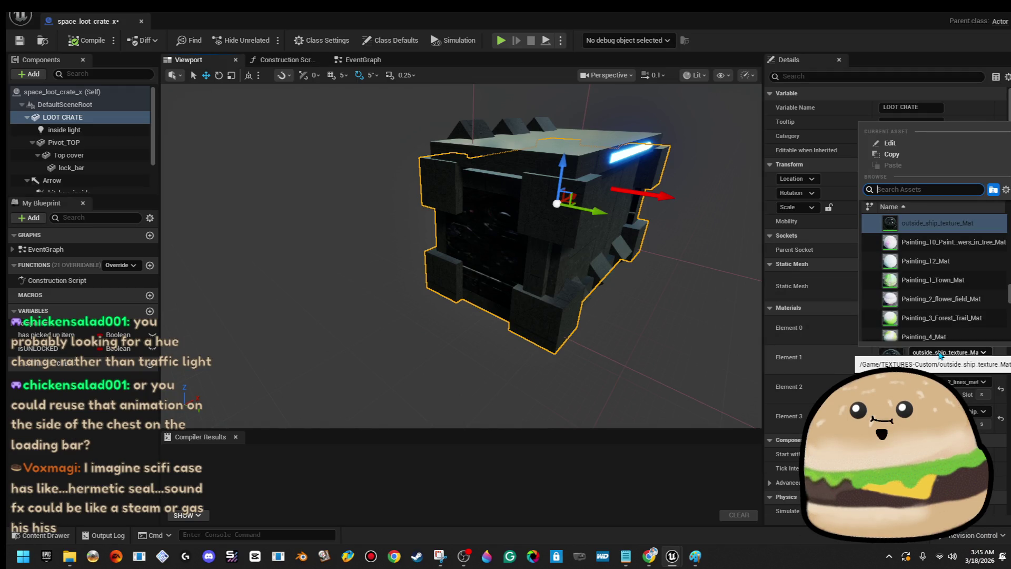
type("blue glow")
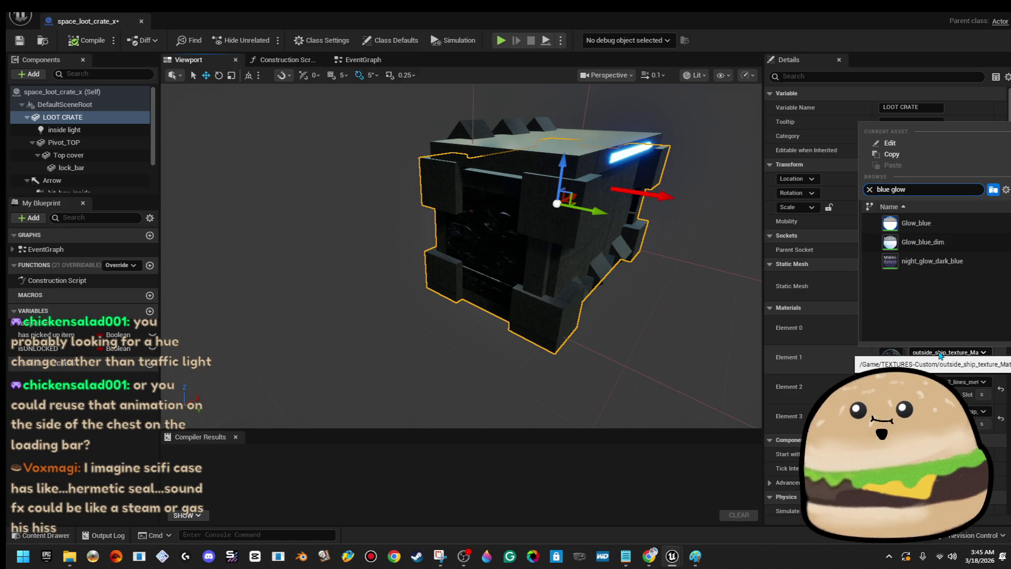
left_click(919, 223)
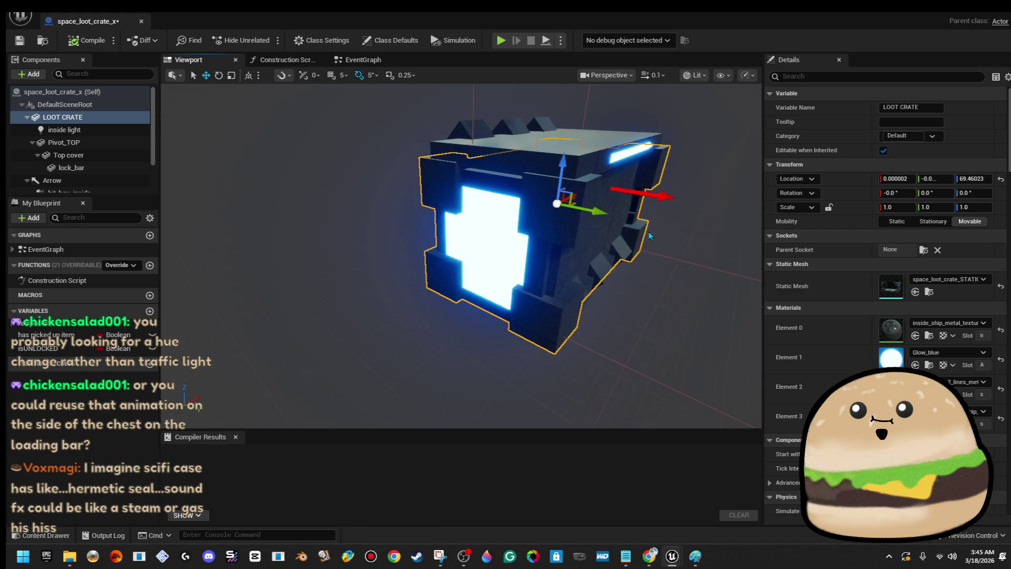
left_click_drag(564, 253, 222, 247)
left_click_drag(606, 239, 627, 233)
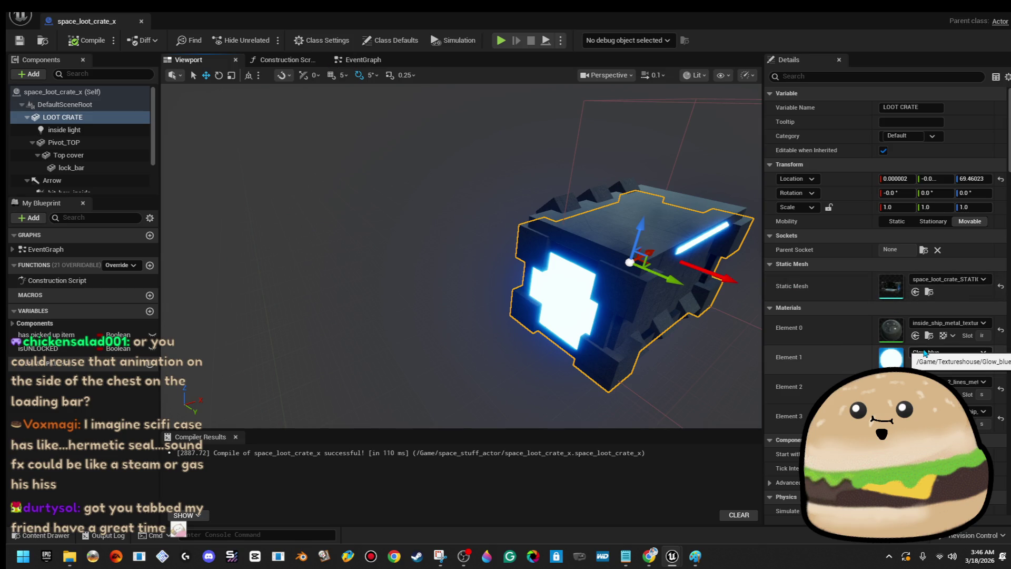
left_click(1001, 361)
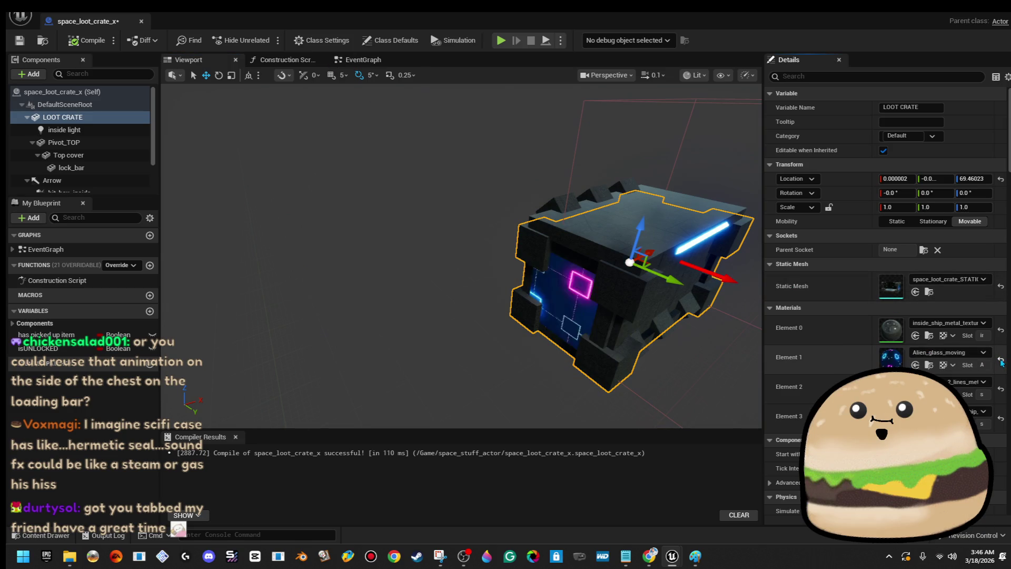
- Frame the crate and undo the swap so Element 1 returns to Glow_blue
key("f")
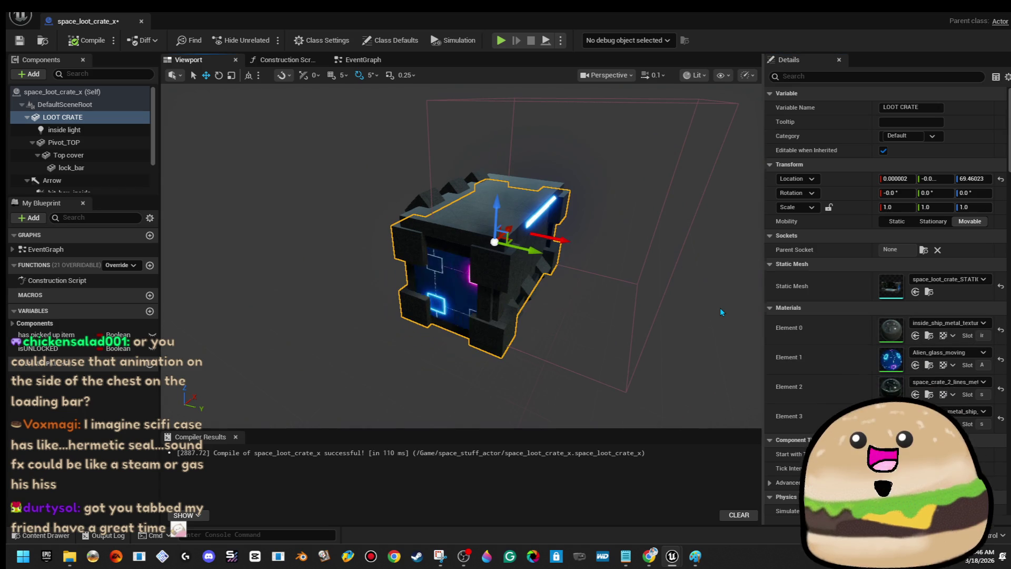
key("ctrl+z")
mouse_move(720, 312)
left_mouse_down()
mouse_move(653, 314)
mouse_move(582, 293)
mouse_move(719, 306)
left_mouse_up()
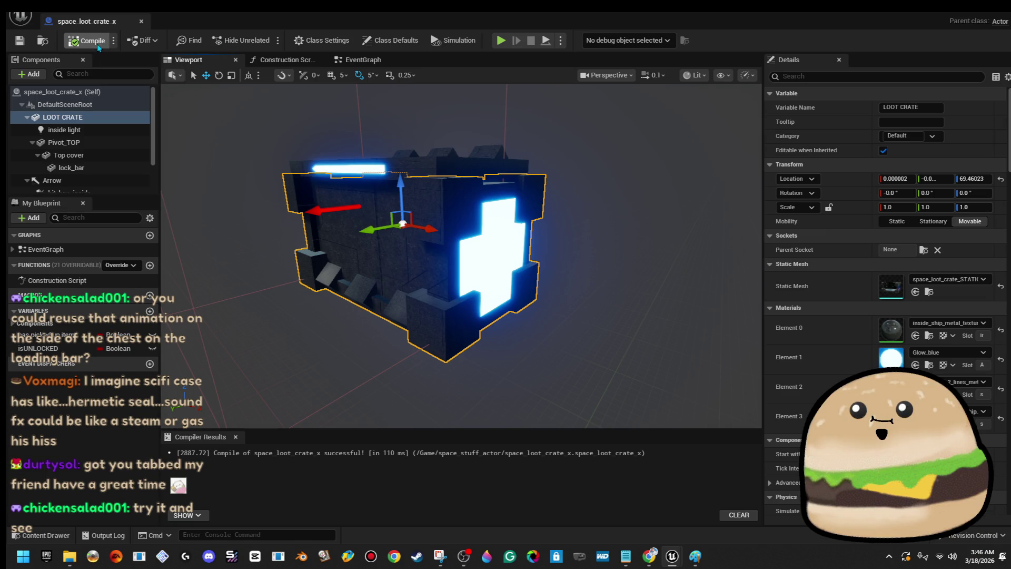
- Set Element 1 to inside_ship_metal_texture_Mat via a 'ship' search and save the Blueprint
left_click(973, 353)
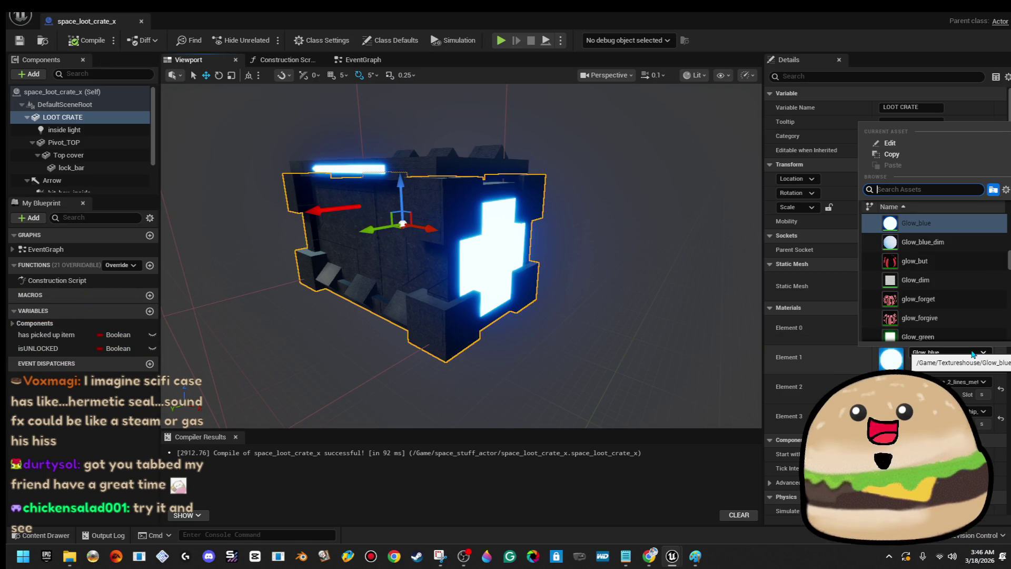
type("ship")
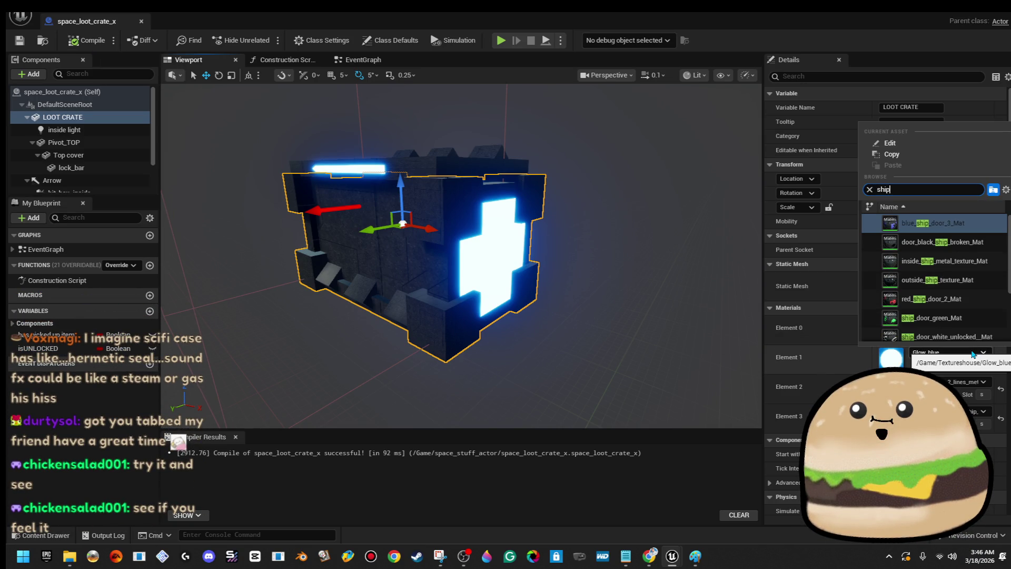
left_click(944, 261)
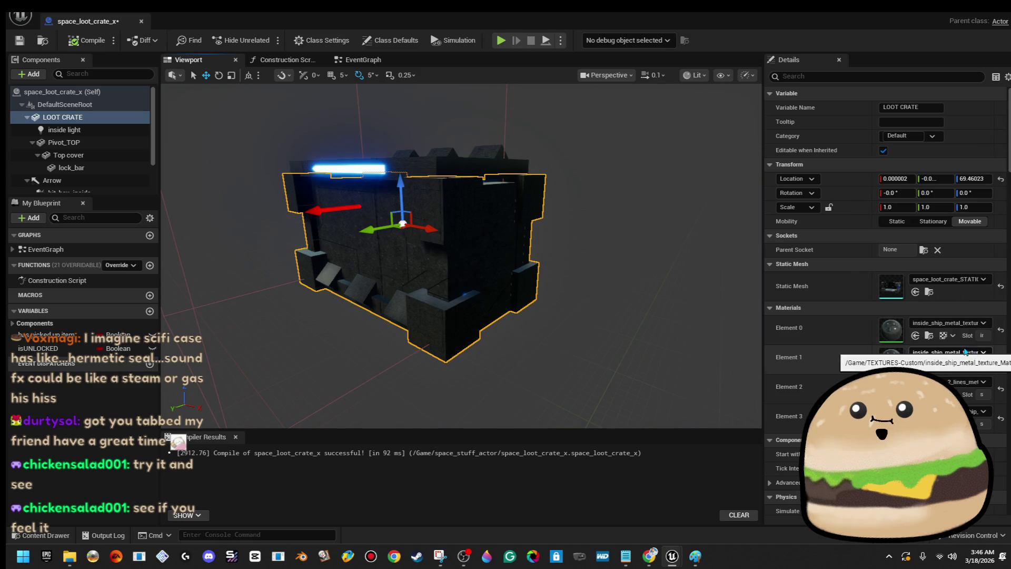
left_click_drag(230, 89, 263, 92)
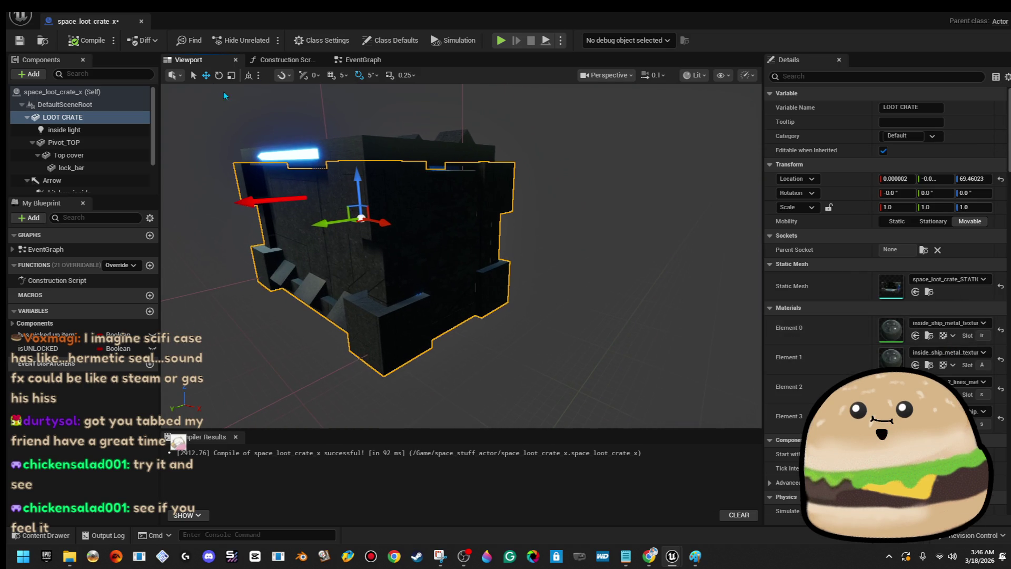
left_click(19, 42)
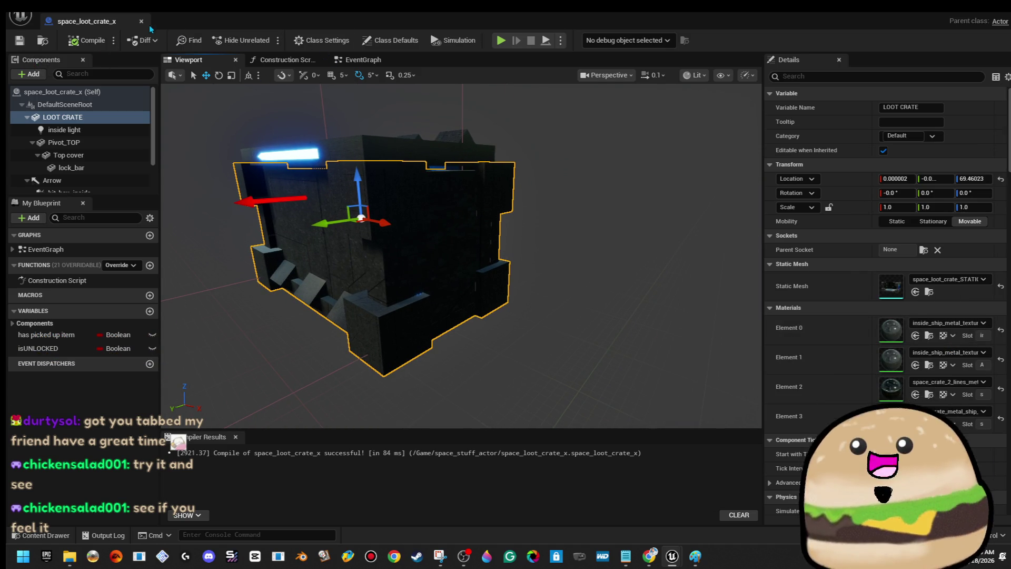
mouse_move(375, 113)
left_mouse_down()
mouse_move(366, 92)
mouse_move(351, 97)
left_mouse_up()
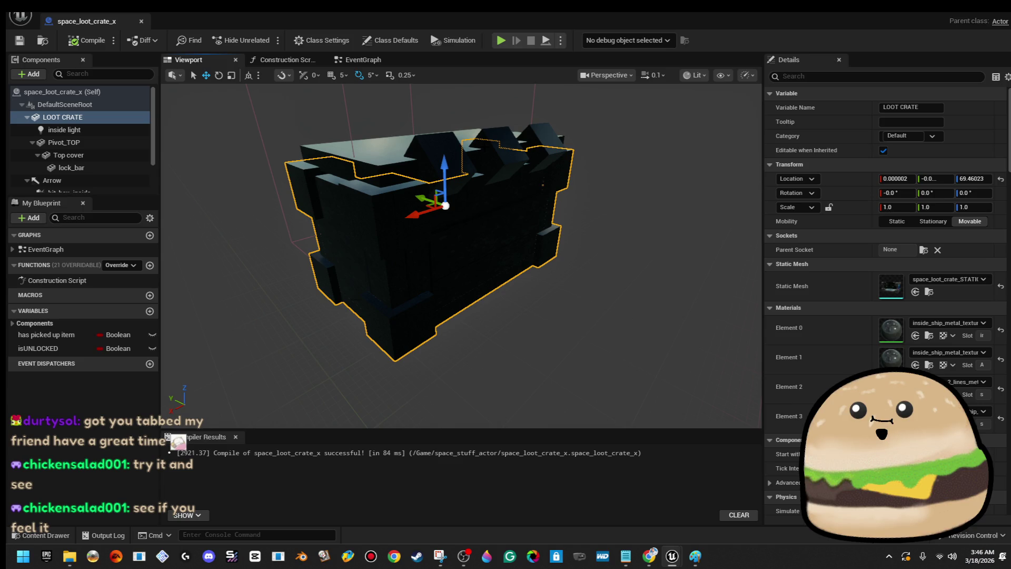
mouse_move(167, 88)
left_mouse_down()
mouse_move(195, 91)
mouse_move(167, 89)
left_mouse_up()
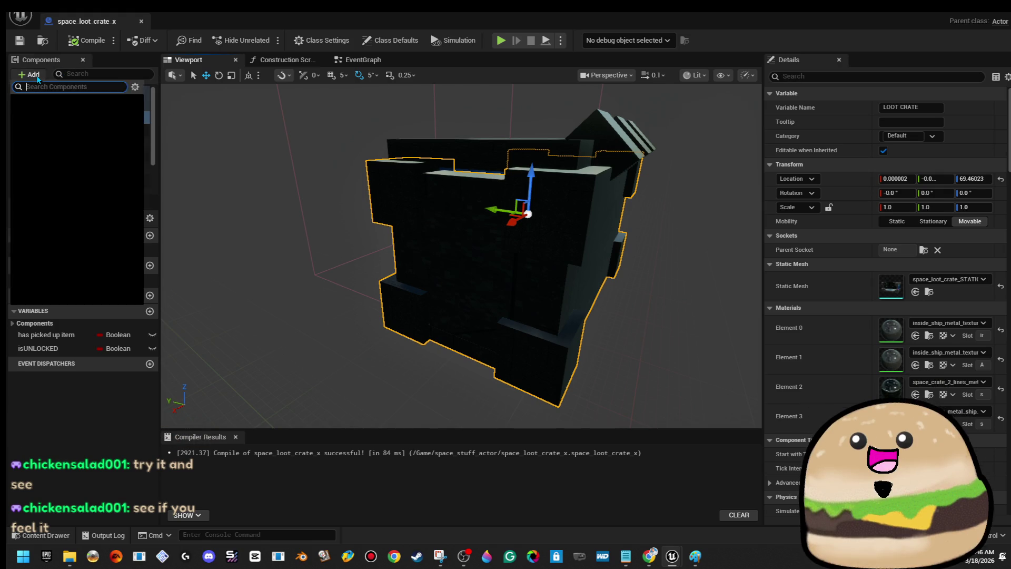
- Add a Cube component under LOOT CRATE, delete it, and compile the Blueprint
type("cube")
key("Return")
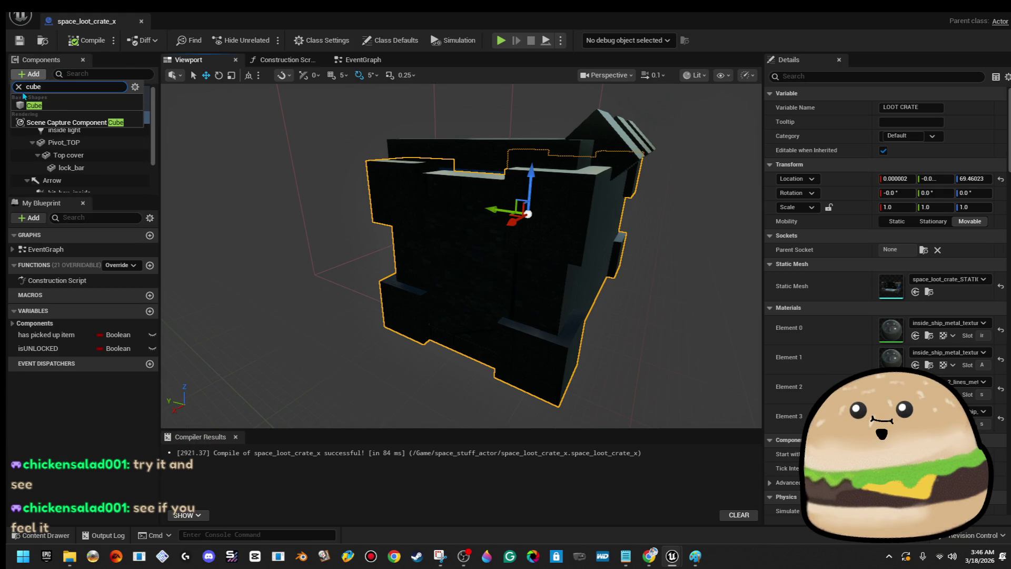
left_click_drag(522, 288, 569, 319)
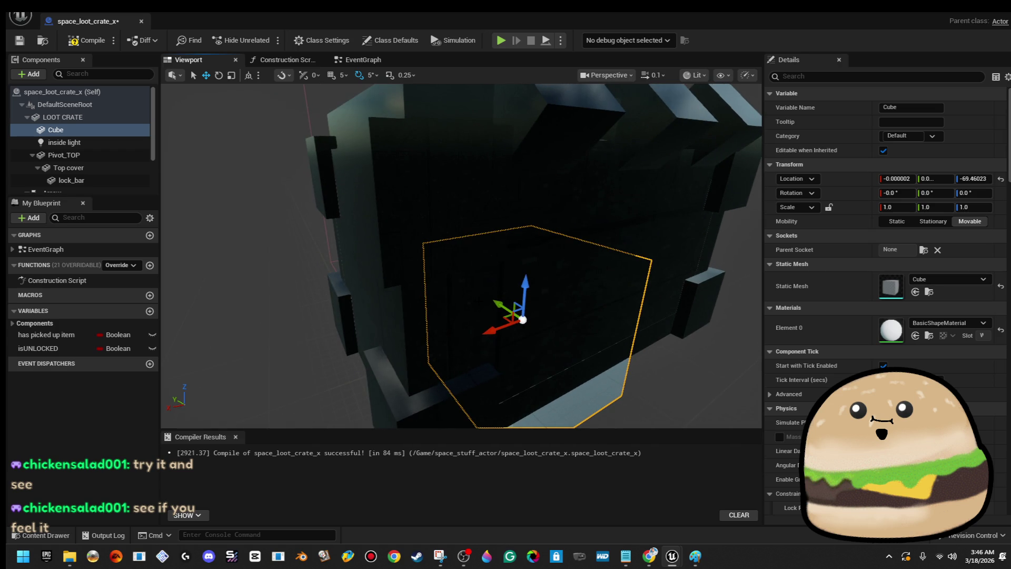
key("Delete")
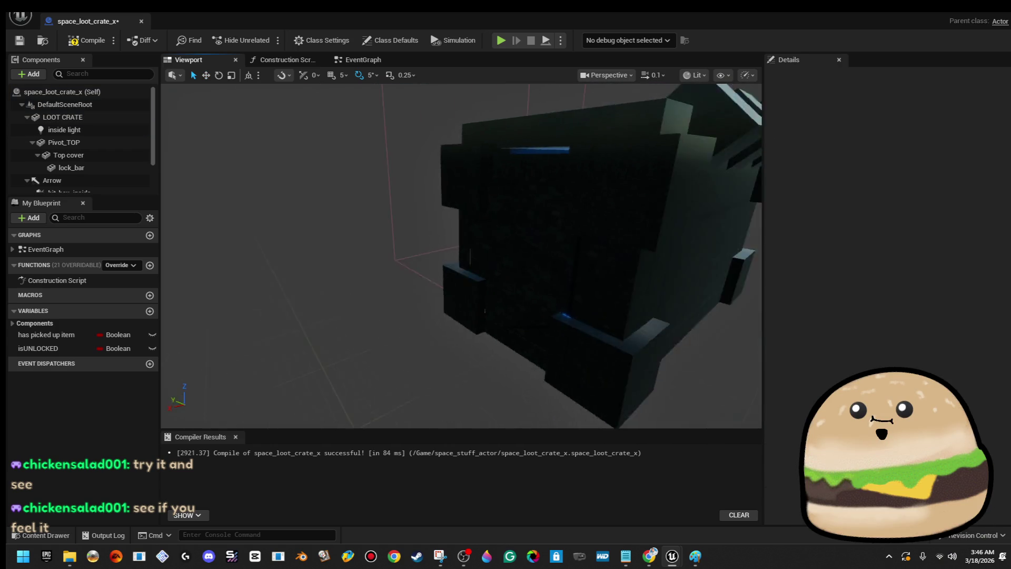
key("f")
left_click(84, 41)
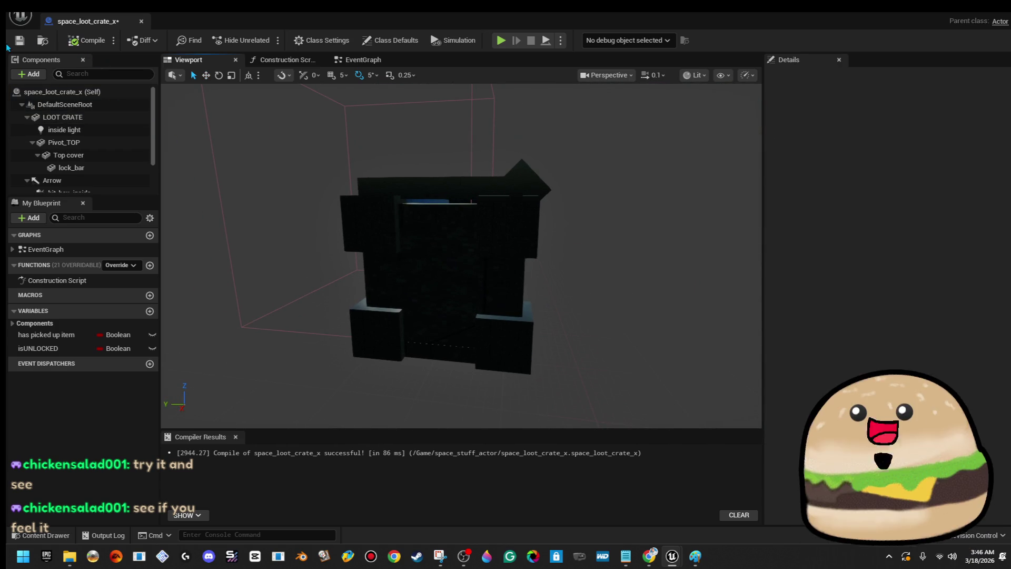
- Return to the level, cancel the Maps level browser, and reopen the crate's Blueprint
left_click(141, 22)
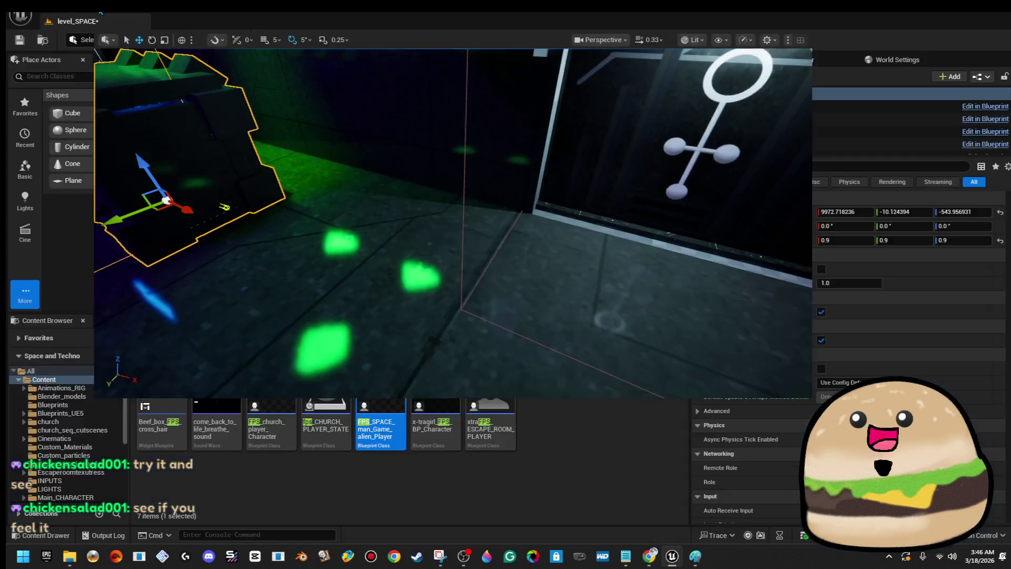
key("F11")
left_click(55, 15)
left_click(63, 29)
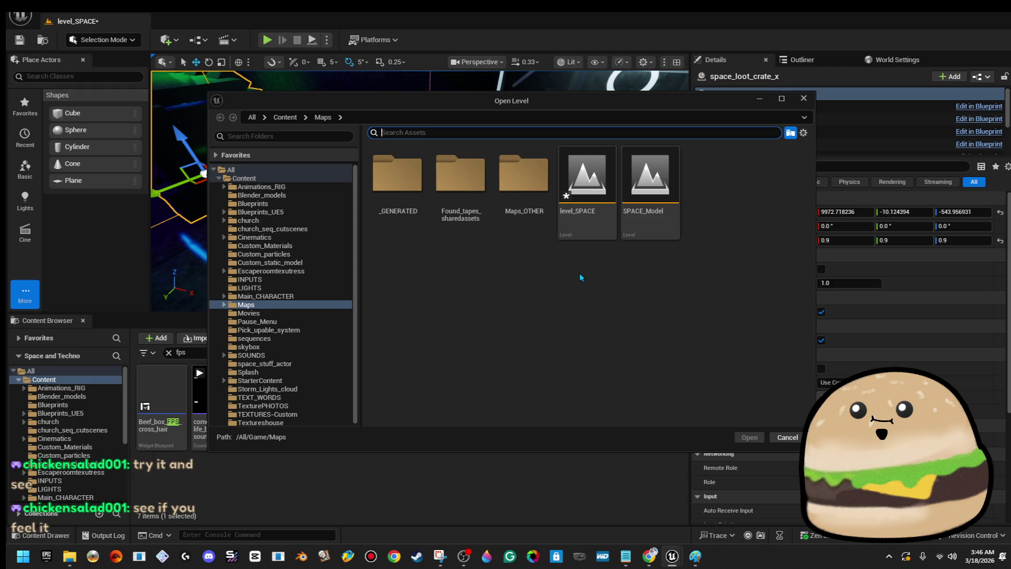
left_click(803, 99)
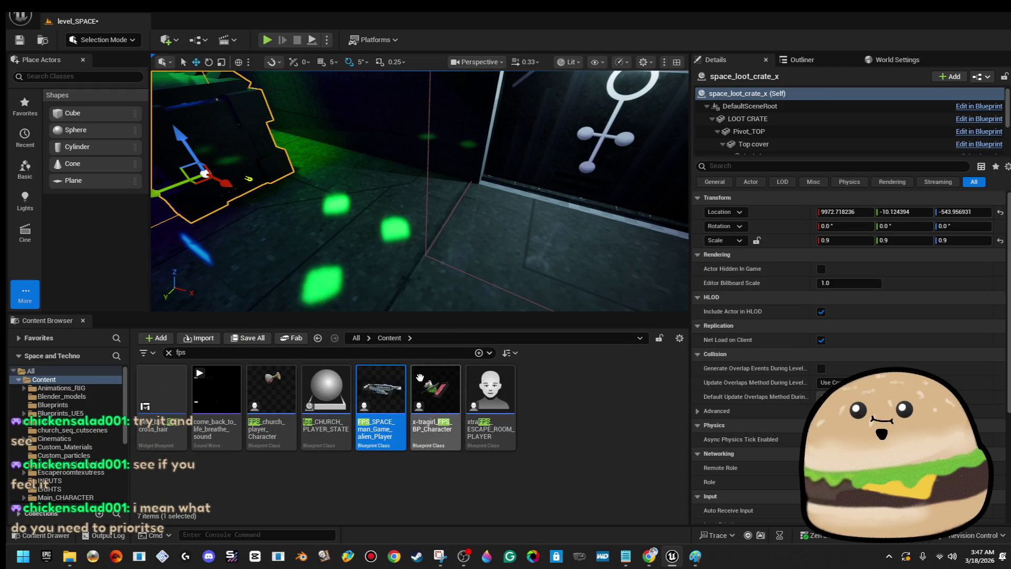
right_click(246, 108)
left_click(337, 152)
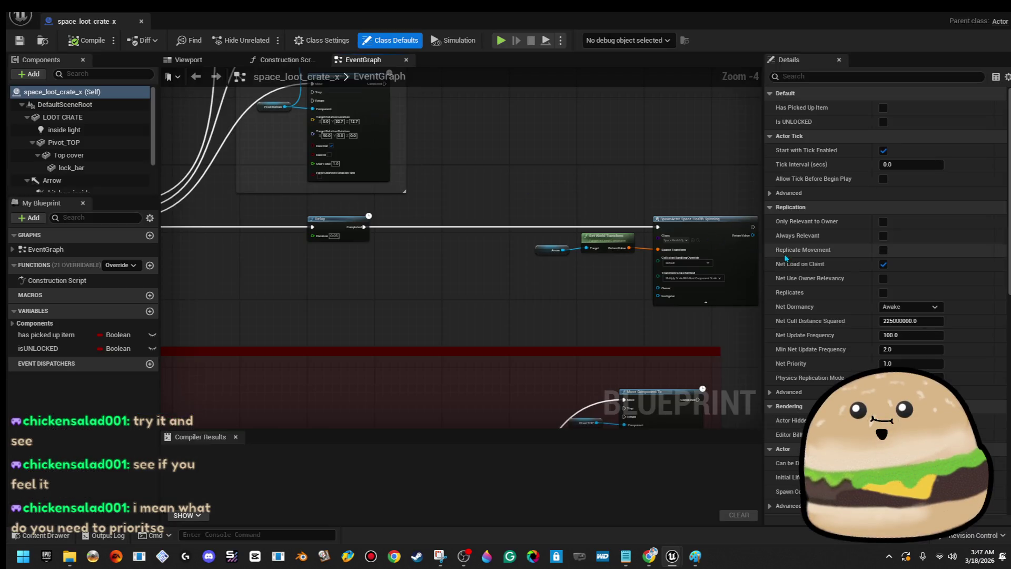
- Inspect the crate's top cover, bottom cover and LOOT CRATE body in the 3D preview
left_click(200, 59)
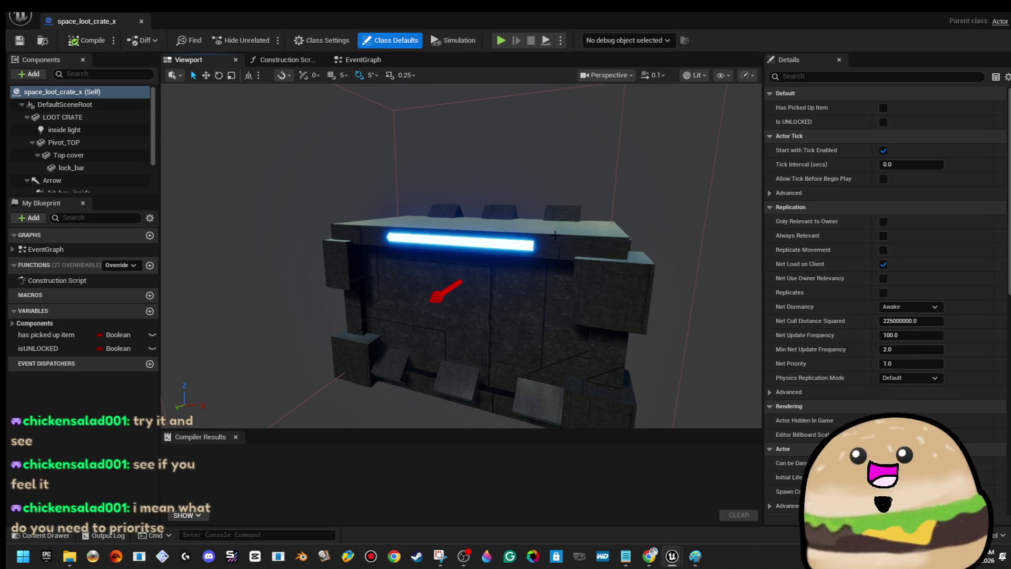
left_click(500, 253)
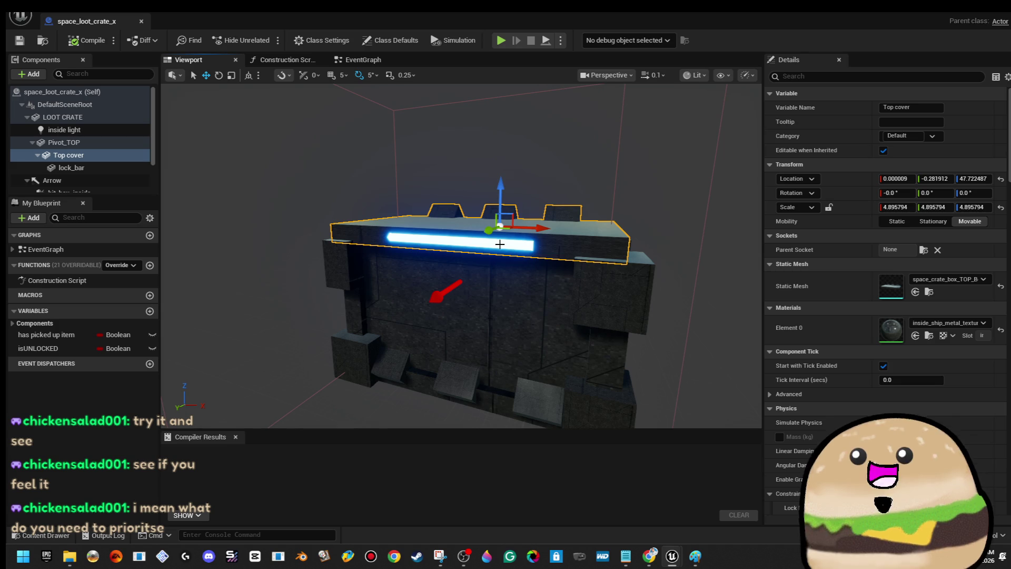
left_click(492, 269)
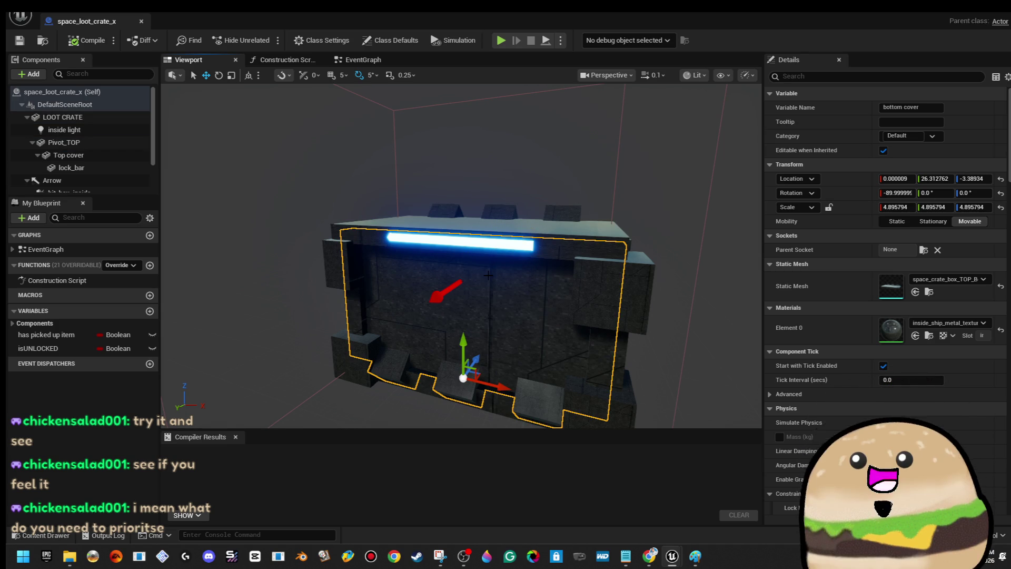
left_click(327, 254)
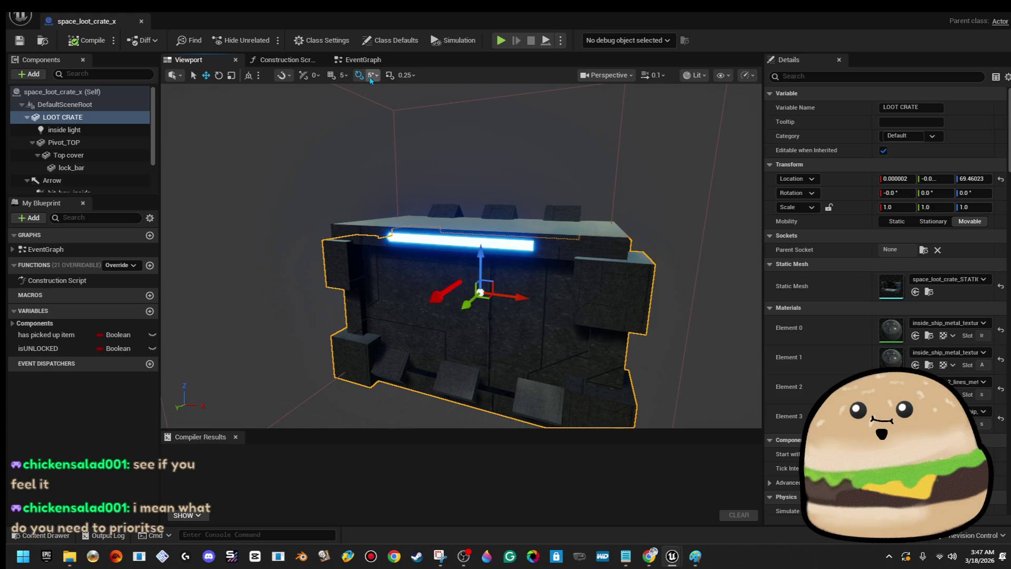
- Nudge the commented node group slightly down in the event graph and bring the BeginPlay nodes into view
left_click(361, 60)
scroll(504, 225, "down", 3)
mouse_move(480, 230)
left_mouse_down()
mouse_move(523, 402)
mouse_move(502, 289)
left_mouse_up()
left_click_drag(270, 204, 683, 327)
left_click_drag(580, 304, 580, 312)
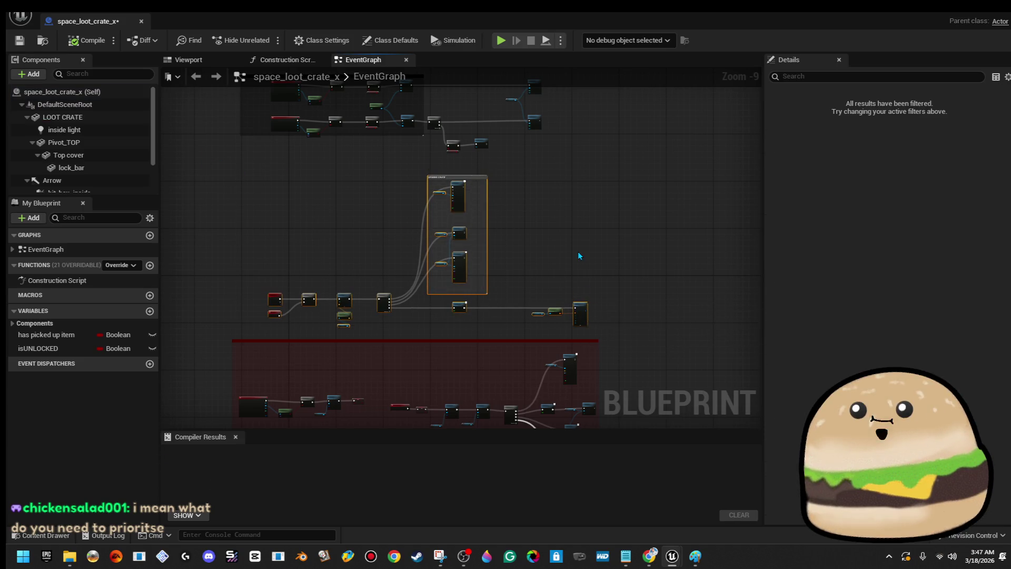
left_click(582, 261)
scroll(394, 251, "up", 4)
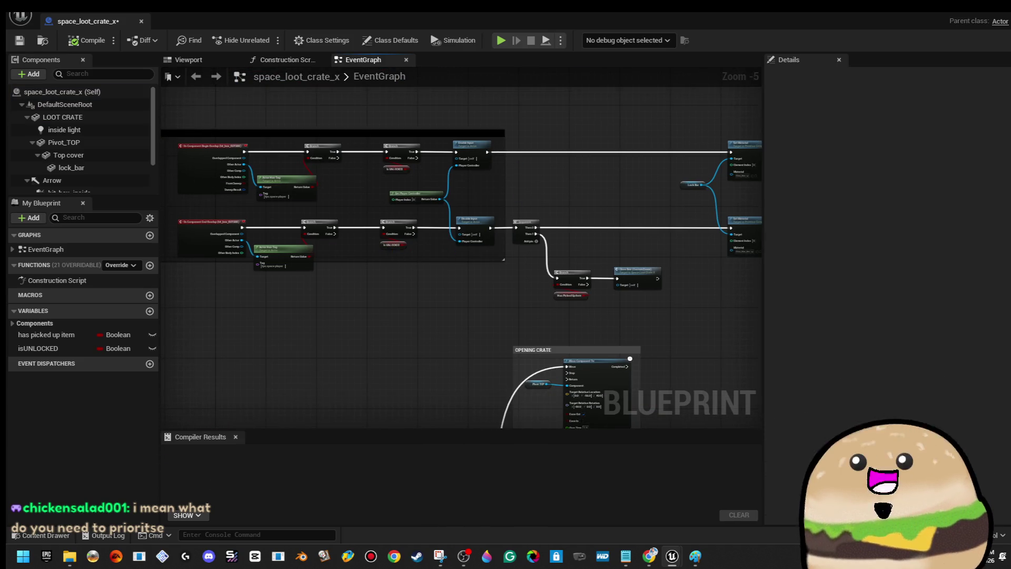
left_click_drag(515, 166, 582, 308)
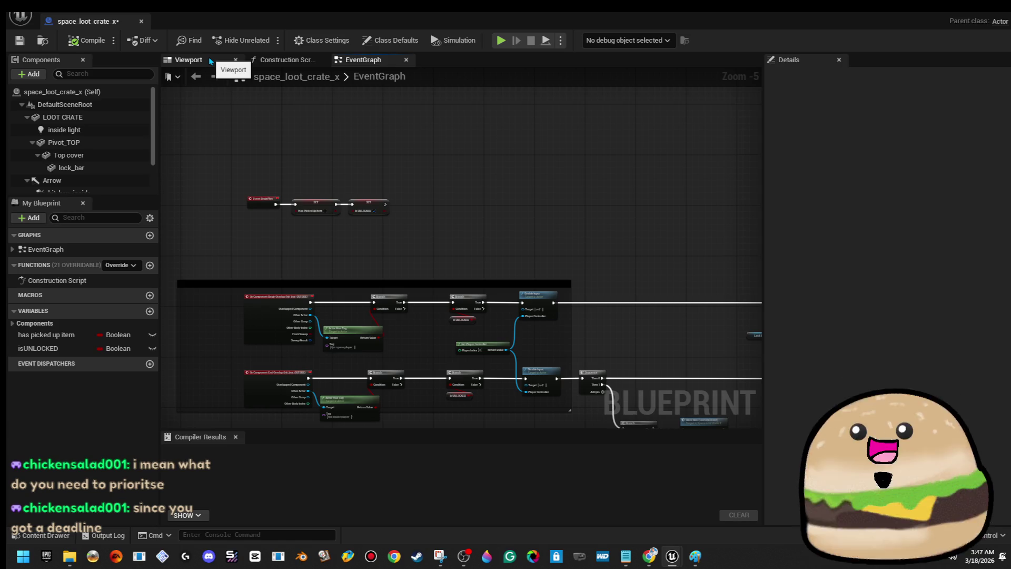
- Check the crate's right side in the preview, then zoom the graph onto the SET Is UNLOCKED nodes
left_click(209, 61)
mouse_move(500, 260)
left_mouse_down()
mouse_move(563, 216)
mouse_move(485, 253)
left_mouse_up()
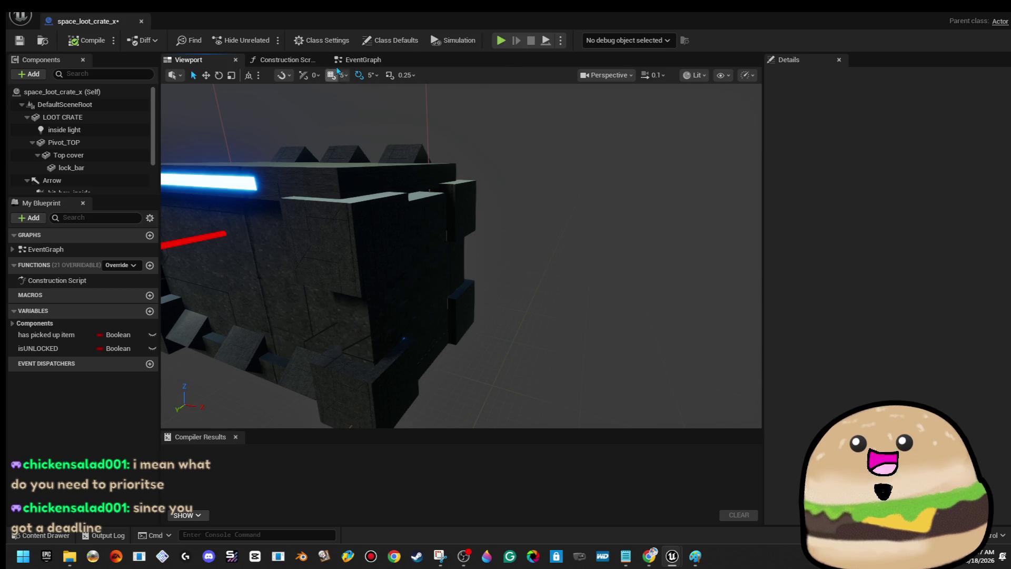
left_click(359, 65)
mouse_move(478, 245)
left_mouse_down()
mouse_move(493, 251)
mouse_move(469, 174)
mouse_move(624, 204)
mouse_move(568, 198)
left_mouse_up()
scroll(494, 251, "down", 3)
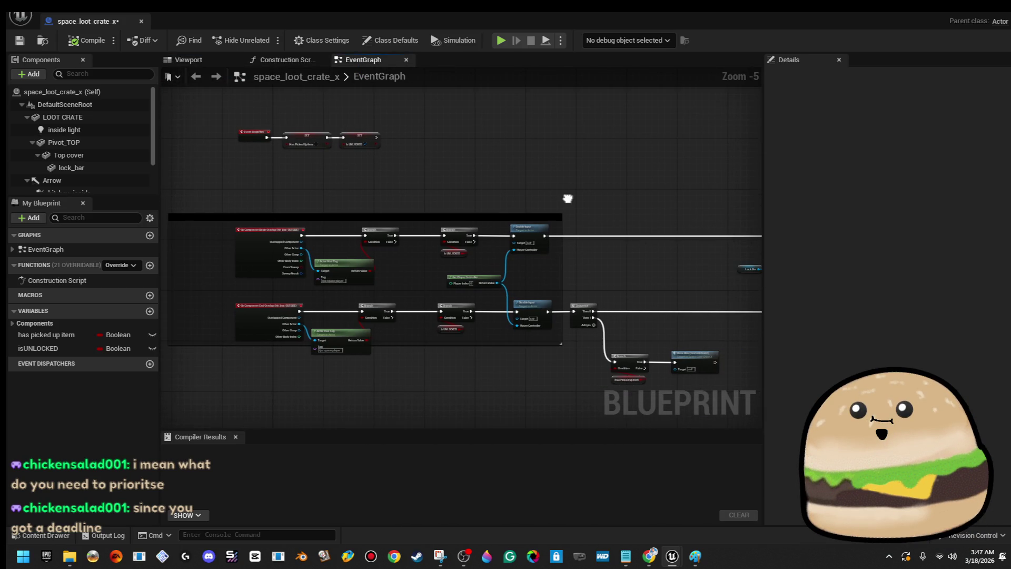
scroll(416, 135, "up", 3)
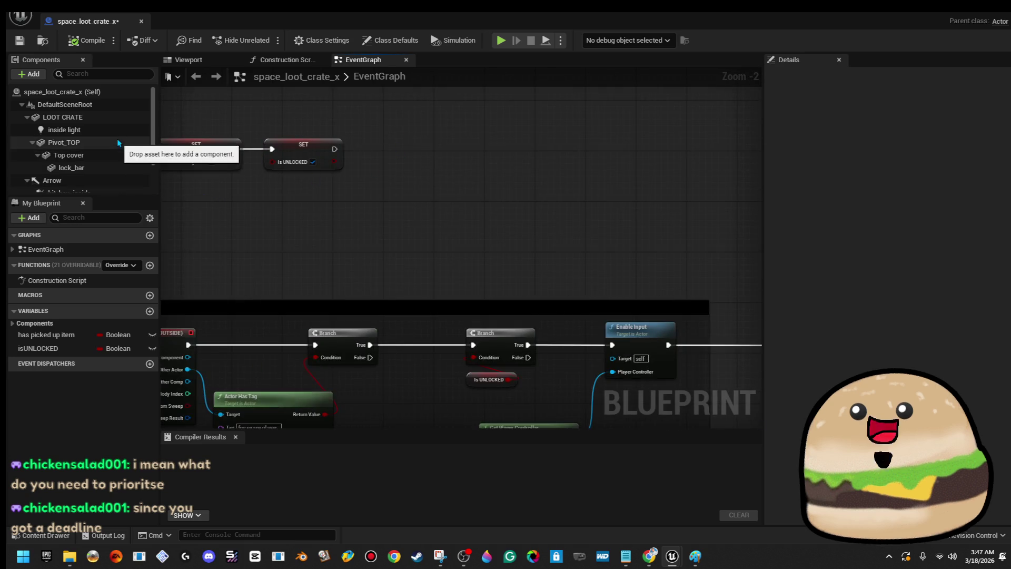
- Drag a LOOT CRATE reference into the graph and add a Set Material node from it
left_click(102, 115)
left_click(93, 121)
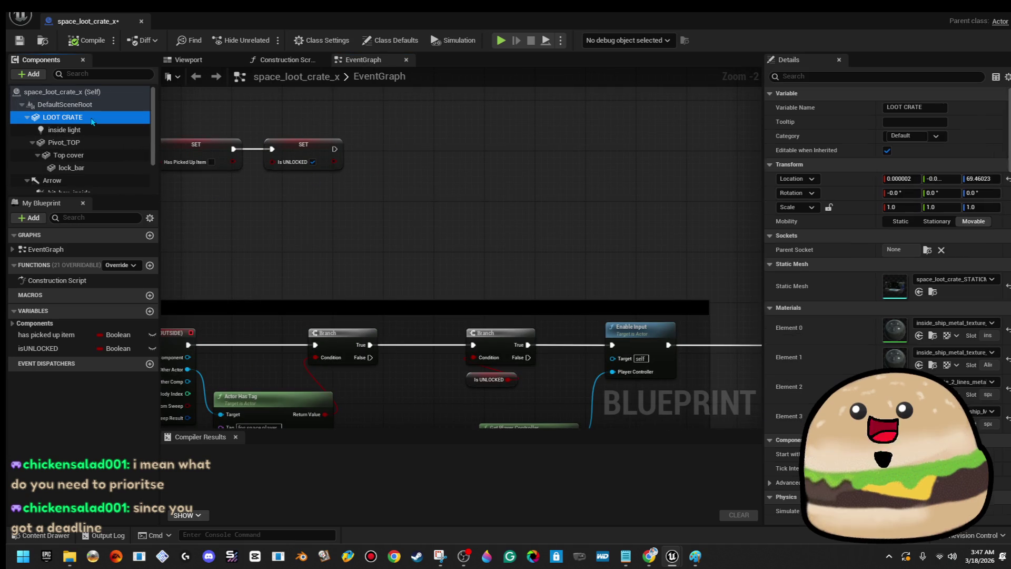
left_click_drag(484, 200, 547, 182)
type("set mater")
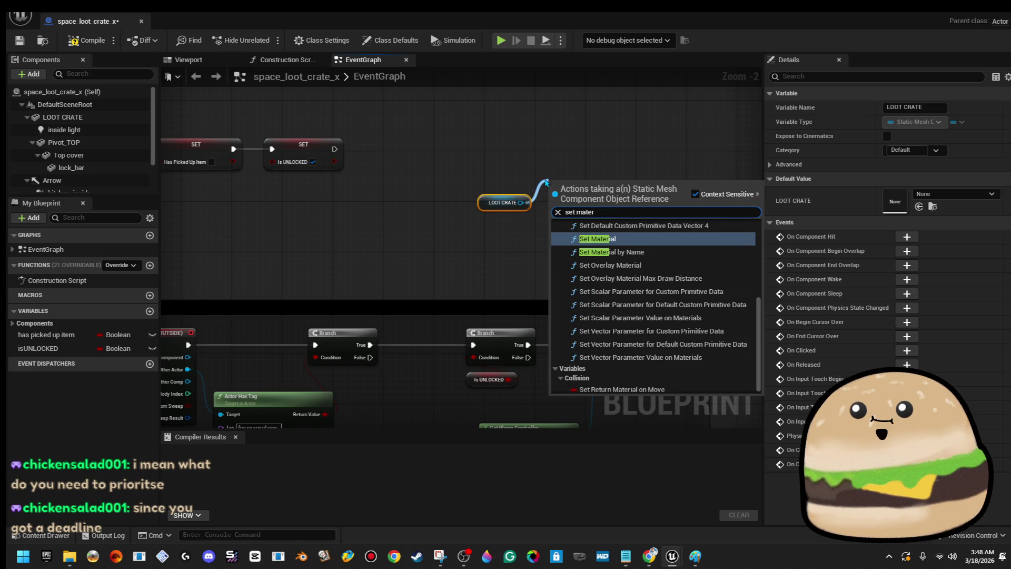
key("Return")
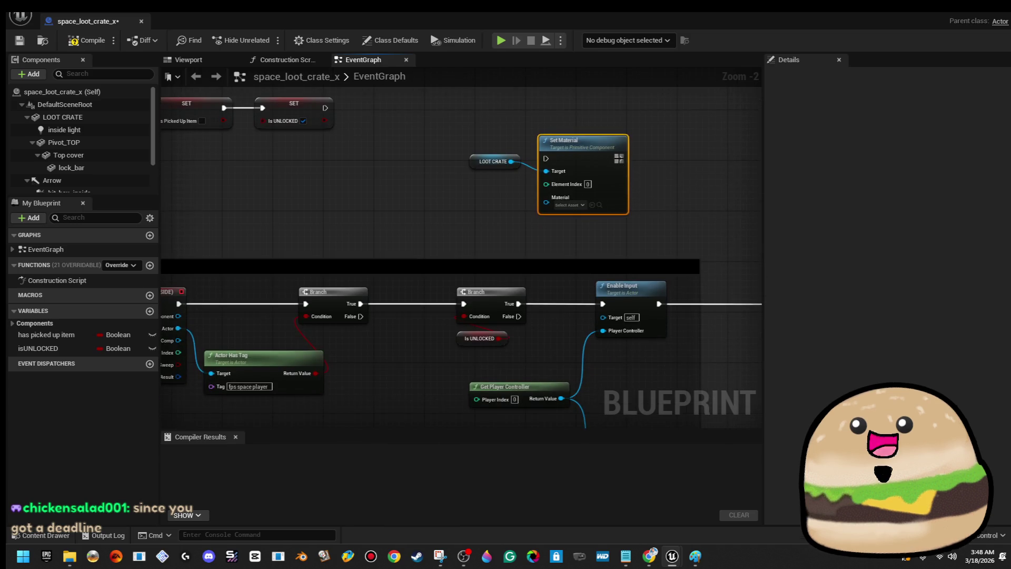
- Set the Set Material Element Index to 1 after checking the crate's material slots, and move the nodes left
scroll(628, 203, "up", 2)
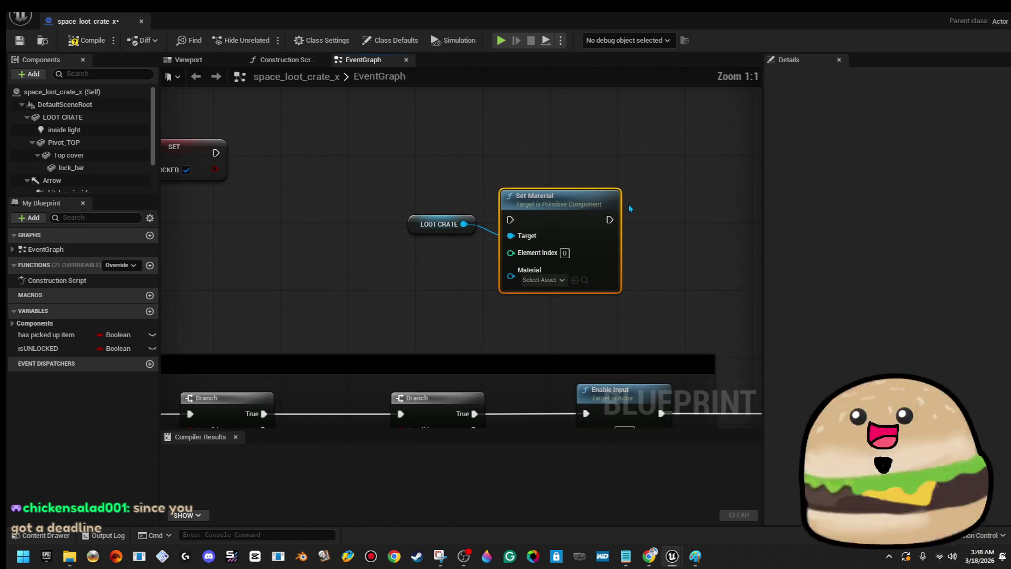
left_click(565, 253)
type("1")
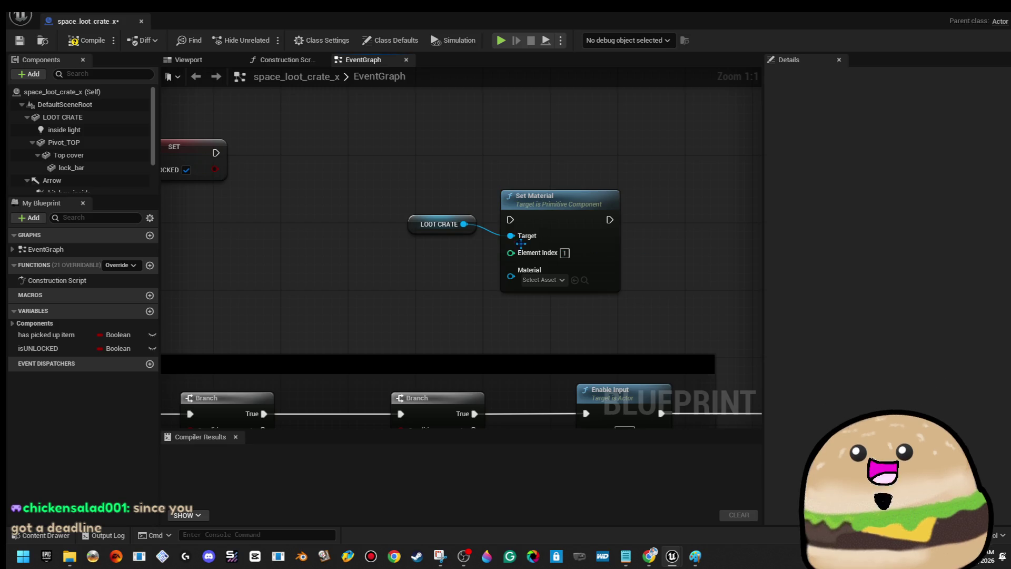
left_click(208, 62)
left_click(343, 202)
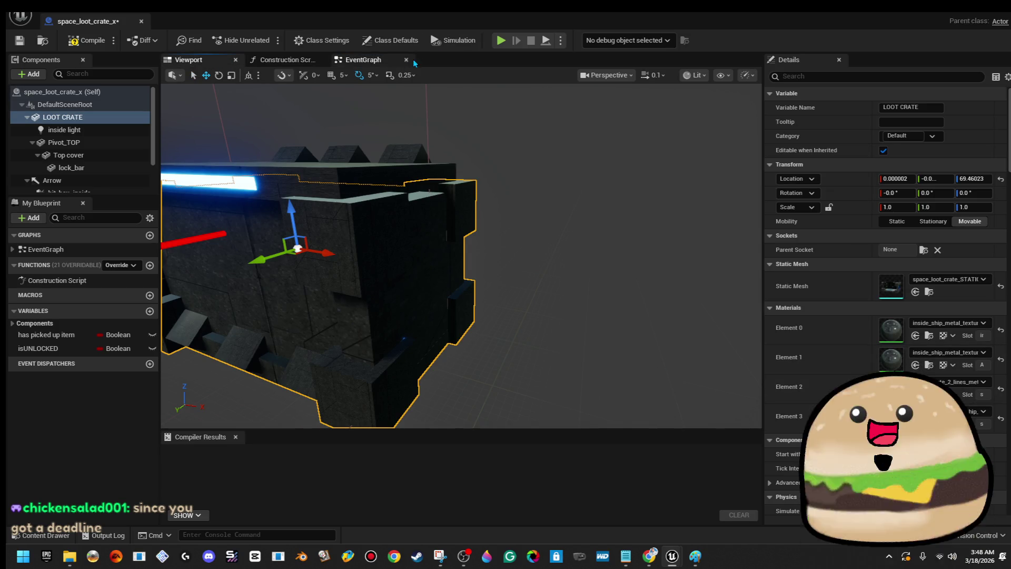
left_click(363, 60)
left_click_drag(571, 195, 569, 153)
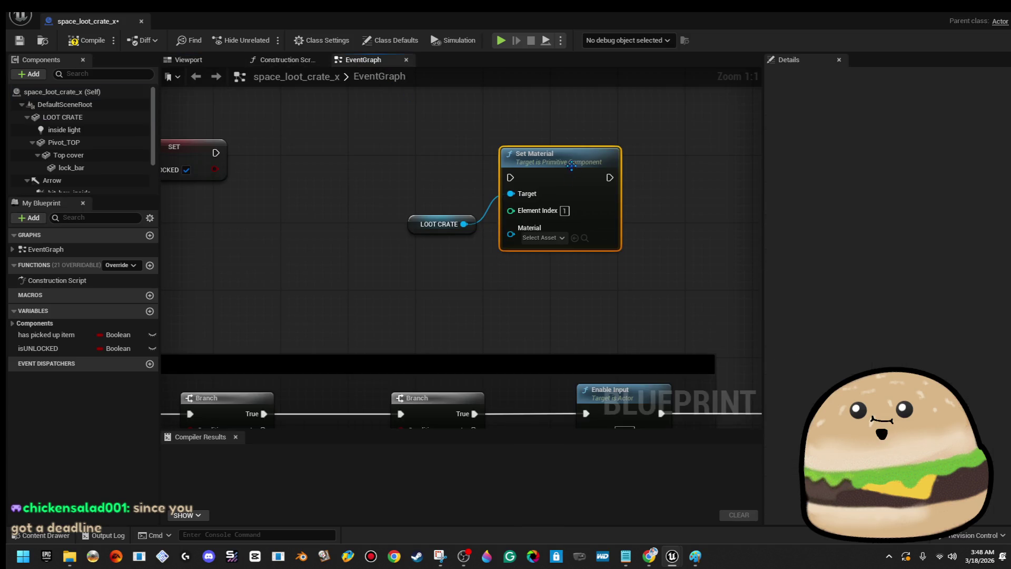
left_click_drag(579, 246, 578, 247)
mouse_move(569, 173)
left_mouse_down()
mouse_move(434, 156)
mouse_move(246, 154)
left_mouse_up()
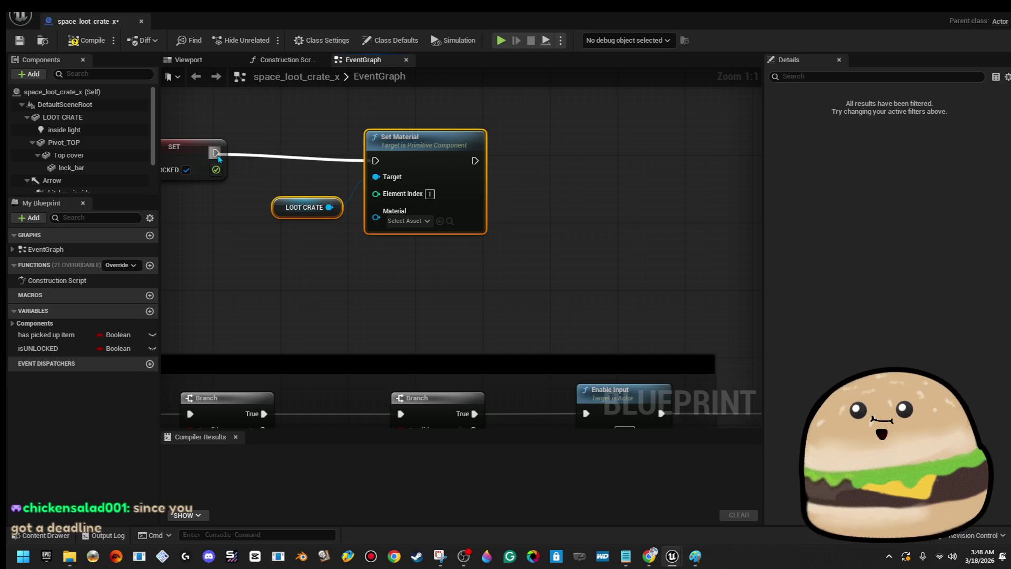
- Wire SET Is UNLOCKED into Set Material, choose Glow_blue, and compile the Blueprint
left_click_drag(454, 161, 463, 154)
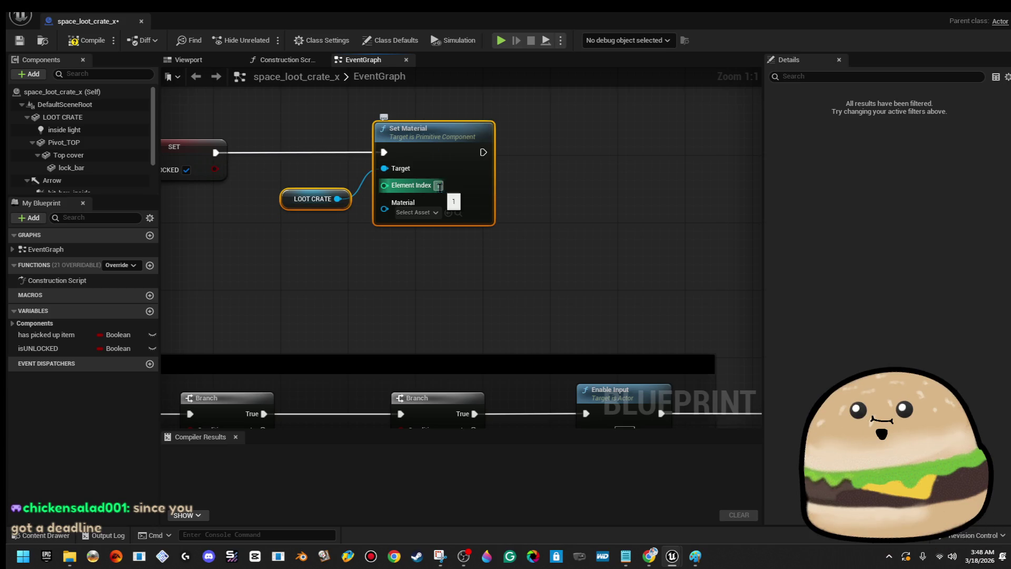
left_click(429, 214)
type("glo")
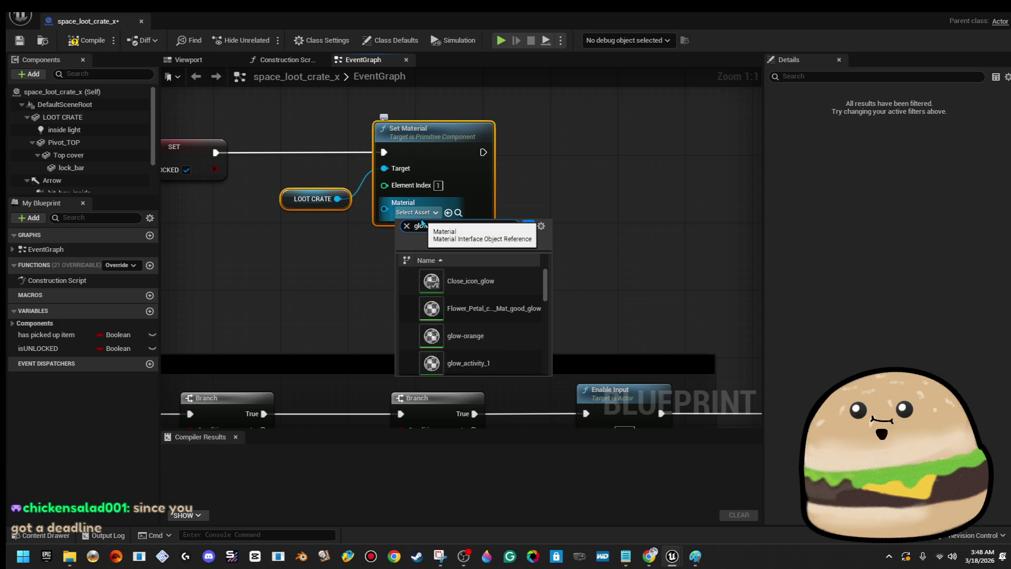
key("Return")
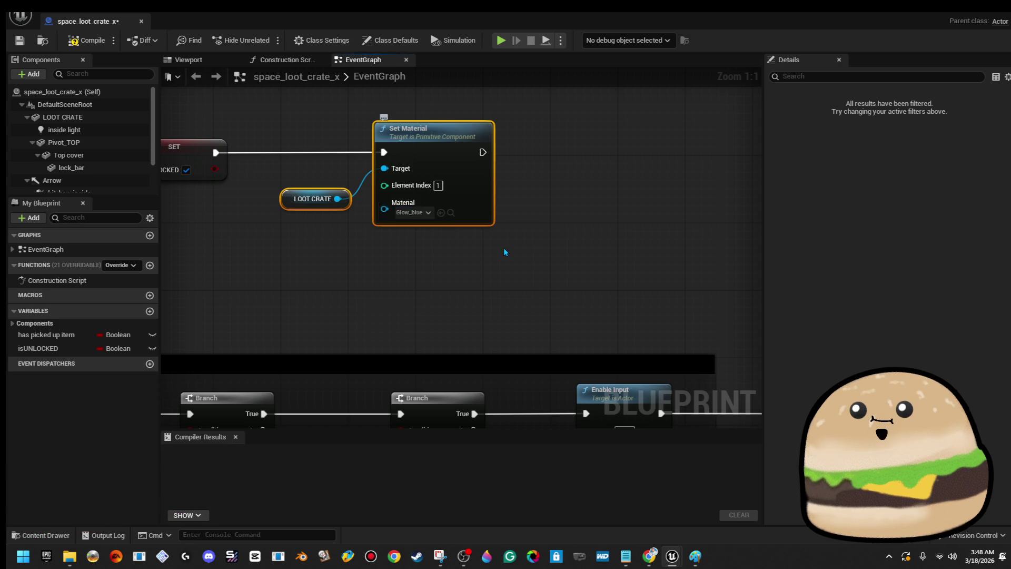
left_click(87, 40)
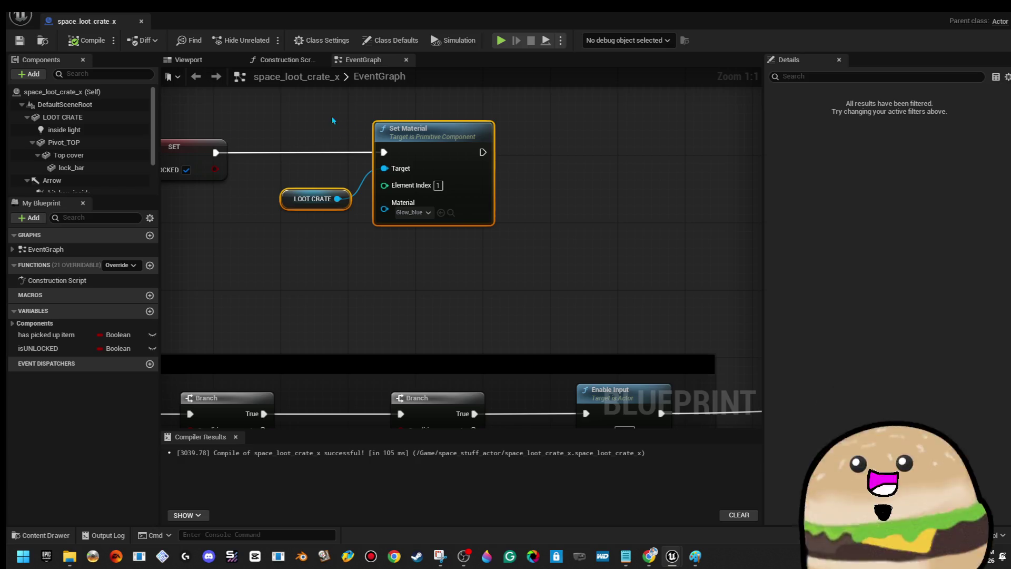
right_click(463, 167)
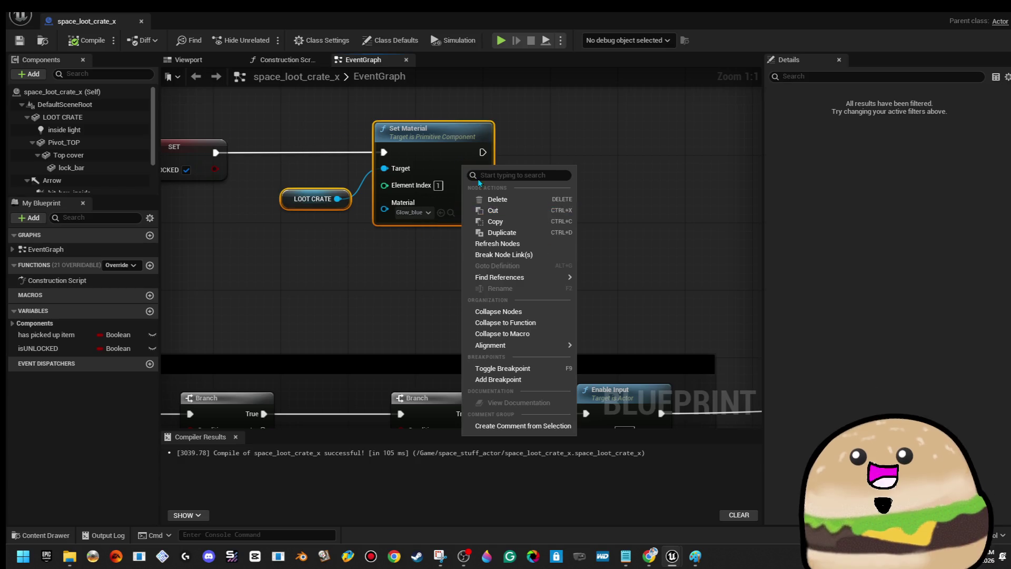
- Copy the Set Material node, play the level from a chosen spot, then reopen the crate's event graph
left_click(544, 223)
key("alt+Tab")
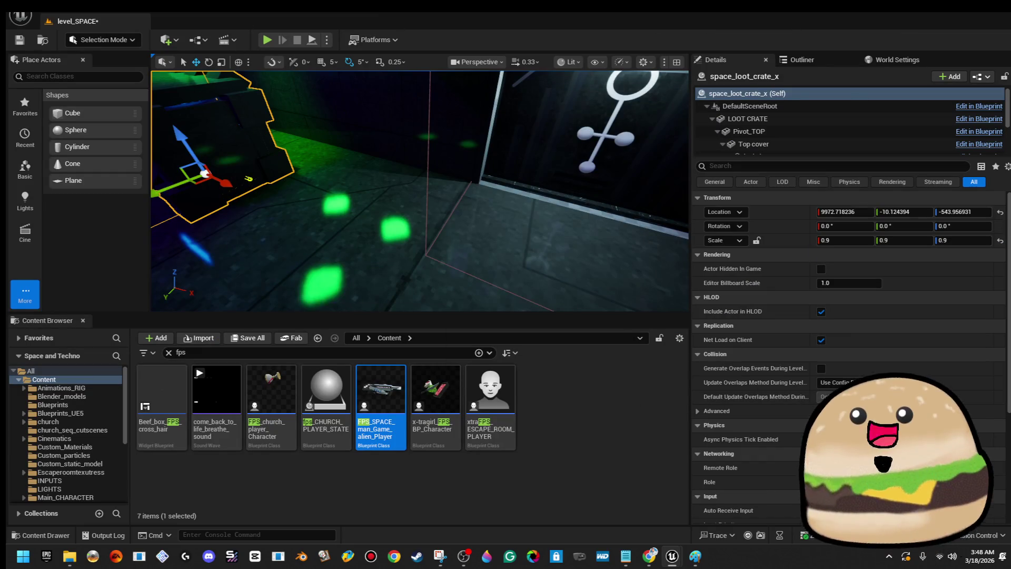
right_click(311, 210)
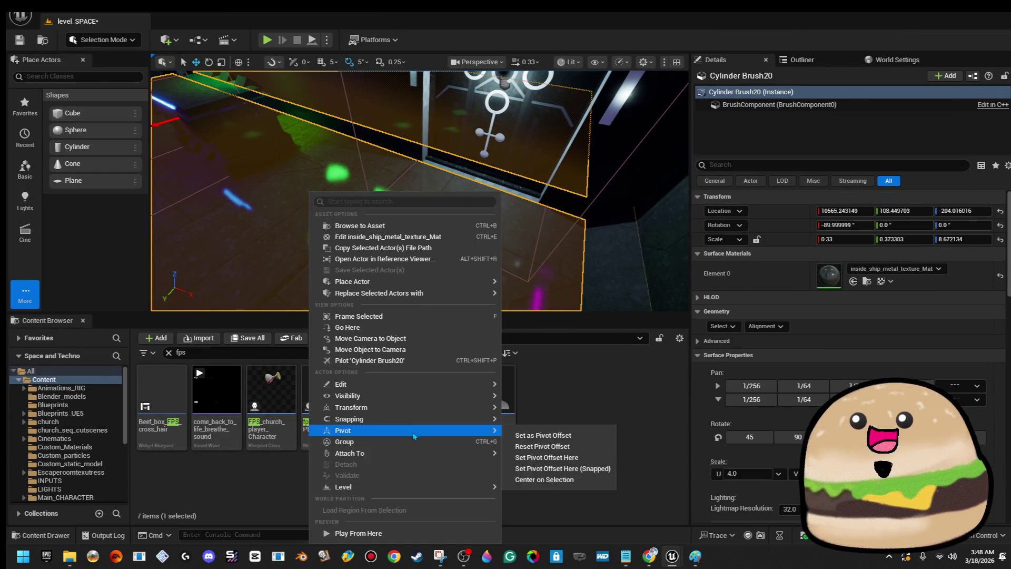
left_click(394, 534)
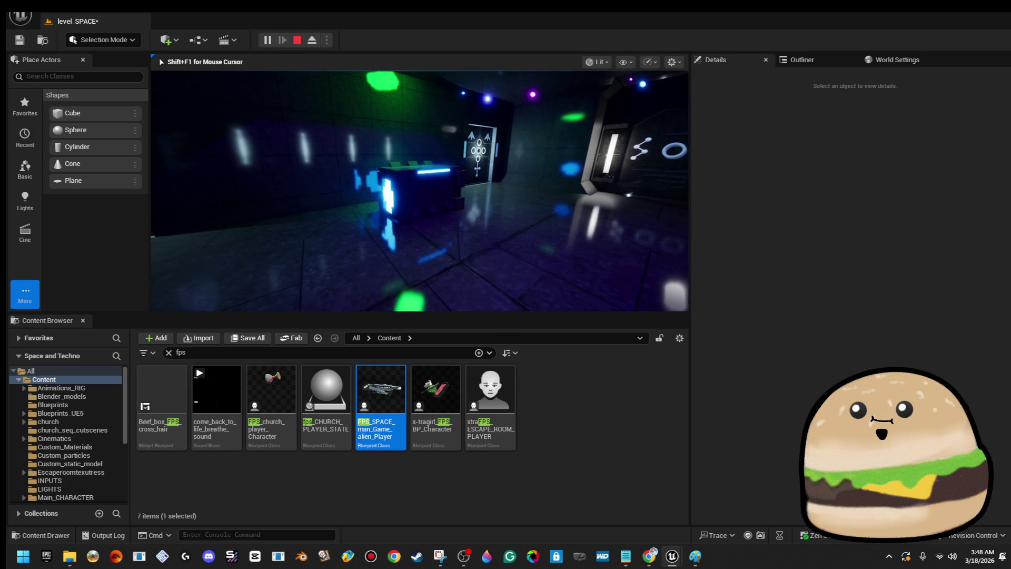
key("Escape")
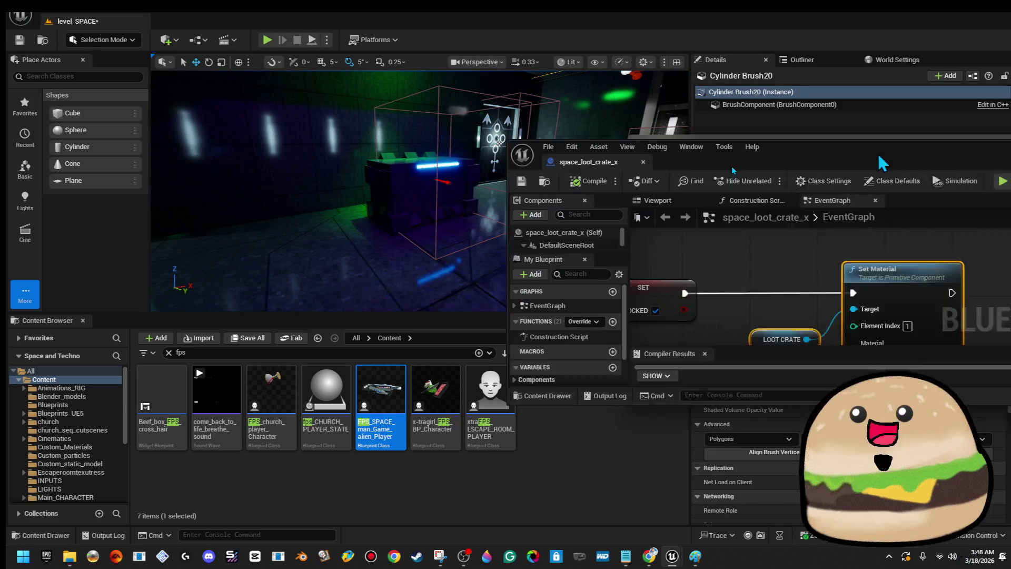
double_click(630, 170)
scroll(598, 243, "down", 5)
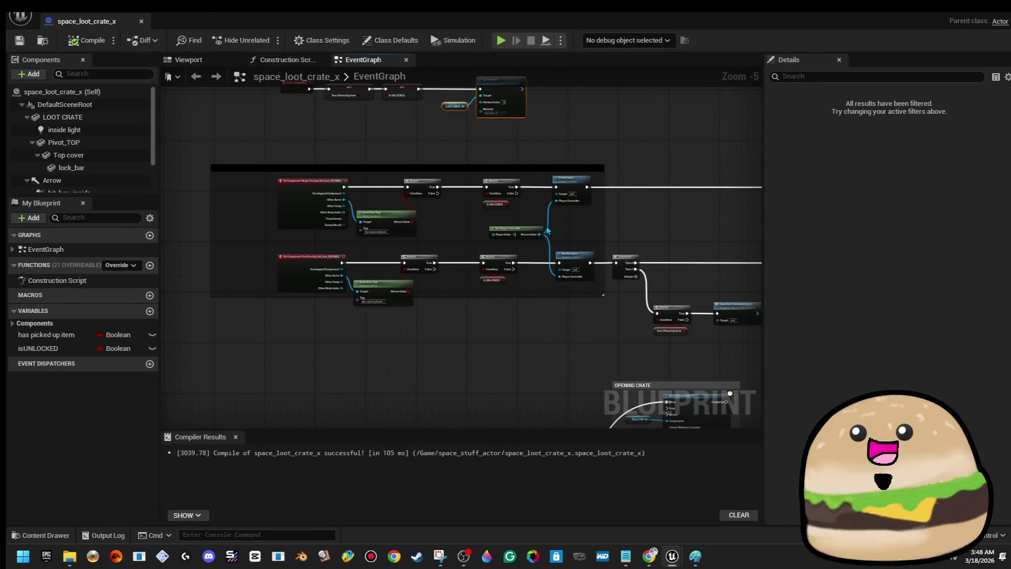
- Pan and zoom to the close box event nodes and shift the boxed nodes slightly right
left_click_drag(585, 315, 460, 270)
scroll(460, 271, "down", 4)
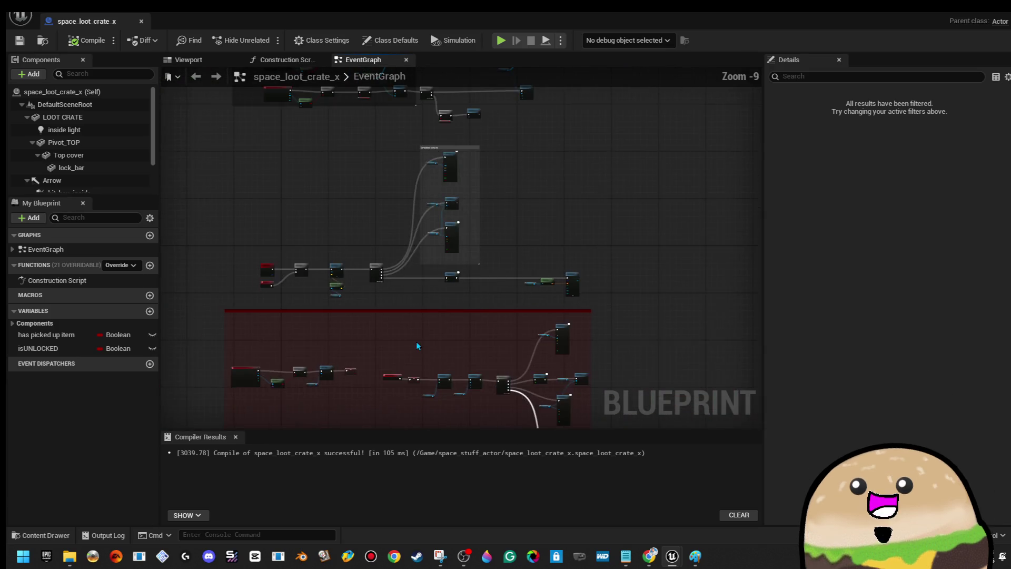
scroll(437, 289, "up", 8)
left_click_drag(423, 256, 418, 309)
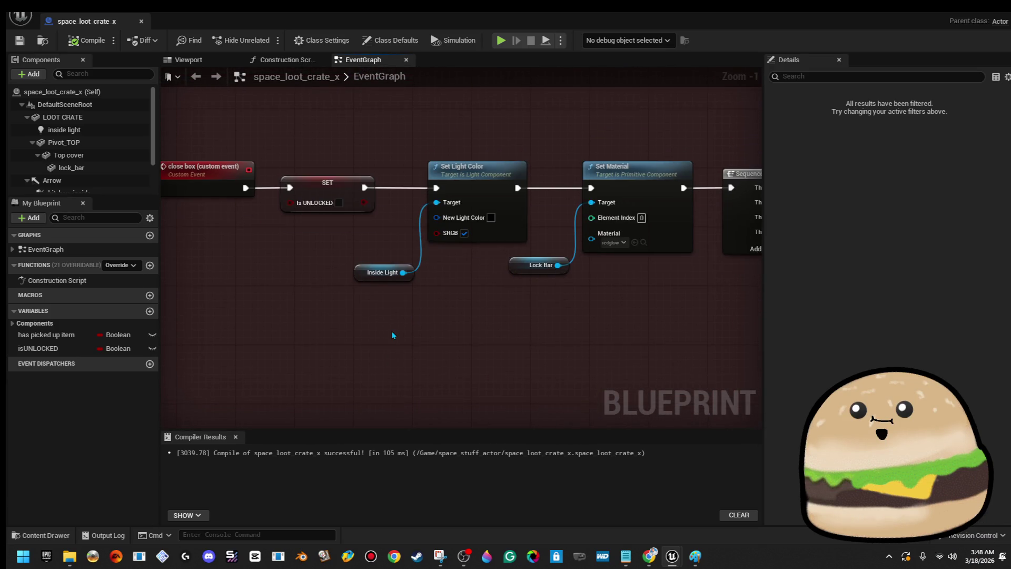
scroll(392, 331, "down", 5)
left_click_drag(396, 332, 444, 291)
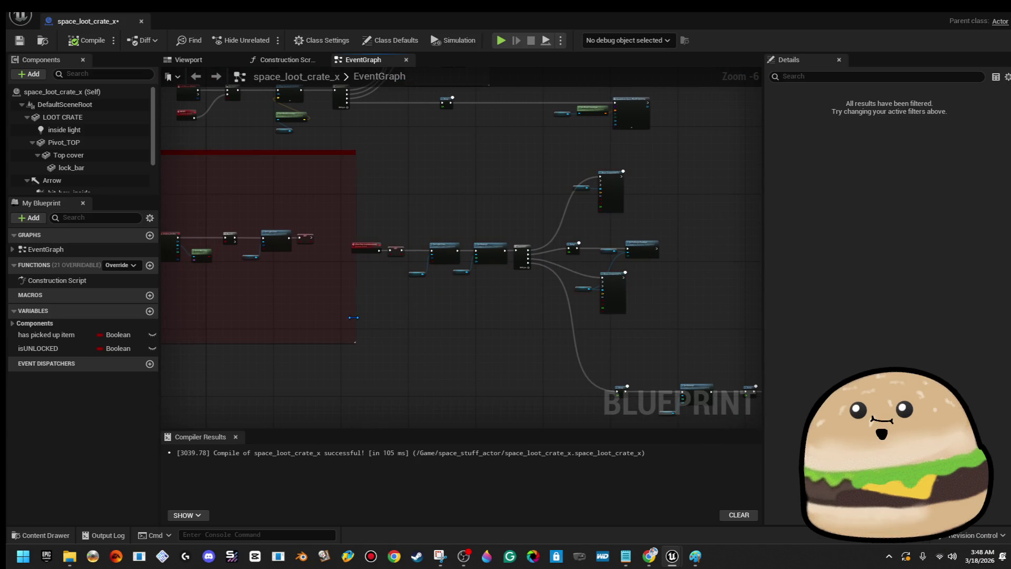
left_click_drag(331, 332, 415, 307)
scroll(314, 289, "down", 2)
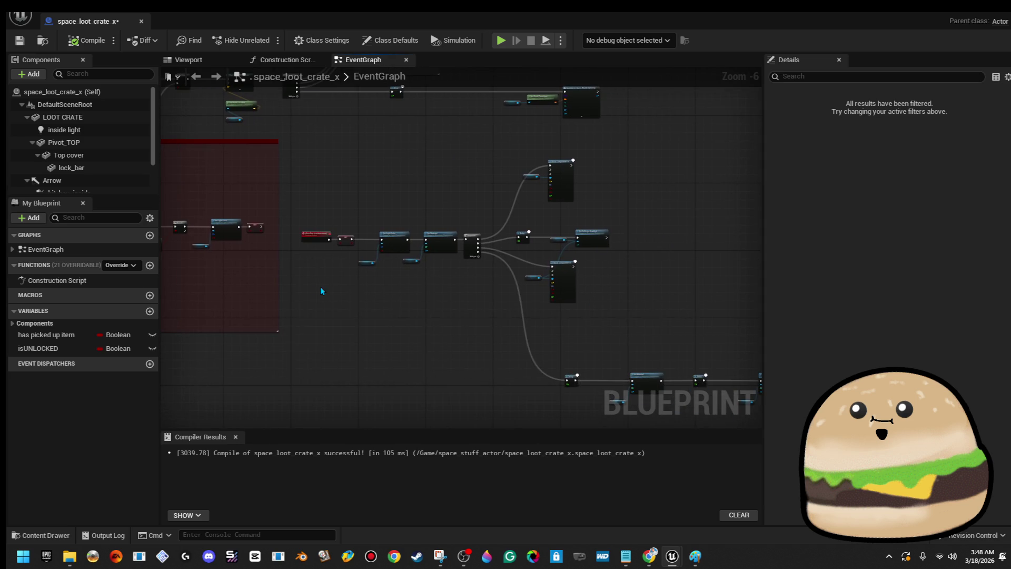
left_click_drag(574, 309, 574, 309)
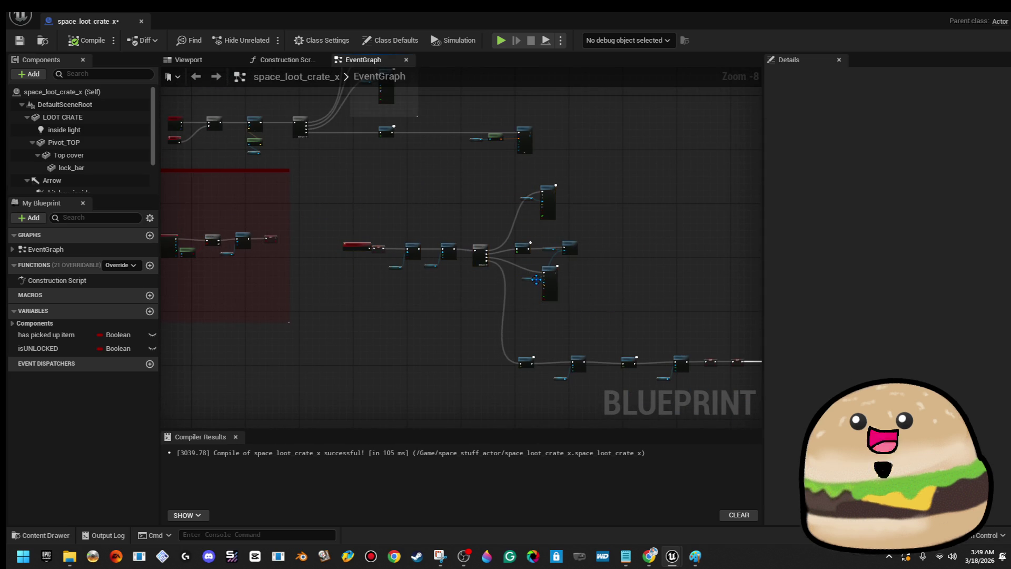
scroll(332, 244, "up", 3)
- Marquee-select the close box chain's nodes, undo a stray move, and reselect them
left_click_drag(353, 226, 494, 311)
key("ctrl+z")
left_click(491, 310)
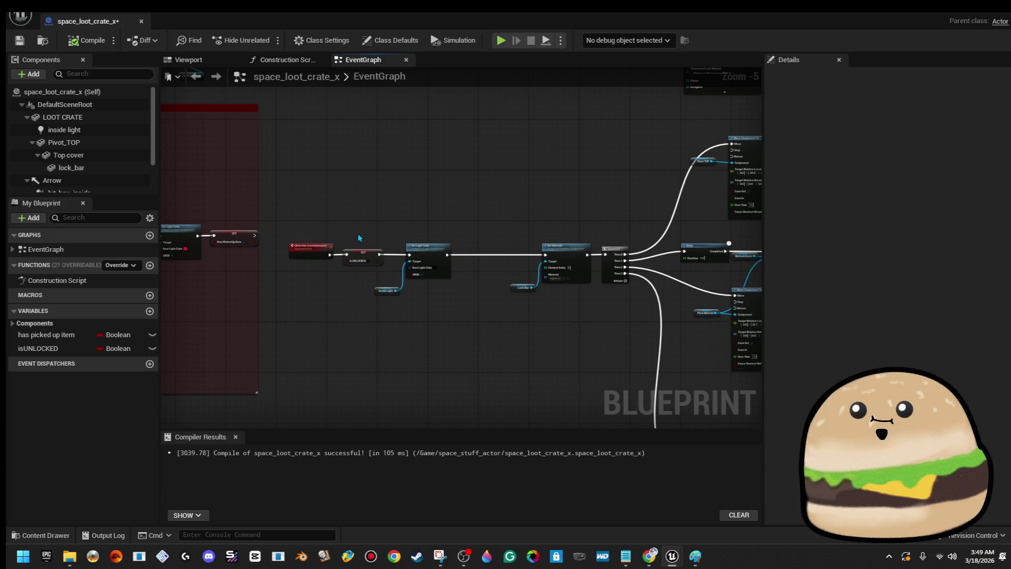
scroll(318, 241, "down", 2)
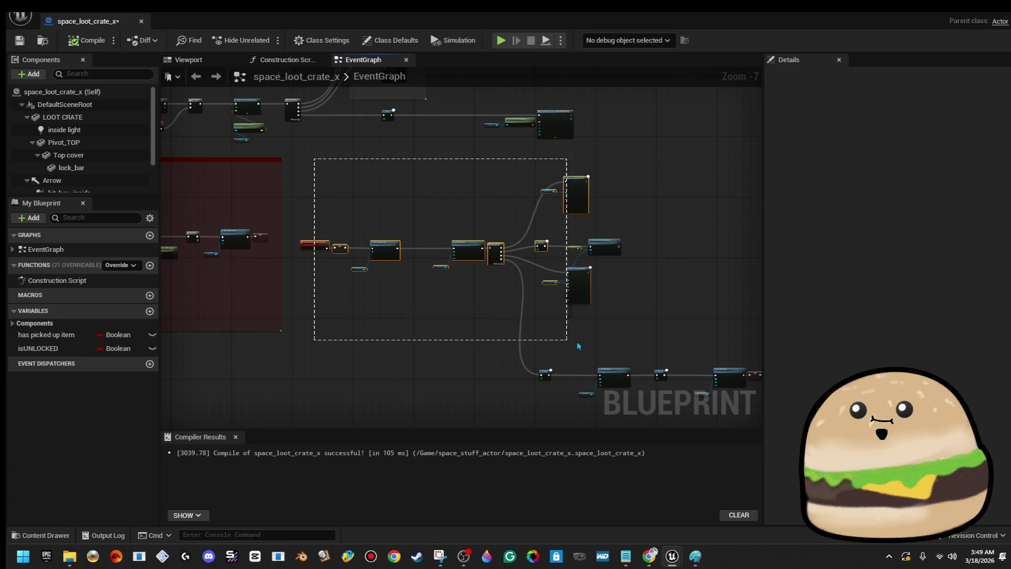
left_click_drag(573, 346, 606, 338)
scroll(553, 337, "down", 1)
left_click_drag(355, 193, 707, 314)
left_click(478, 233)
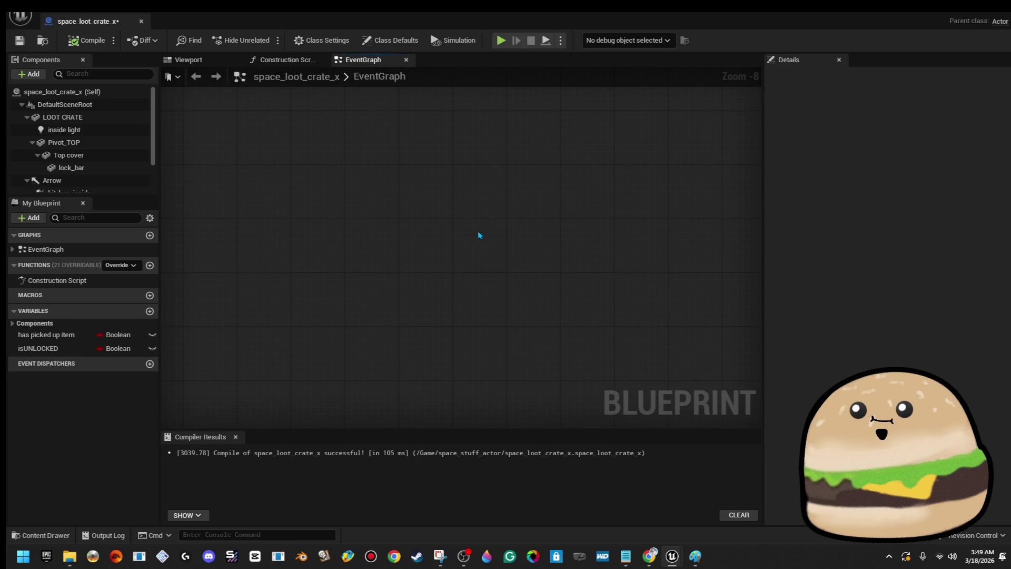
- Zoom onto the close box nodes near Set Light Color and place another LOOT CRATE reference
left_click_drag(655, 396, 753, 411)
left_click_drag(396, 205, 546, 223)
scroll(546, 224, "up", 2)
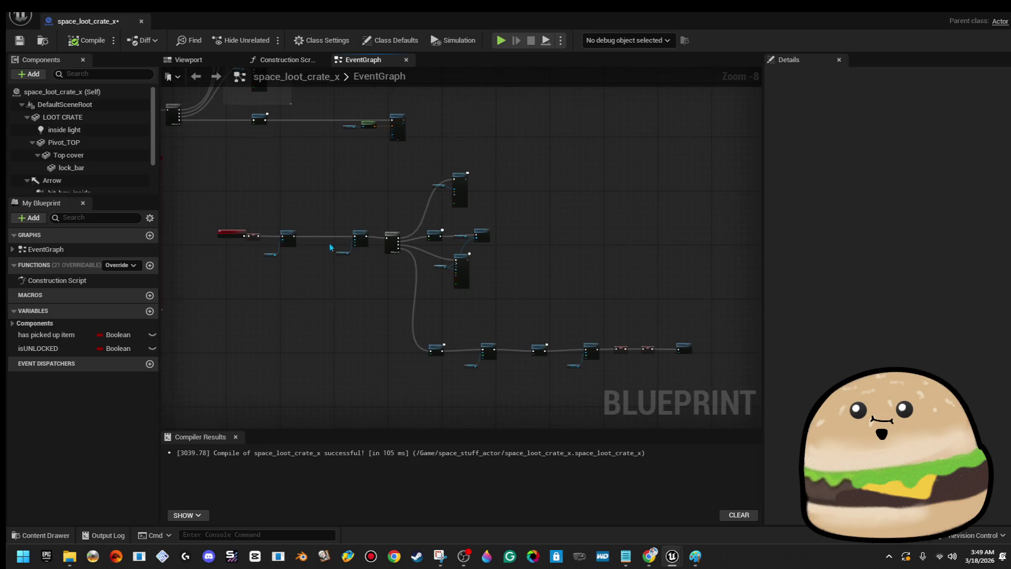
left_click_drag(364, 250, 371, 212)
left_click_drag(488, 302, 501, 309)
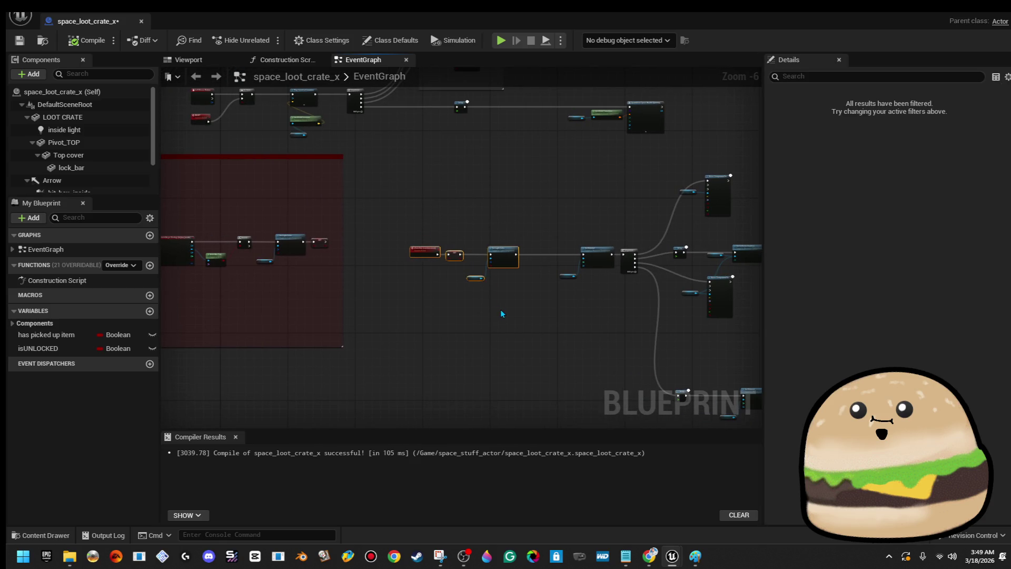
scroll(502, 248, "up", 5)
left_click_drag(502, 247, 464, 204)
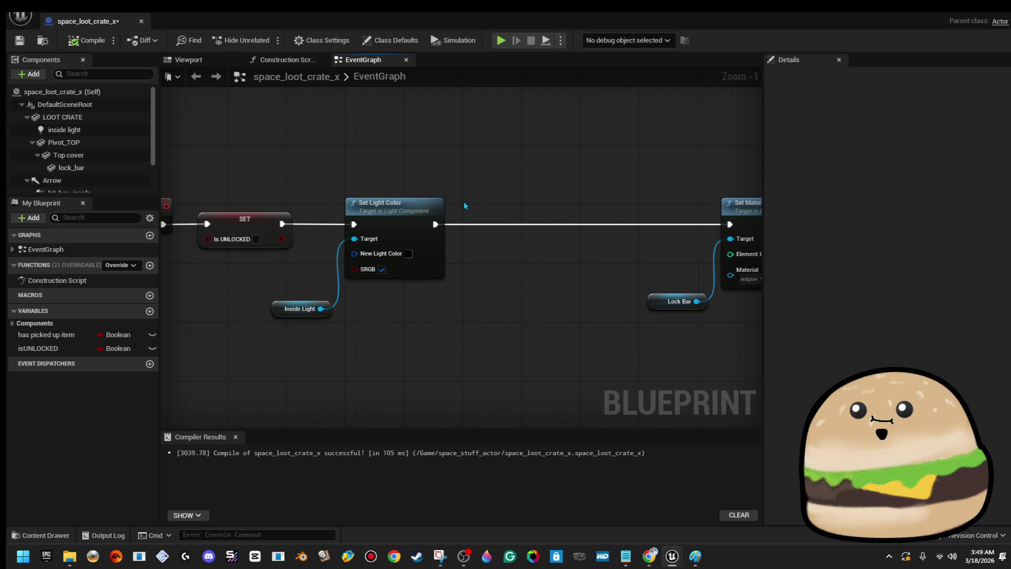
mouse_move(63, 117)
left_mouse_down()
mouse_move(507, 254)
mouse_move(489, 312)
mouse_move(551, 272)
left_mouse_up()
- Add a Set Material node from LOOT CRATE and wire it after Set Light Color
type("d")
key("BackSpace")
type("set mat")
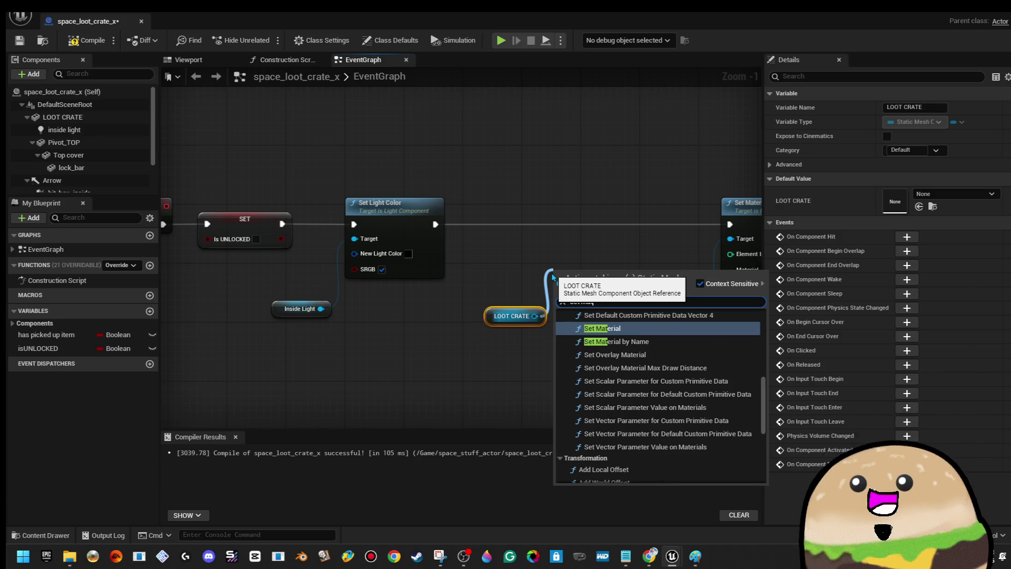
key("Return")
mouse_move(588, 288)
left_mouse_down()
mouse_move(571, 219)
mouse_move(492, 235)
mouse_move(435, 227)
left_mouse_up()
left_click_drag(638, 225, 730, 225)
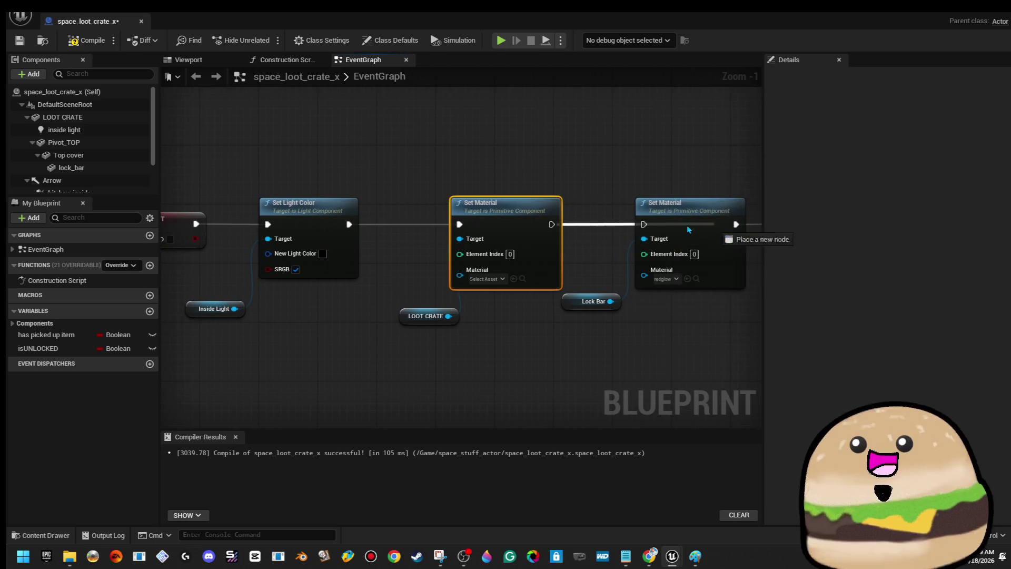
- Set the new node's Element Index to 1 and its Material to redglow
left_click(498, 283)
left_click(510, 254)
type("1")
left_click(520, 173)
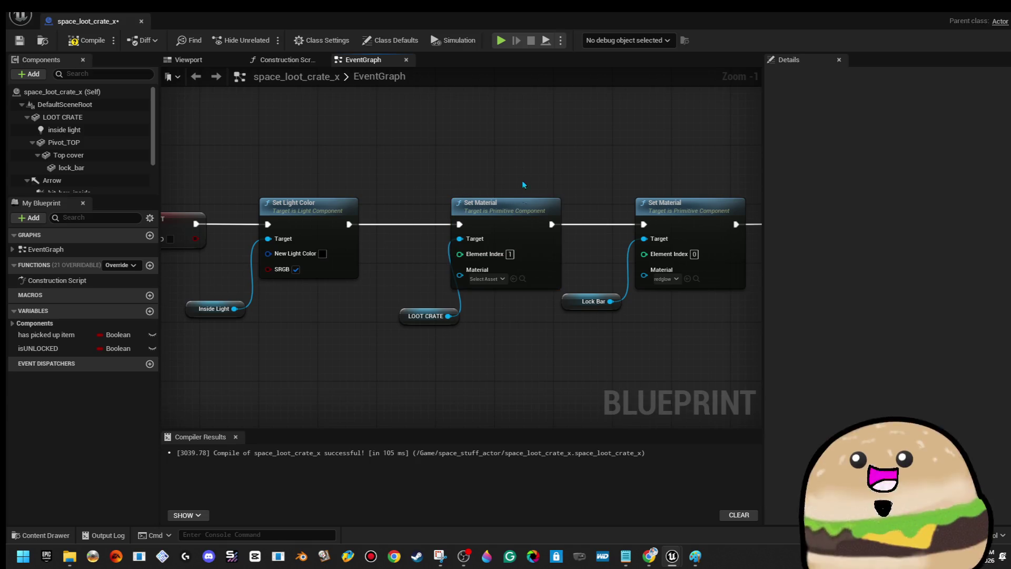
left_click(494, 280)
type("d")
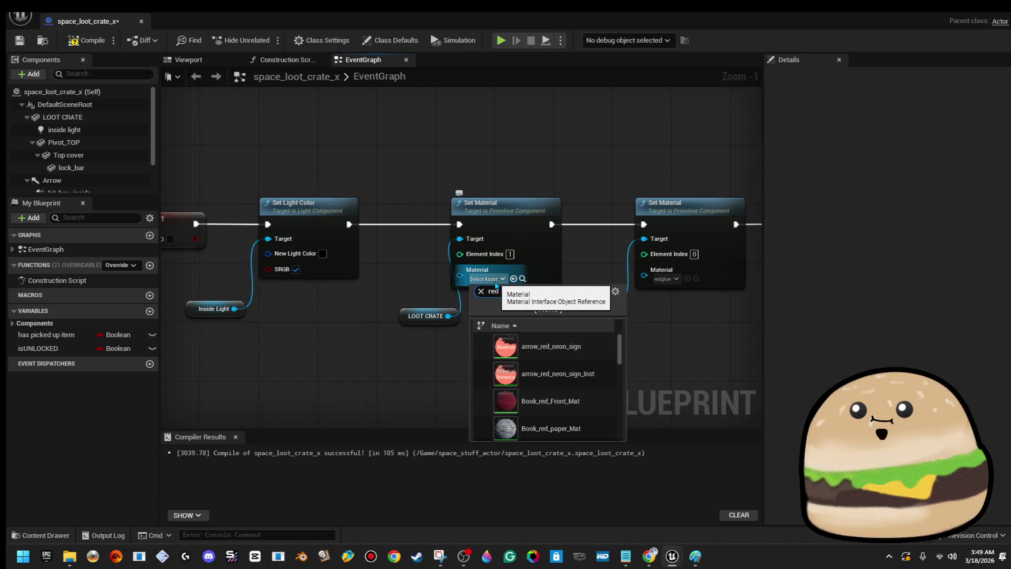
type("glow")
key("Return")
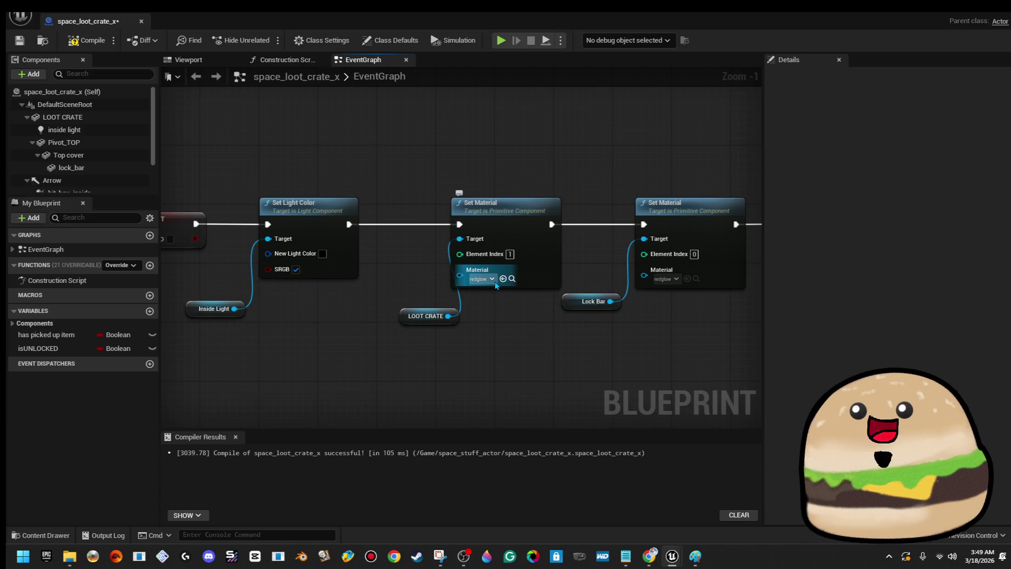
- Copy the new Set Material and LOOT CRATE nodes
left_click_drag(418, 343, 538, 225)
right_click(539, 226)
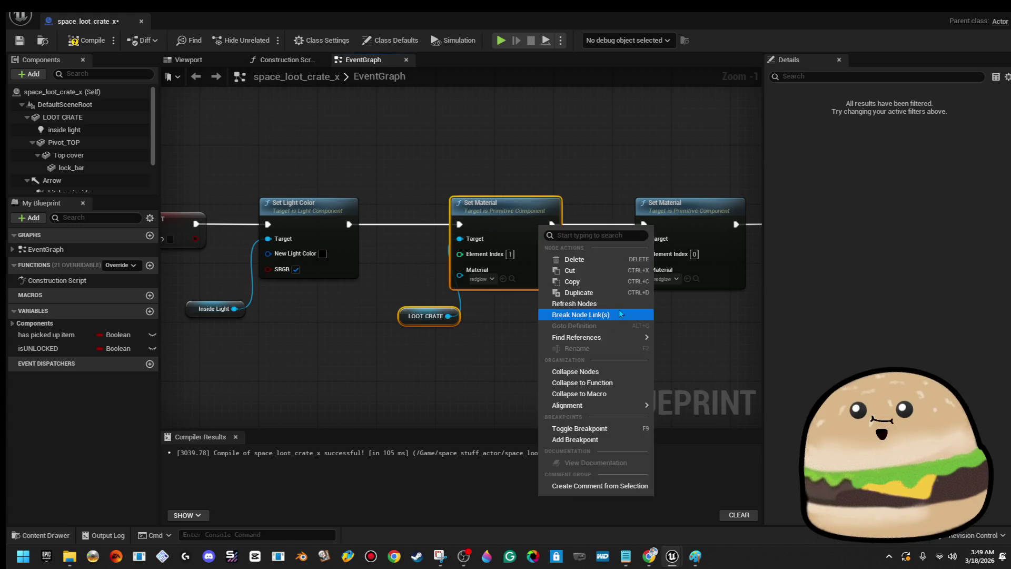
left_click(613, 283)
scroll(380, 235, "down", 4)
scroll(405, 263, "up", 4)
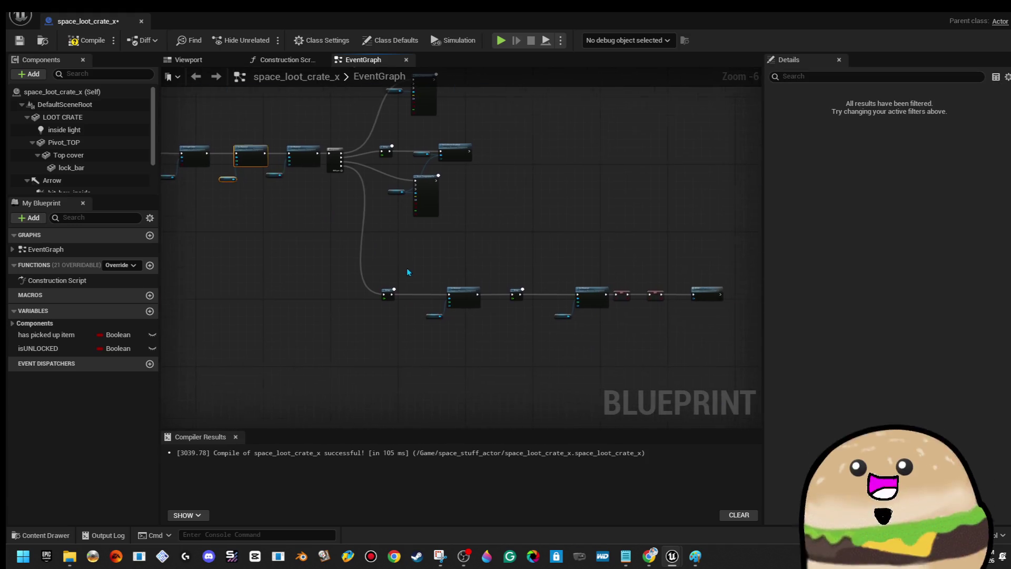
- Shift the Lock Bar nodes left, paste the copied nodes after them, and set their material to glow-orange
left_click_drag(405, 173, 536, 295)
left_click_drag(500, 236, 458, 236)
left_click(490, 258)
key("ctrl+v")
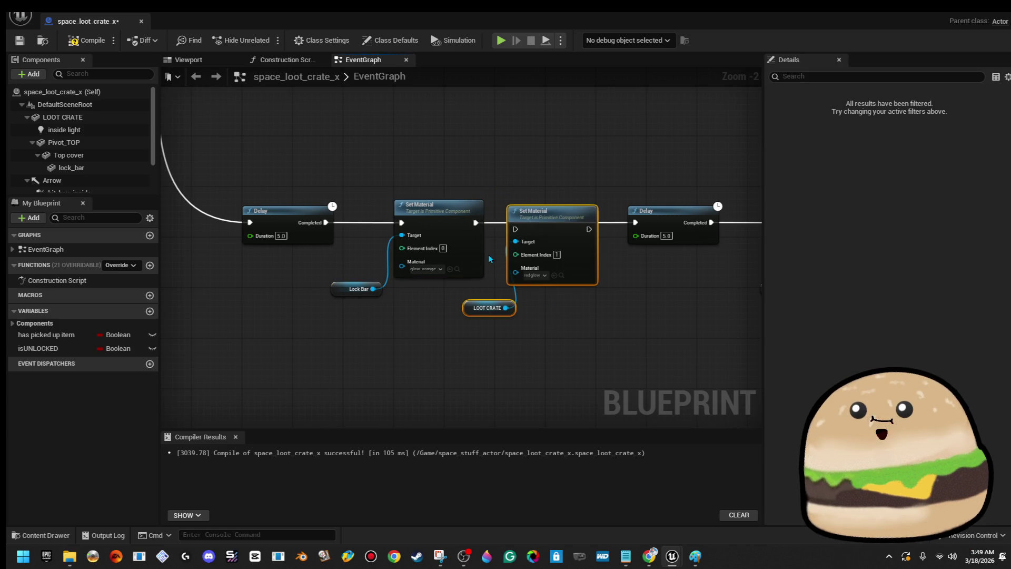
scroll(493, 254, "up", 1)
left_click_drag(529, 231, 538, 225)
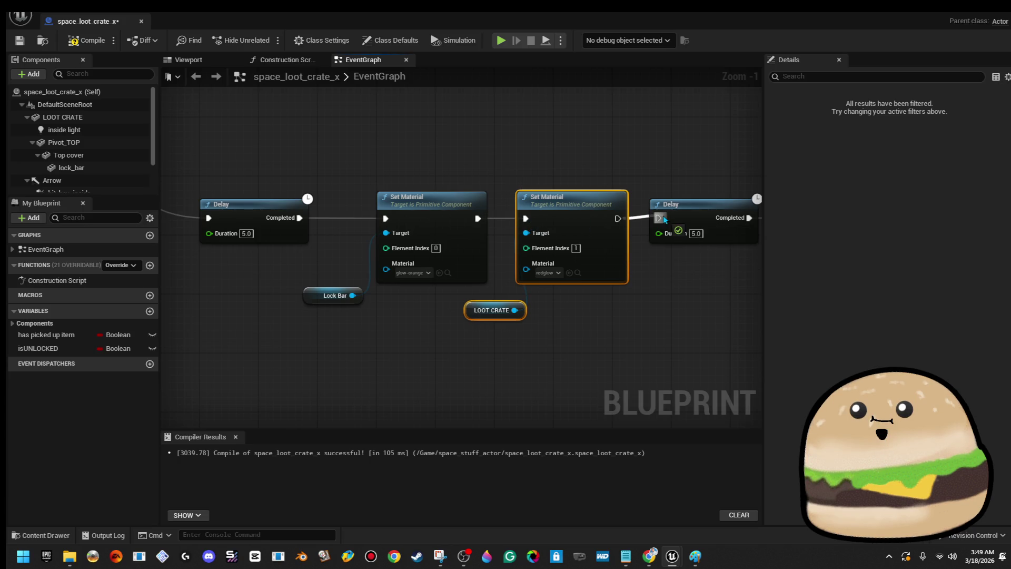
left_click(557, 274)
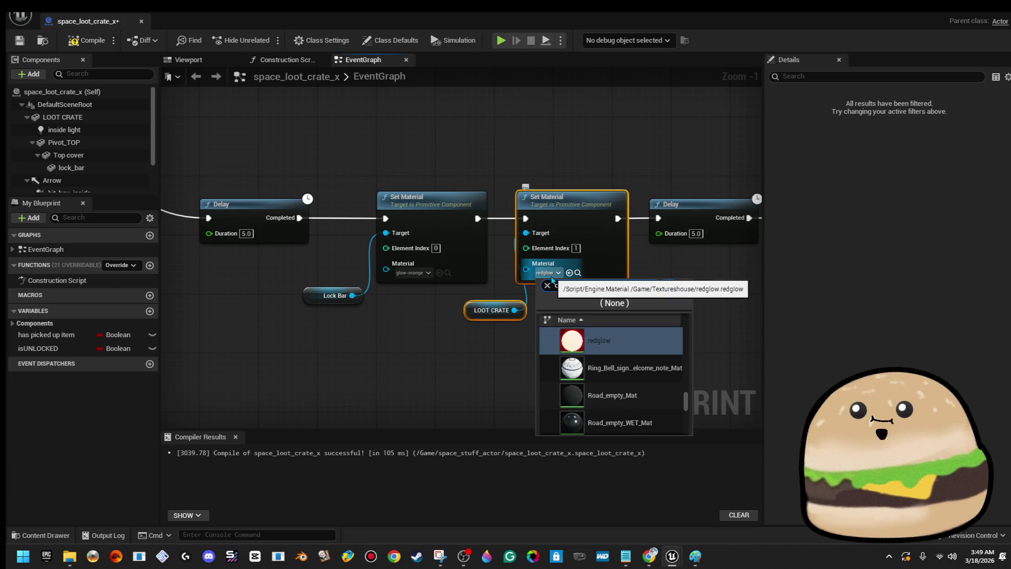
type("orange")
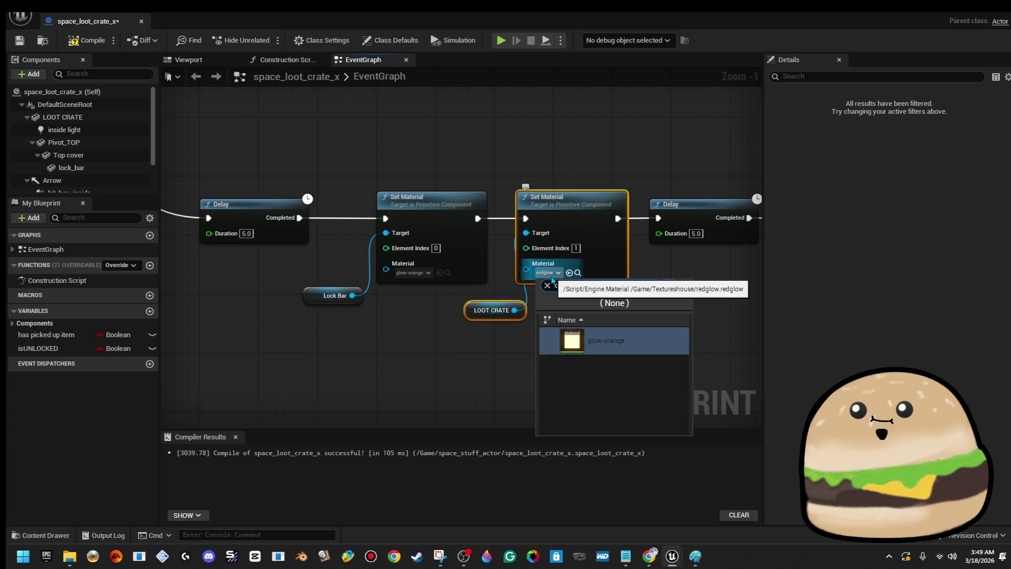
key("Return")
left_click_drag(612, 301, 294, 278)
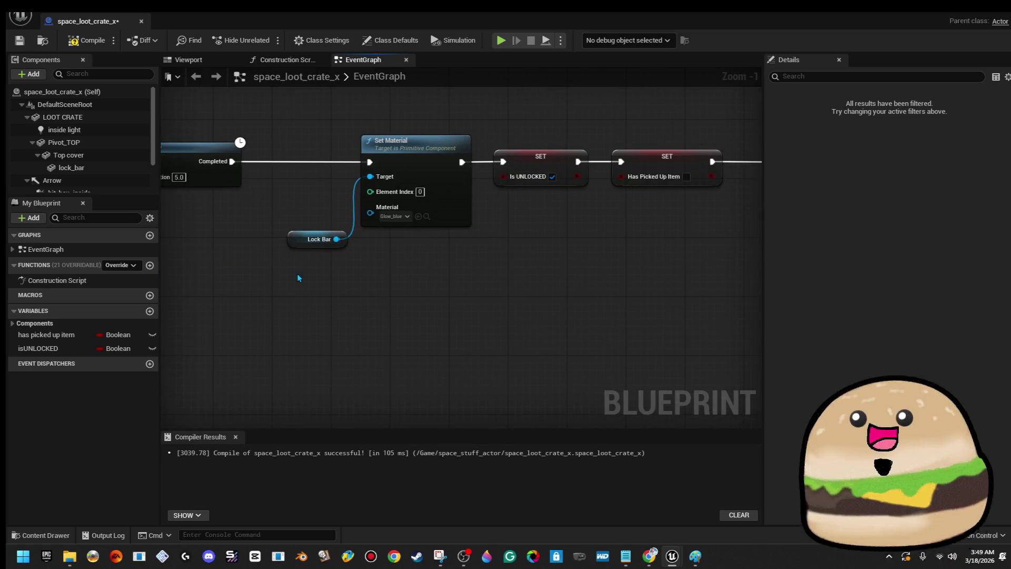
- Move the final nodes right, paste Set Material with LOOT CRATE after the Delay, and wire it to the Lock Bar step
scroll(492, 294, "down", 2)
left_click_drag(695, 269, 778, 269)
scroll(452, 248, "down", 1)
mouse_move(396, 205)
left_mouse_down()
mouse_move(470, 202)
mouse_move(462, 205)
left_mouse_up()
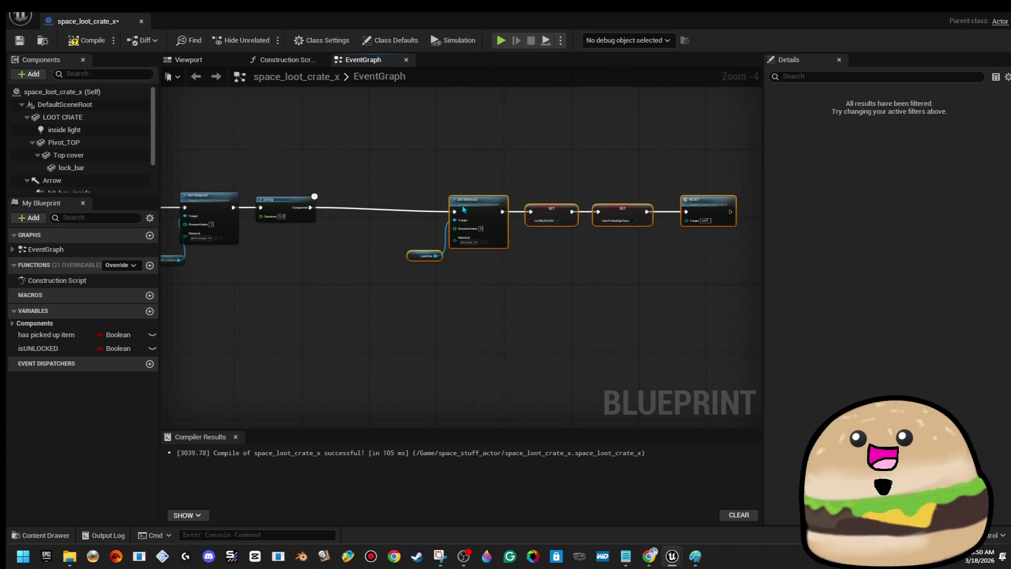
scroll(372, 212, "up", 2)
left_click(331, 223)
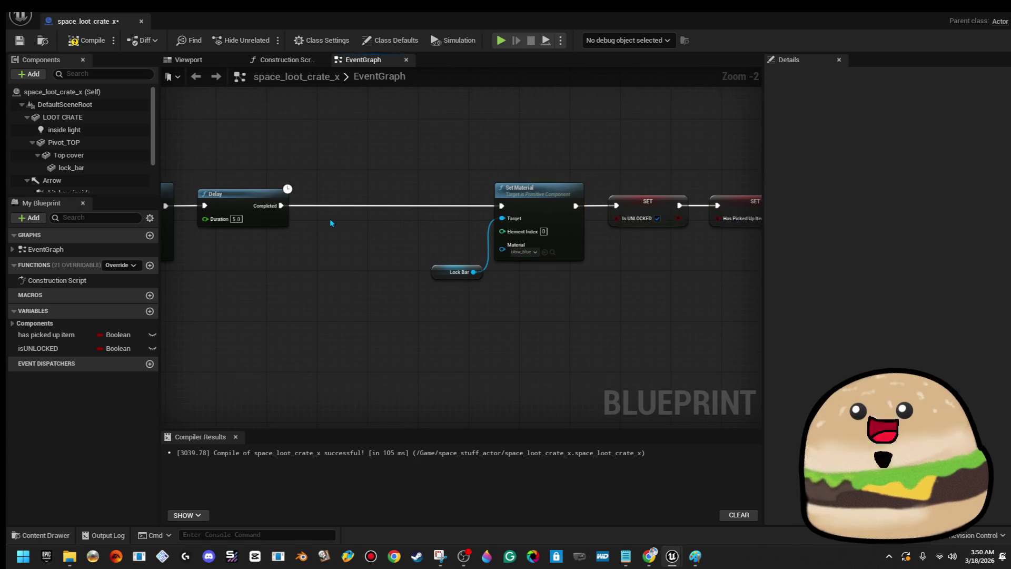
key("ctrl+v")
mouse_move(357, 205)
left_mouse_down()
mouse_move(339, 230)
mouse_move(361, 192)
left_mouse_up()
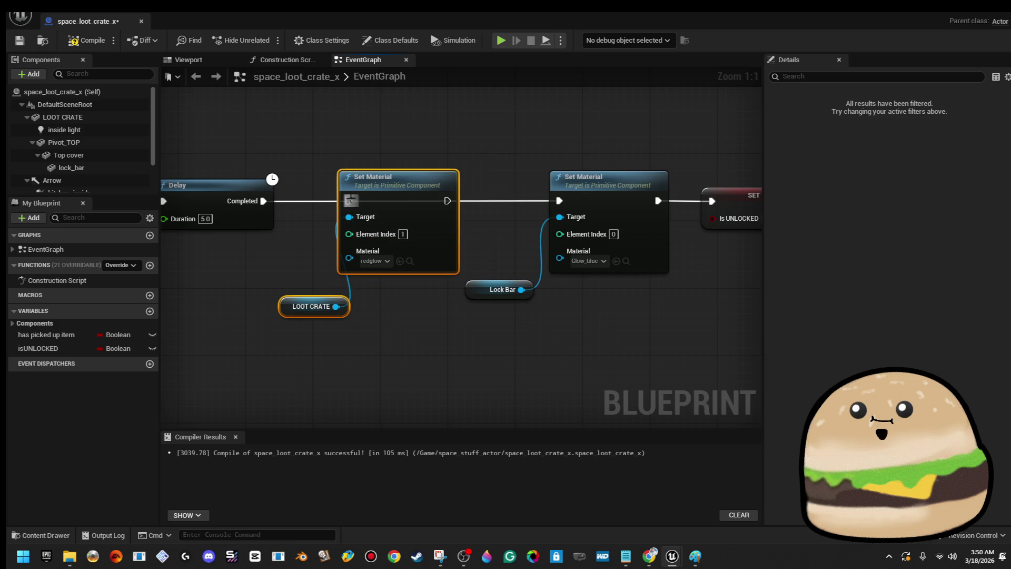
left_click_drag(451, 208, 559, 208)
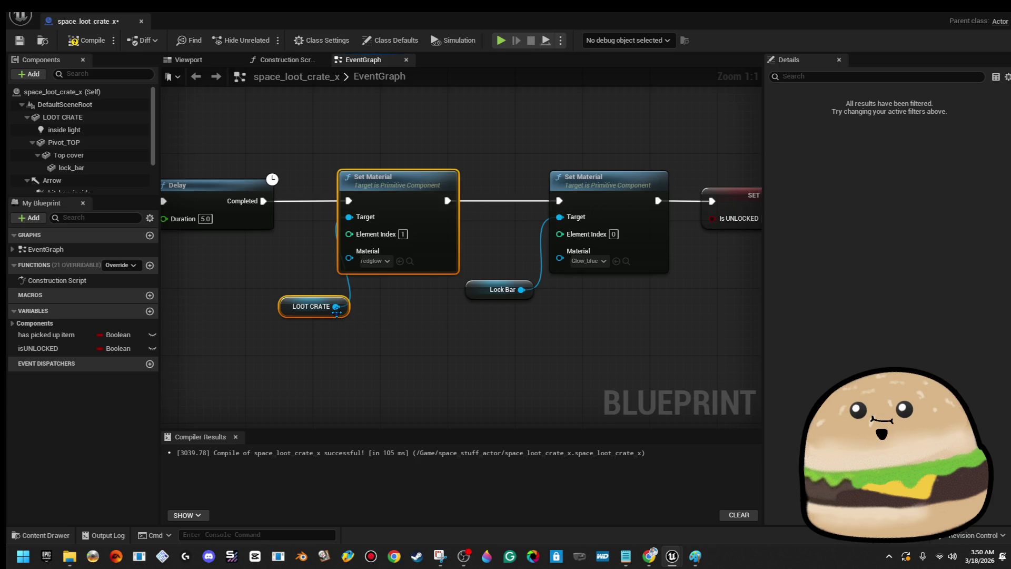
left_click(287, 311)
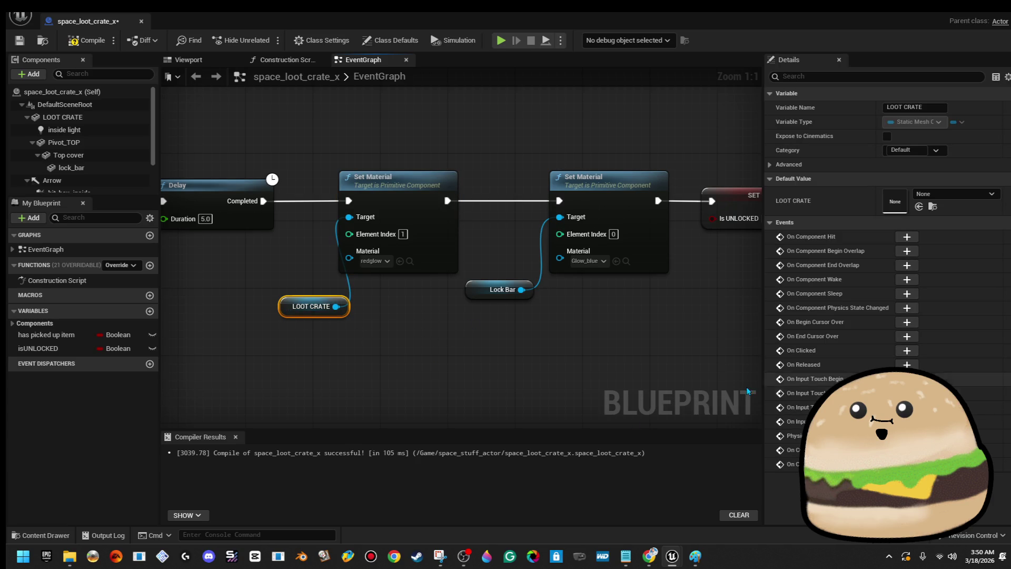
- Set the pasted node's material to Glow_blue, compile, save, and return to the level
left_click(386, 261)
type("red")
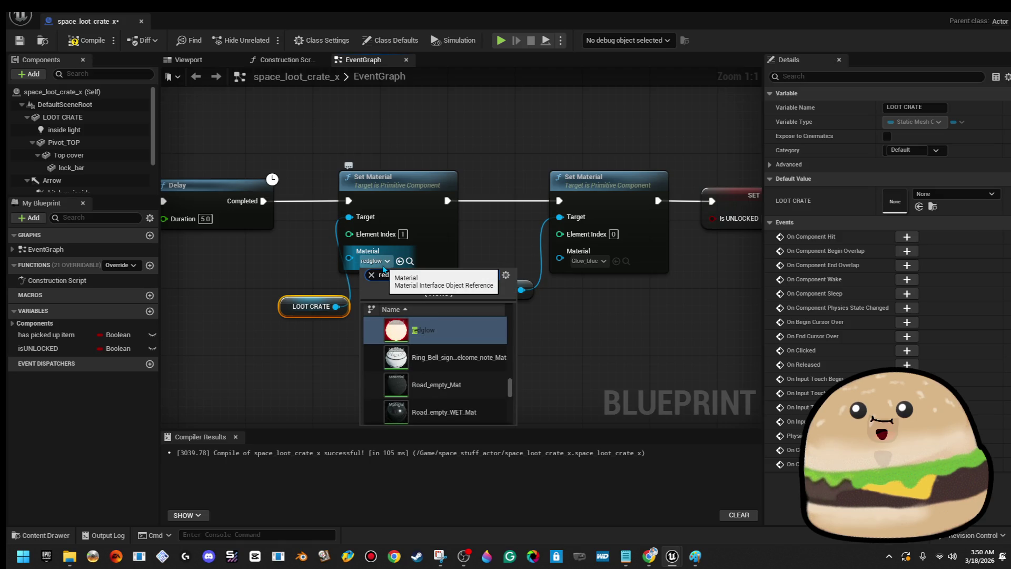
type("_")
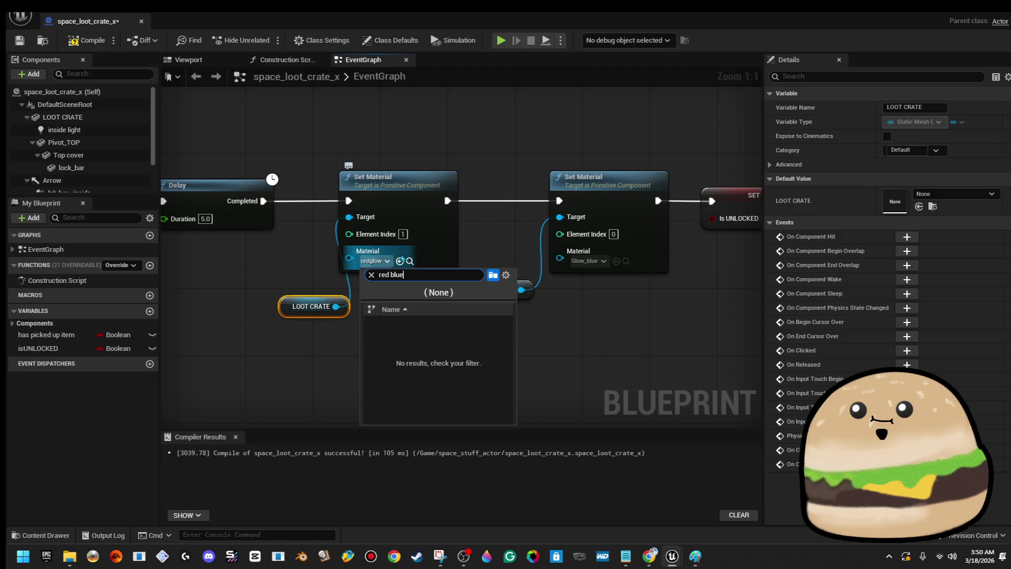
key("BackSpace")
key("BackSpace")
key("BackSpace")
key("BackSpace")
key("BackSpace")
key("BackSpace")
type("blu")
key("BackSpace")
key("BackSpace")
key("BackSpace")
type("glow b")
key("Escape")
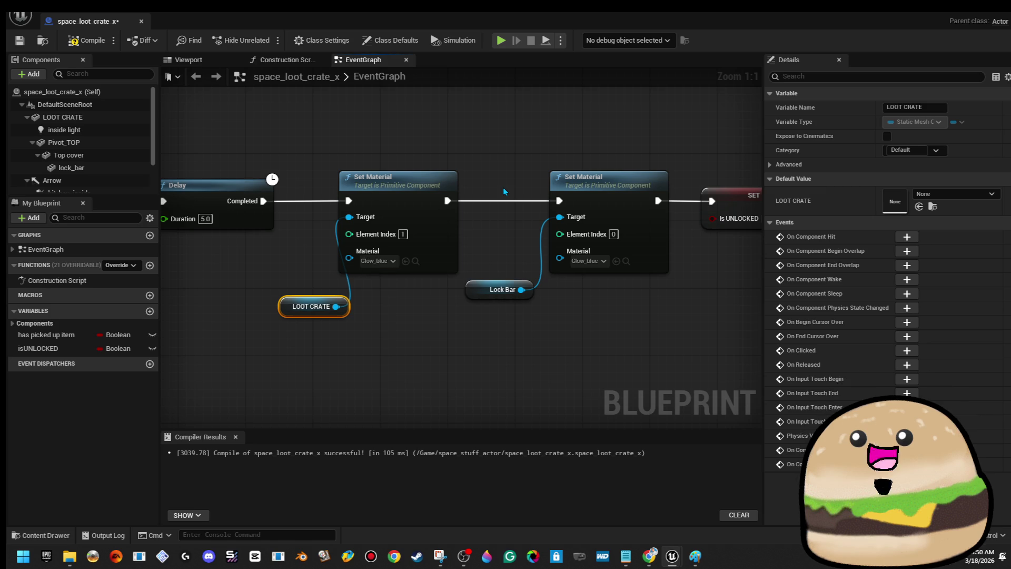
left_click(80, 42)
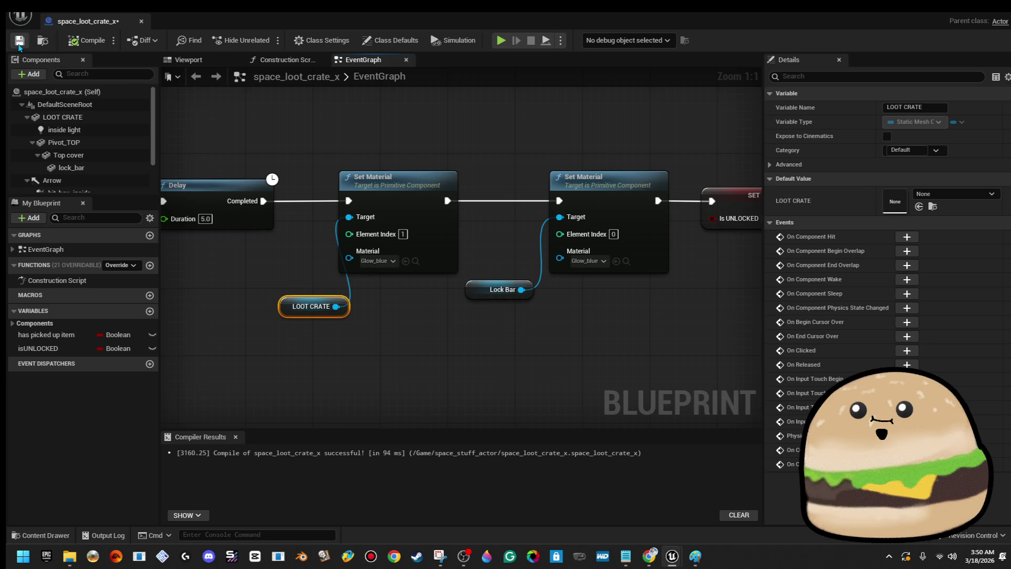
left_click(141, 22)
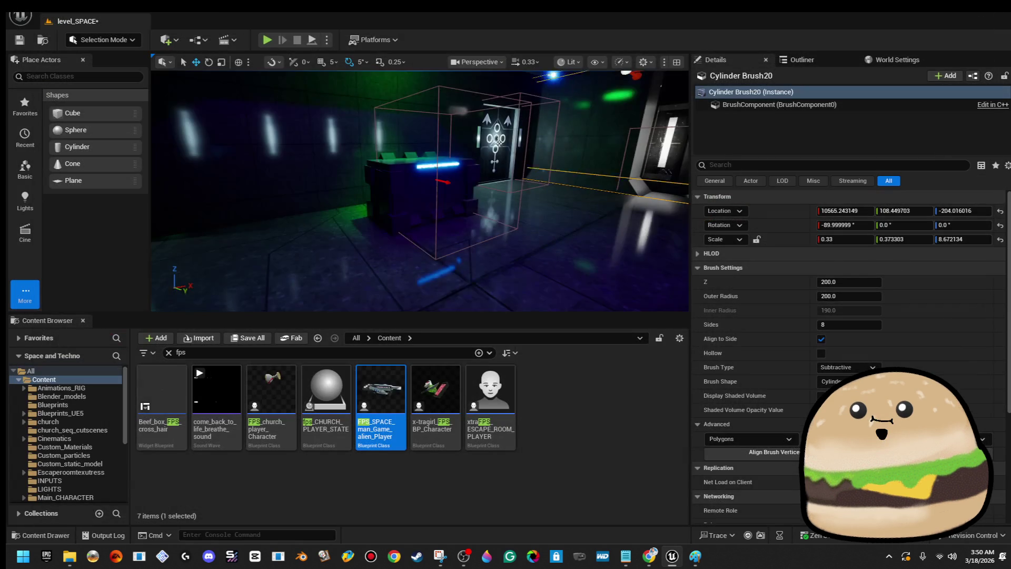
- Play the level from a chosen spot, walk to the crate, open it and watch its glow change
right_click(579, 253)
left_click(636, 533)
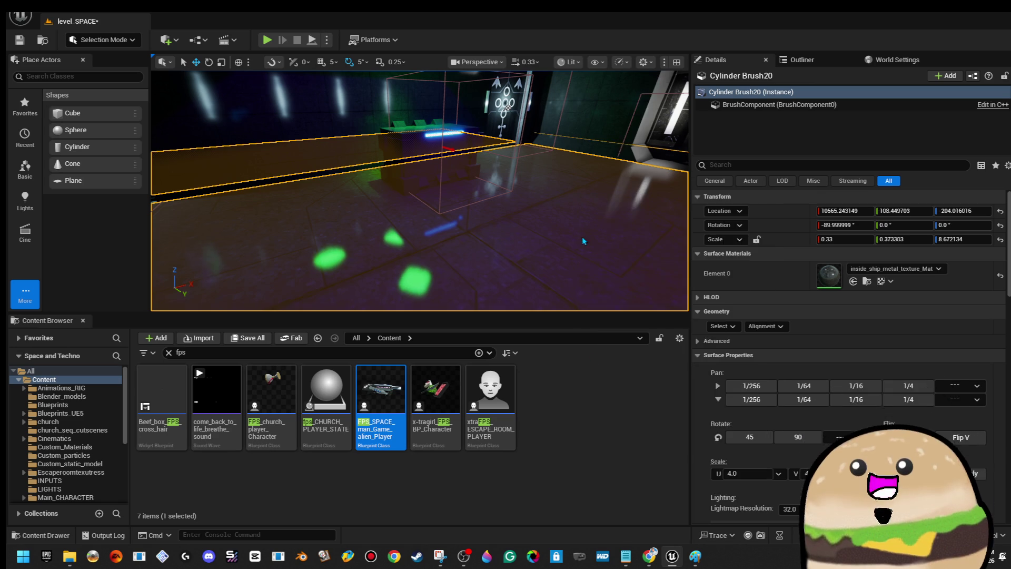
key("w")
key("e")
key("w")
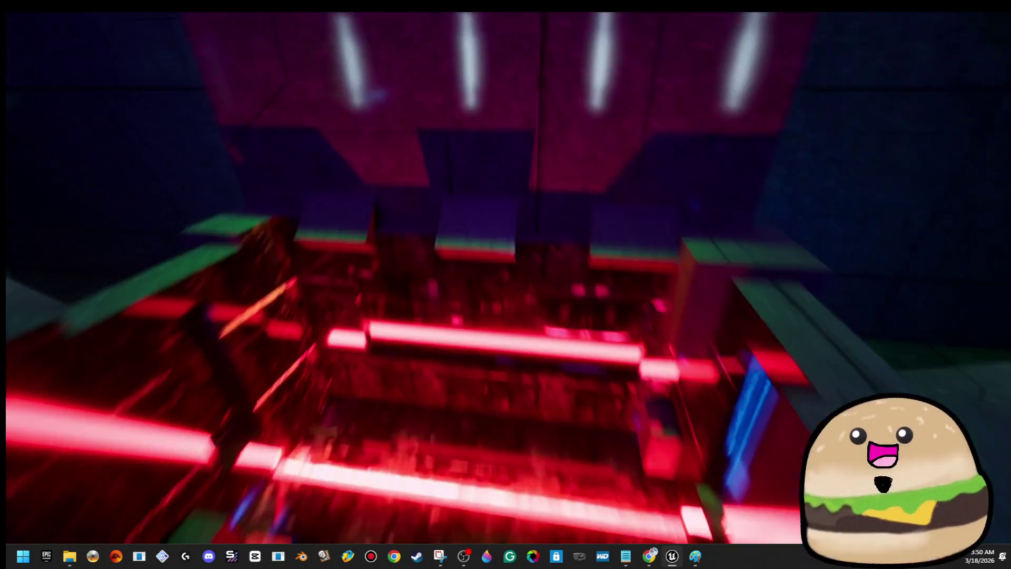
key("s")
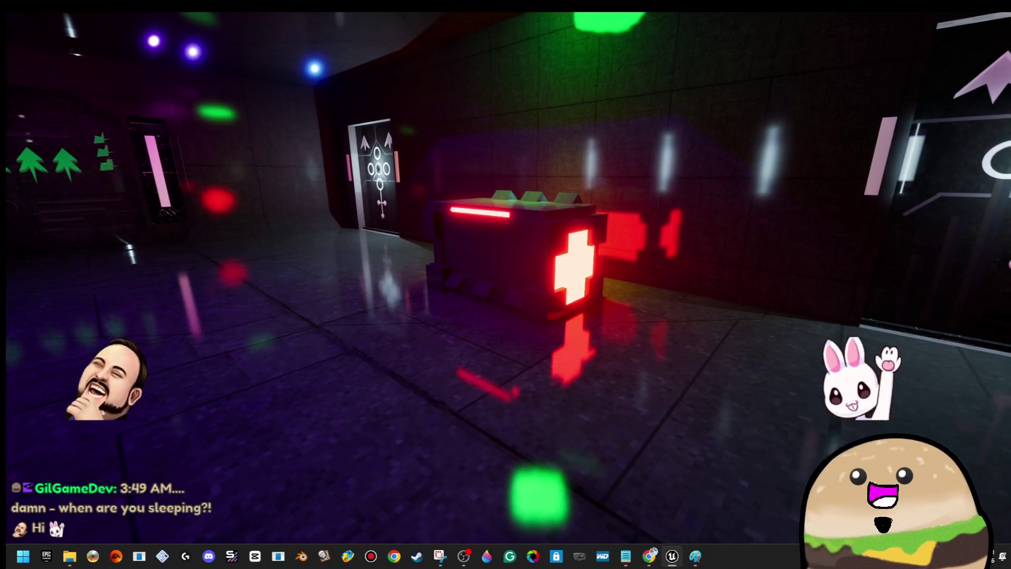
key("s")
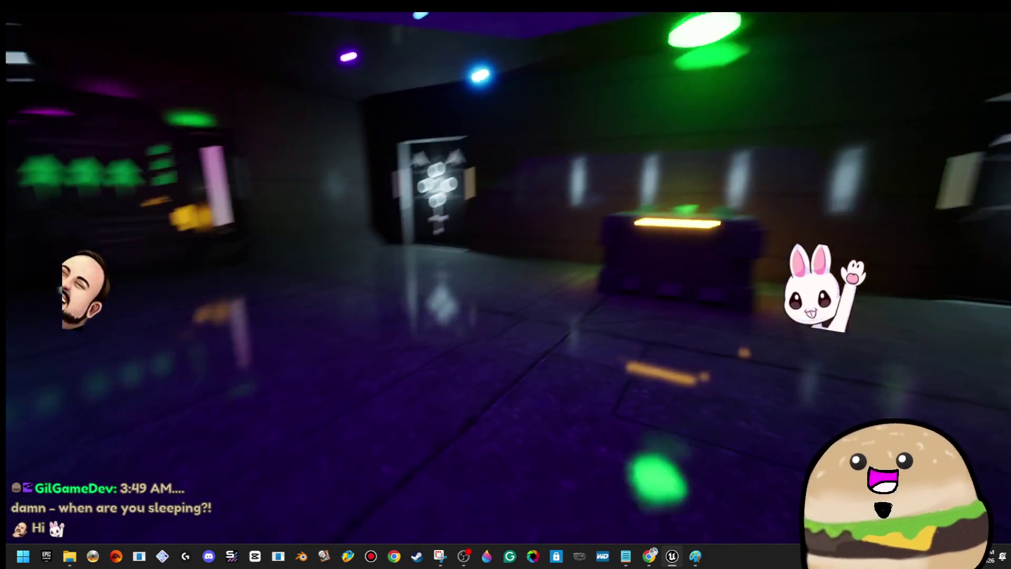
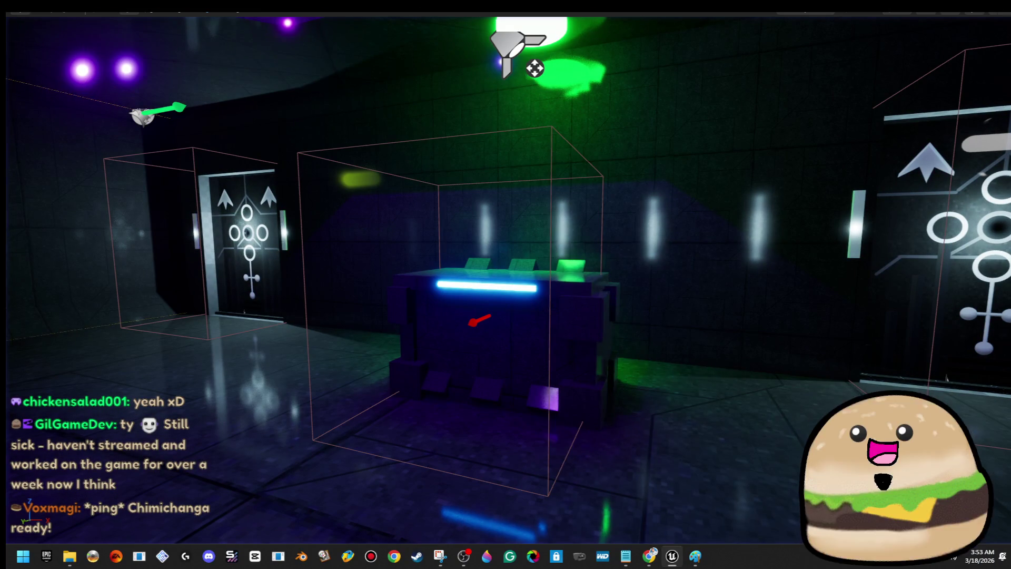
- Open the space_loot_crate_x Blueprint from the level and inspect its lock_bar and LOOT CRATE components
right_click(543, 194)
left_click(647, 236)
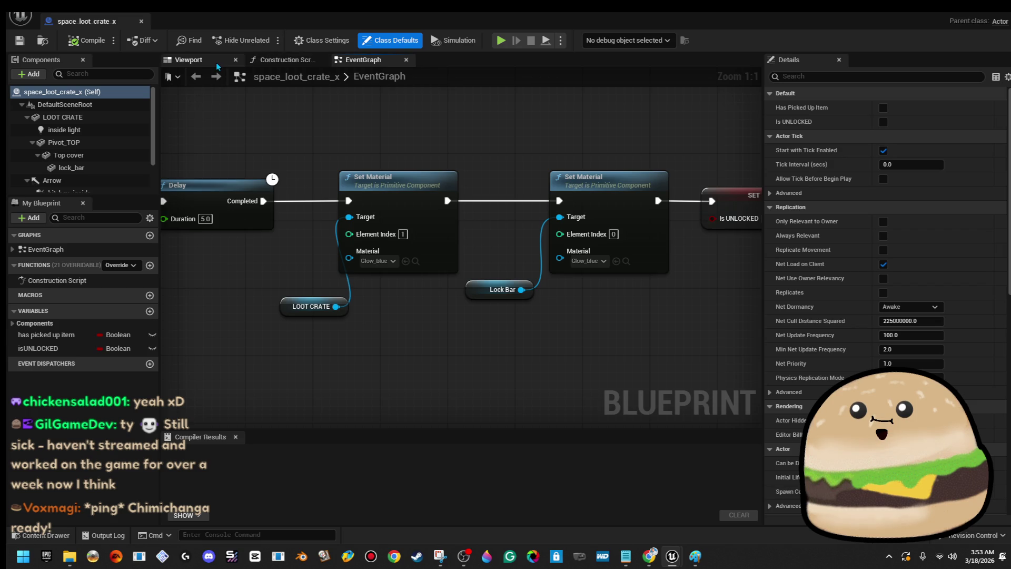
left_click(187, 60)
left_click(483, 254)
left_click(469, 279)
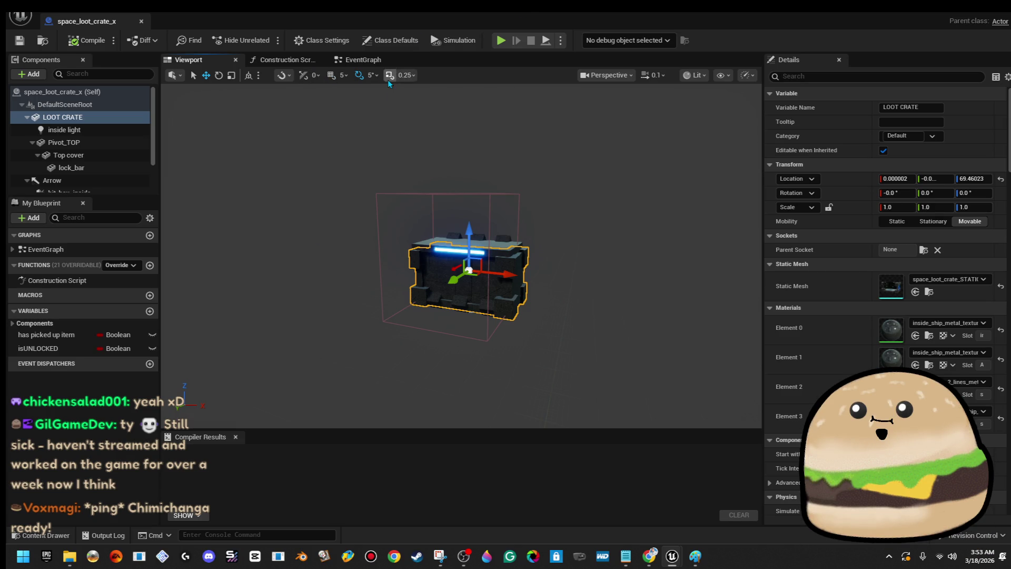
- Pan the EventGraph to the On Component Begin Overlap node with its 'fps space player' tag check
left_click(362, 62)
scroll(494, 250, "down", 5)
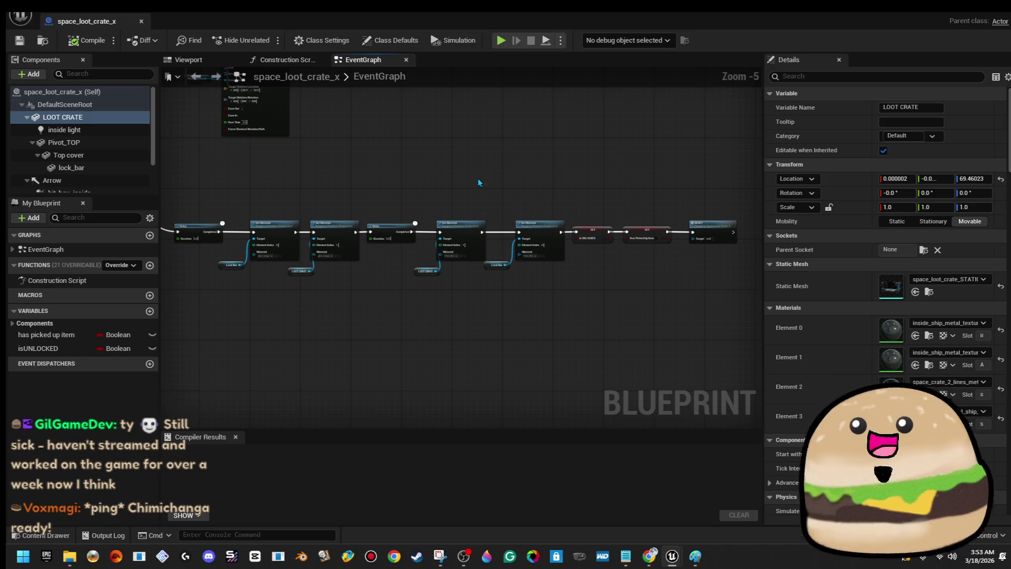
left_click_drag(492, 208, 695, 348)
scroll(358, 283, "up", 3)
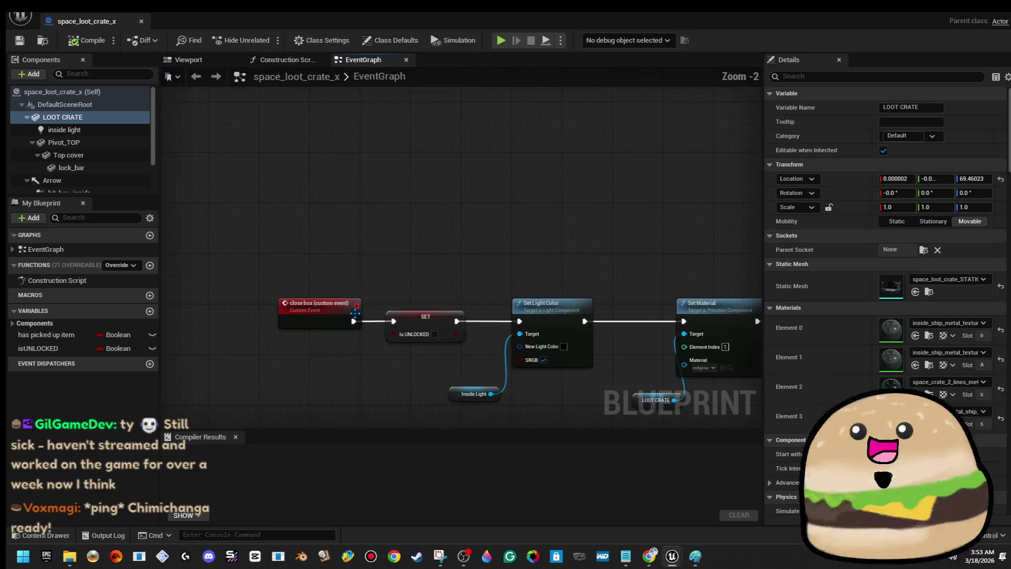
left_click_drag(338, 327, 328, 324)
scroll(365, 324, "down", 3)
scroll(419, 210, "down", 2)
scroll(411, 291, "up", 3)
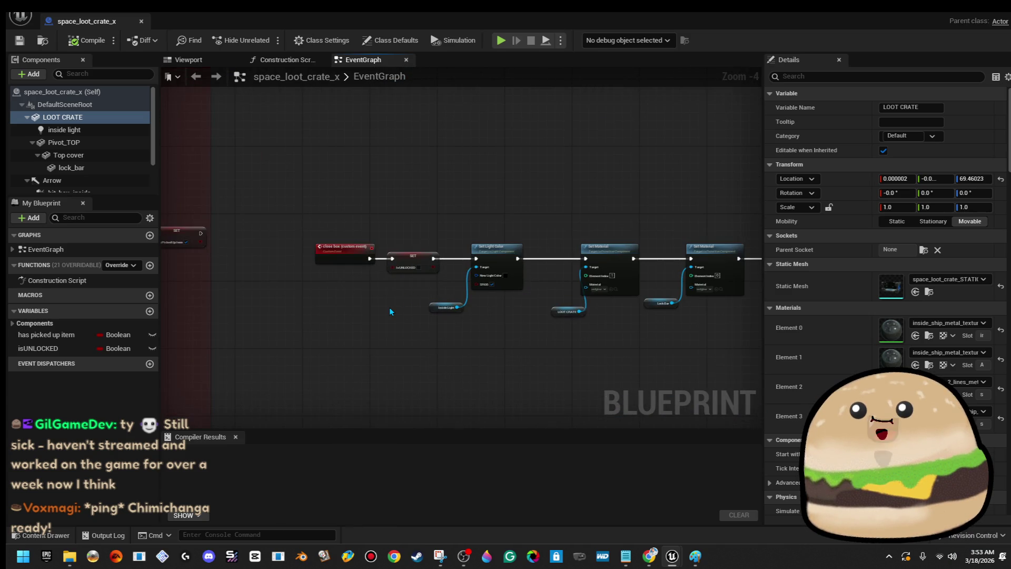
scroll(390, 307, "up", 2)
scroll(390, 308, "down", 4)
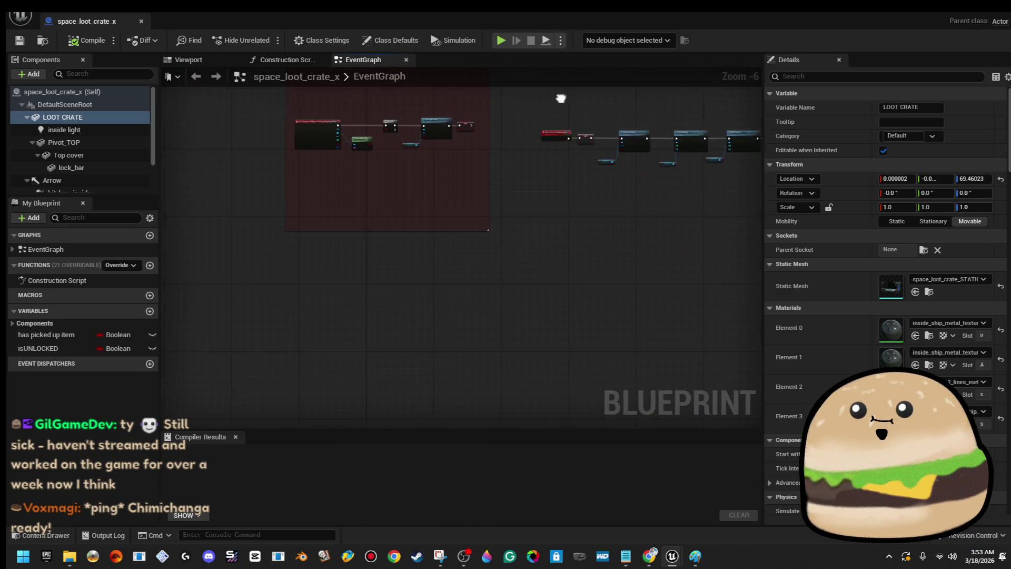
scroll(351, 336, "up", 4)
left_click_drag(492, 335, 685, 351)
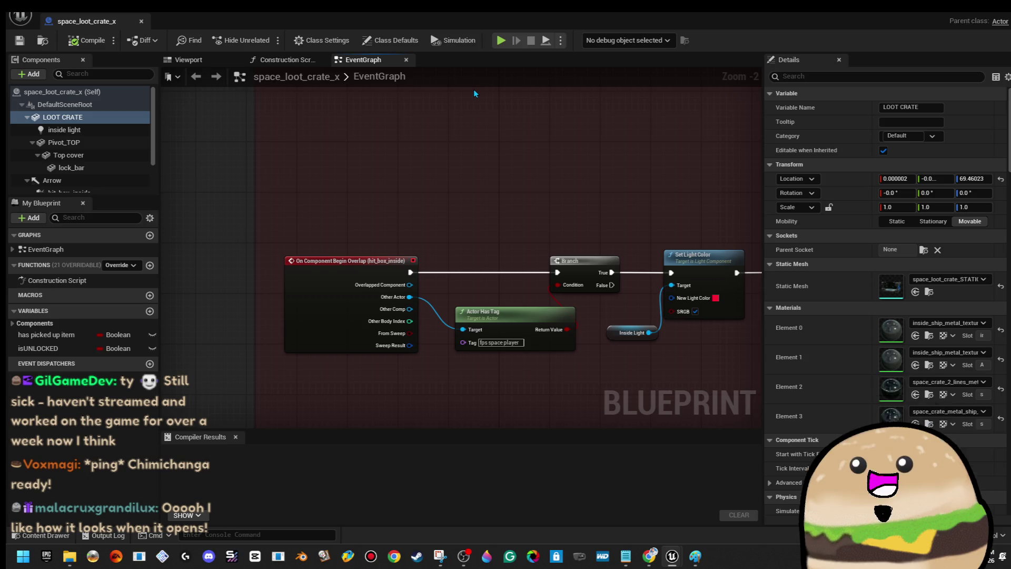
left_click(340, 43)
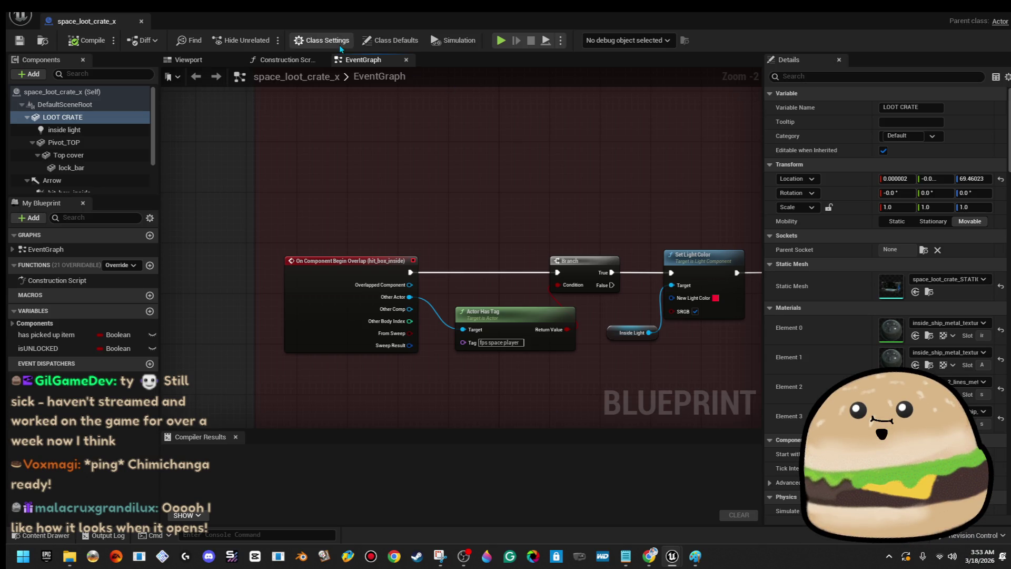
- Add the Call_1 interface to the crate's implemented interfaces
left_click(896, 321)
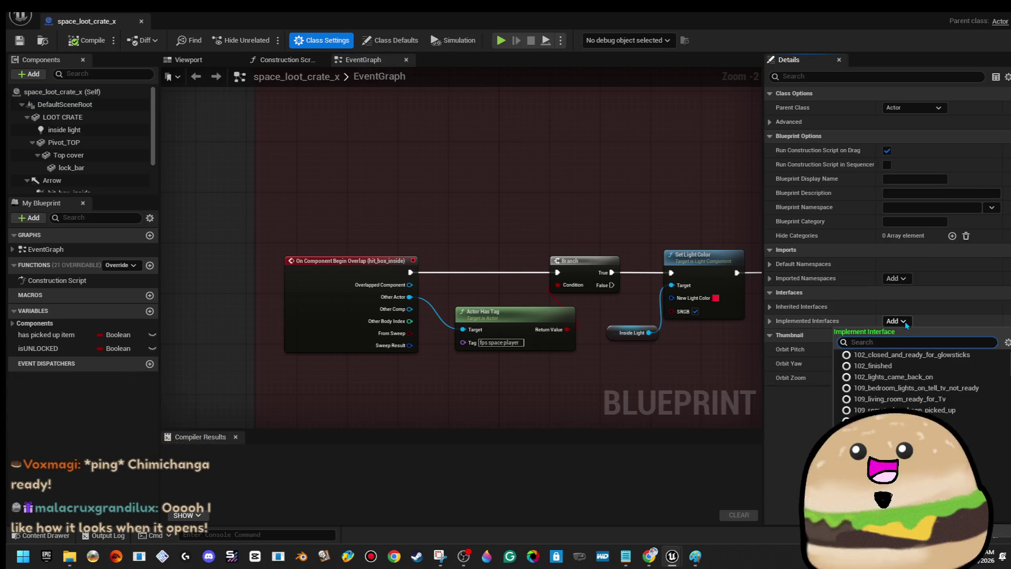
type("call 1")
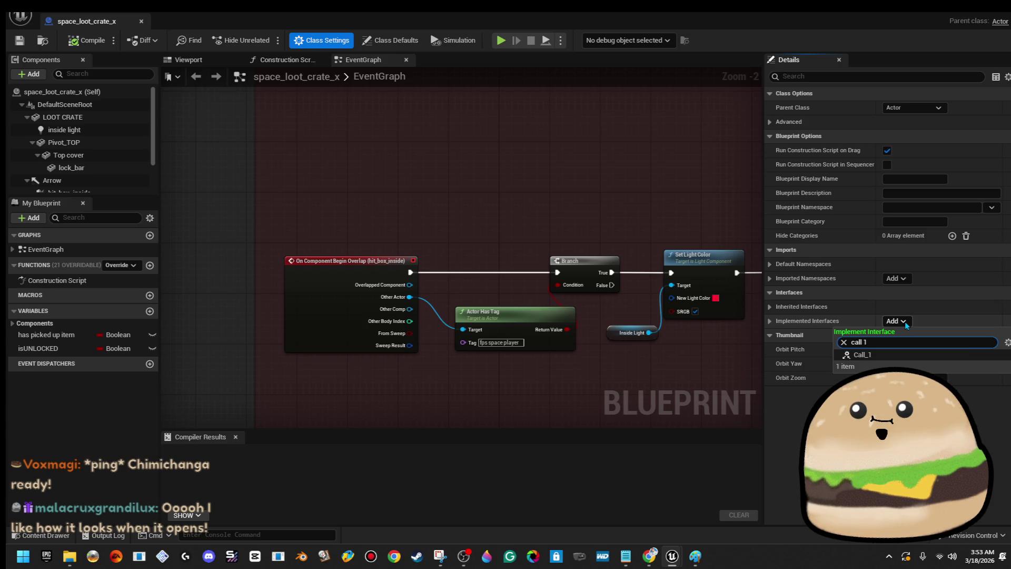
left_click(874, 357)
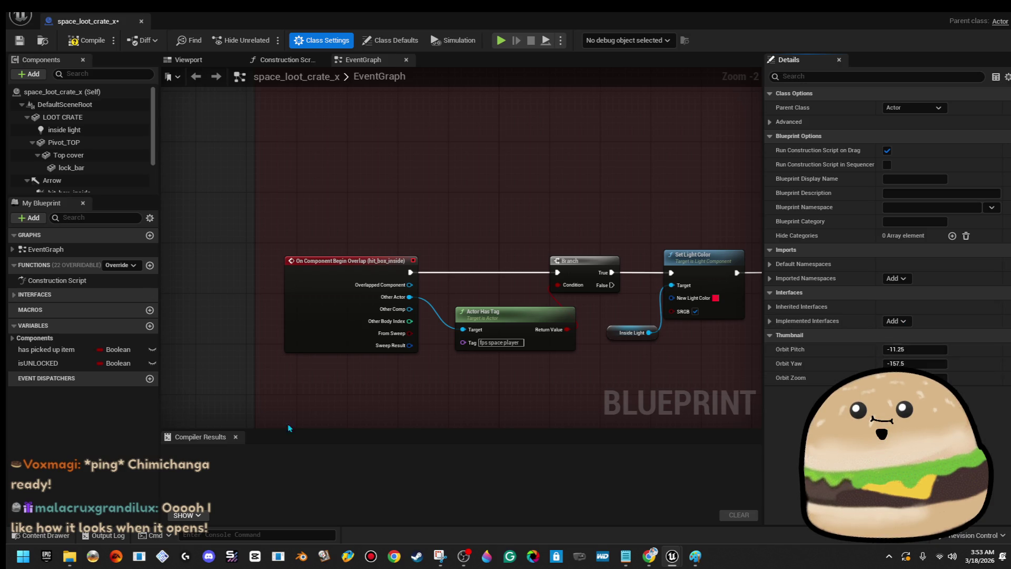
- Place the Event Call 1 FUNCTION node and wire its exec output into the Branch
left_click(16, 297)
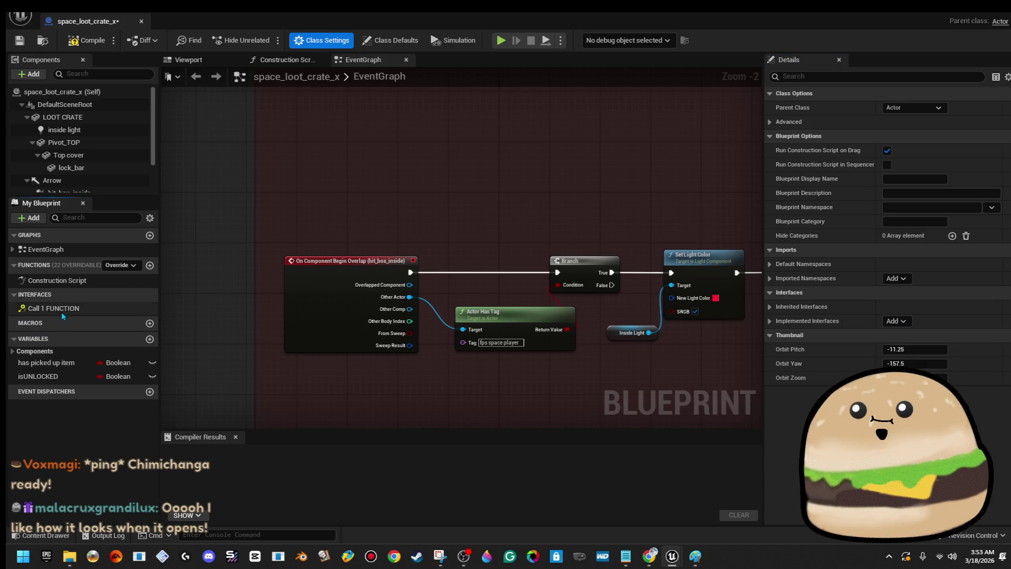
scroll(455, 277, "down", 6)
mouse_move(455, 277)
left_mouse_down()
mouse_move(436, 338)
mouse_move(424, 155)
mouse_move(372, 165)
left_mouse_up()
scroll(422, 153, "up", 5)
mouse_move(325, 206)
left_mouse_down()
mouse_move(363, 182)
mouse_move(504, 286)
mouse_move(478, 258)
left_mouse_up()
left_click_drag(392, 309, 324, 200)
left_click_drag(285, 248, 285, 253)
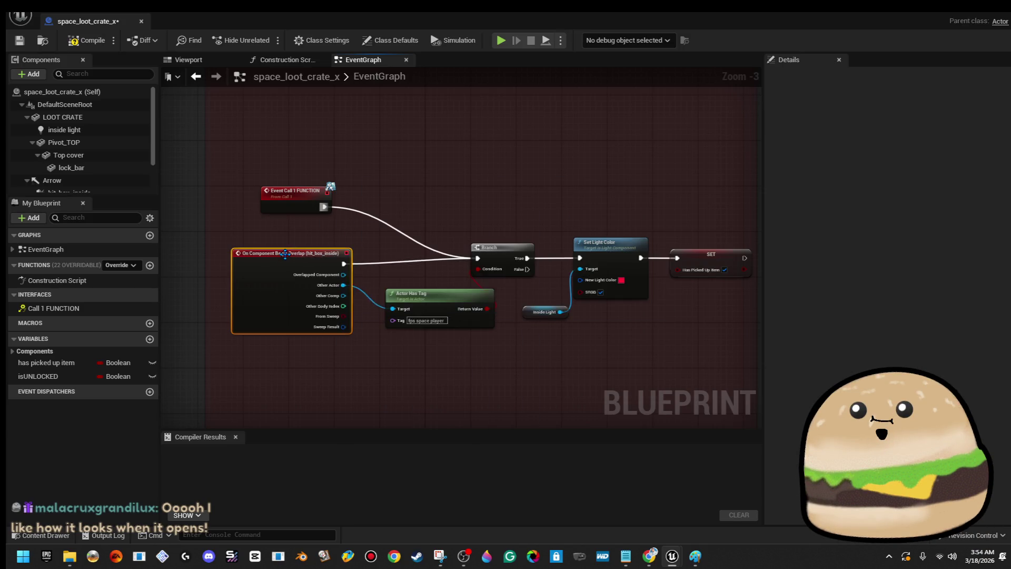
- Replace the overlap event with Get Player Character as the Actor Has Tag target, then compile and save
key("Delete")
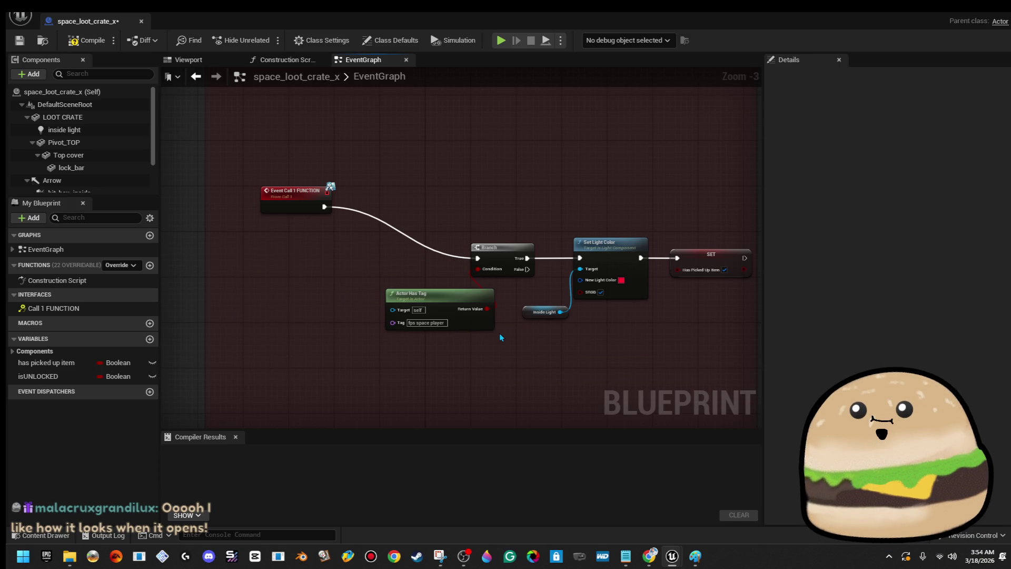
left_click_drag(297, 206, 293, 249)
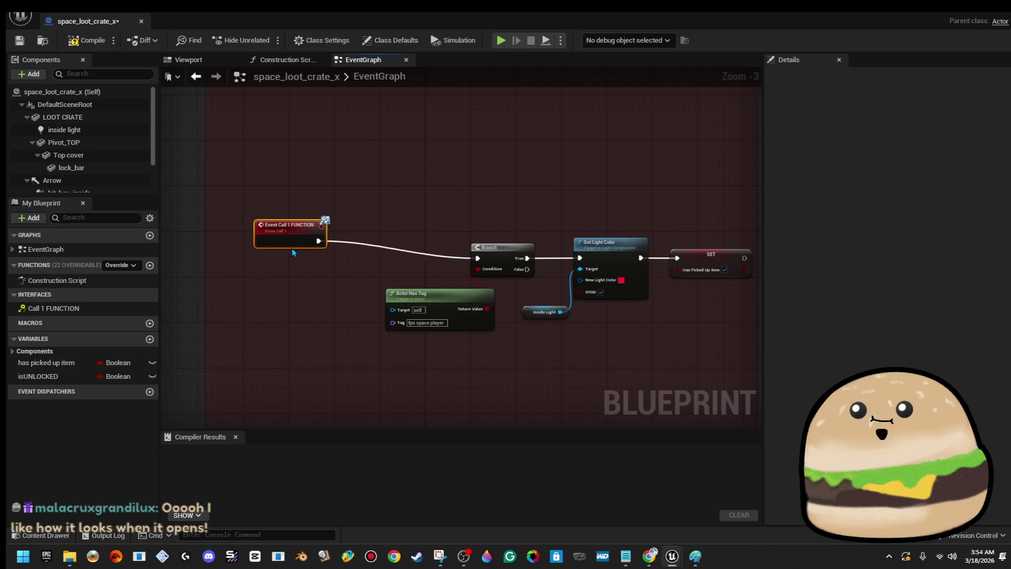
scroll(348, 306, "up", 3)
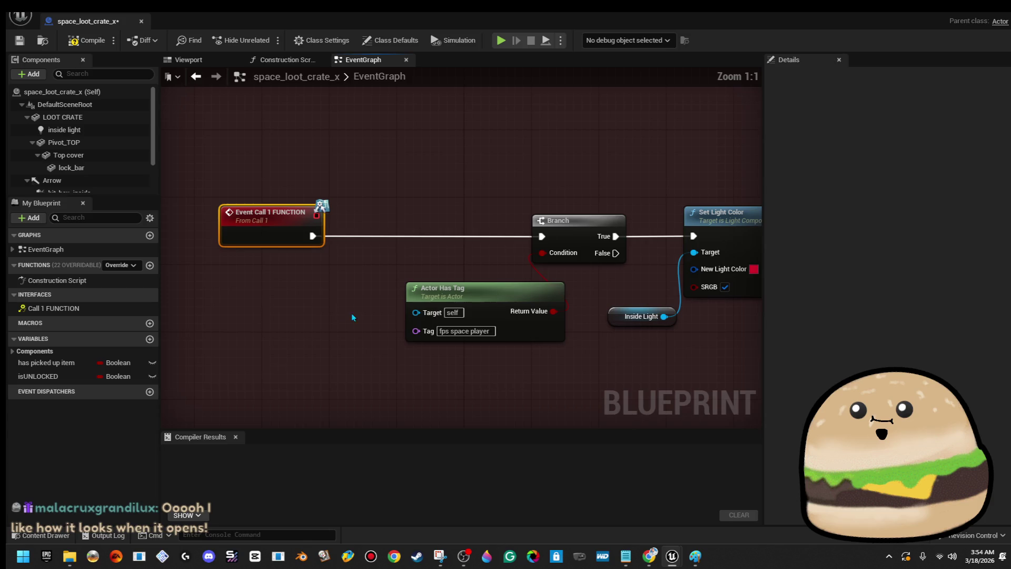
left_click_drag(366, 314, 358, 319)
type("get play")
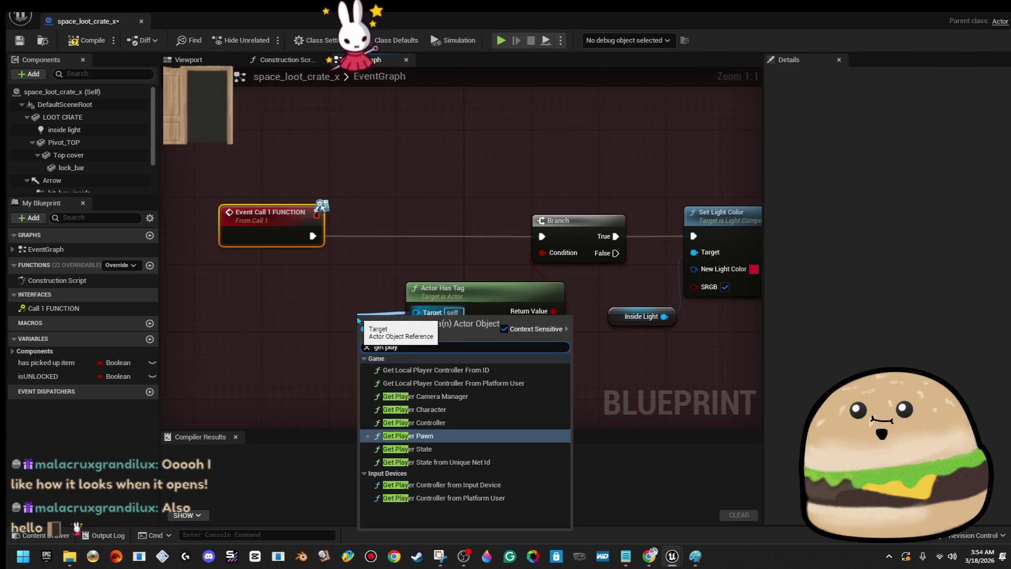
left_click(414, 410)
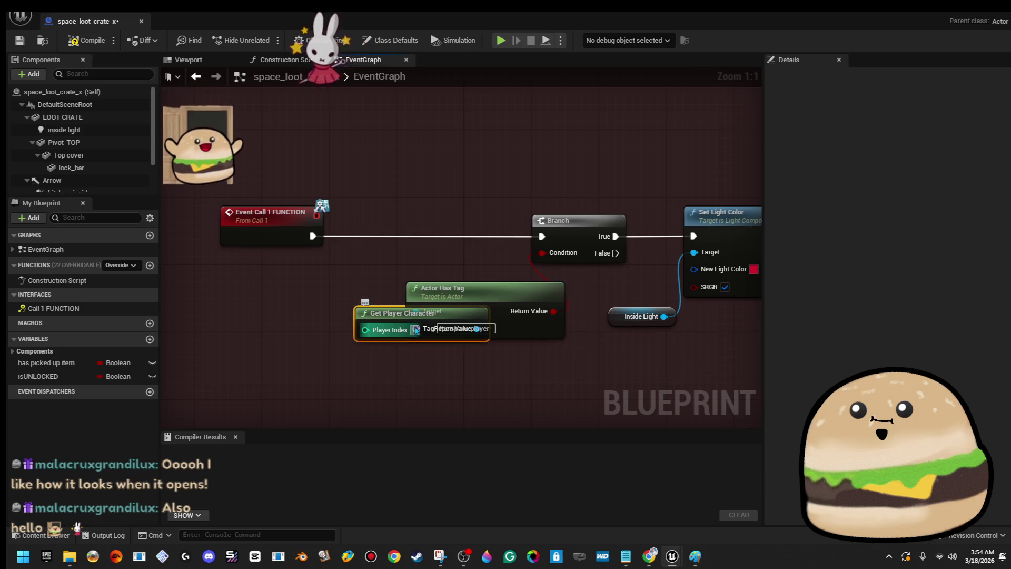
mouse_move(401, 313)
left_mouse_down()
mouse_move(237, 293)
mouse_move(263, 296)
left_mouse_up()
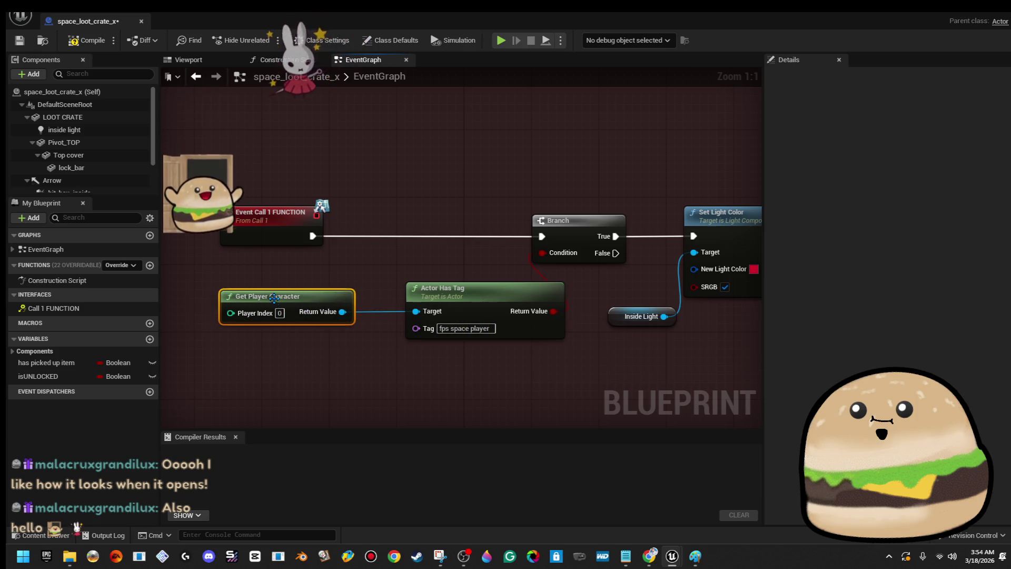
left_click(89, 41)
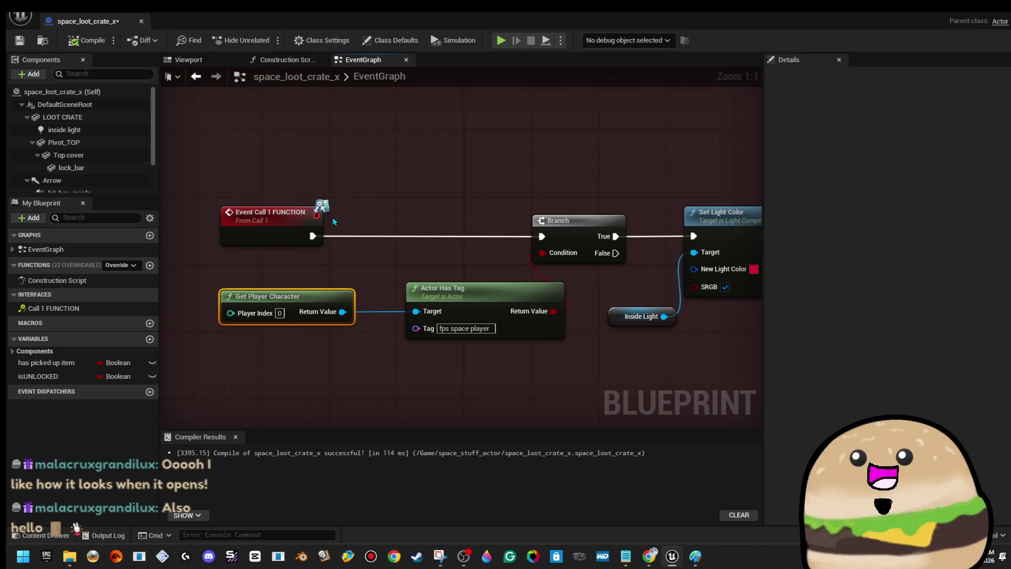
left_click(19, 40)
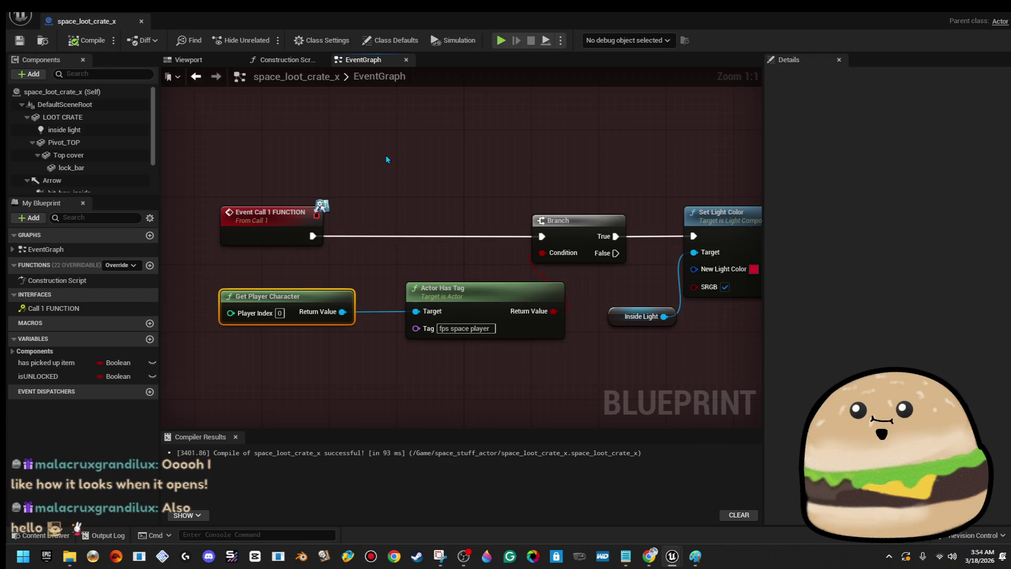
- Restore the level editor layout, search the Content Browser for 'spinning', and open space_health_spinning
mouse_move(472, 22)
left_mouse_down()
mouse_move(1000, 122)
mouse_move(915, 176)
mouse_move(1010, 207)
left_mouse_up()
mouse_move(569, 388)
left_mouse_down()
mouse_move(569, 358)
mouse_move(569, 387)
left_mouse_up()
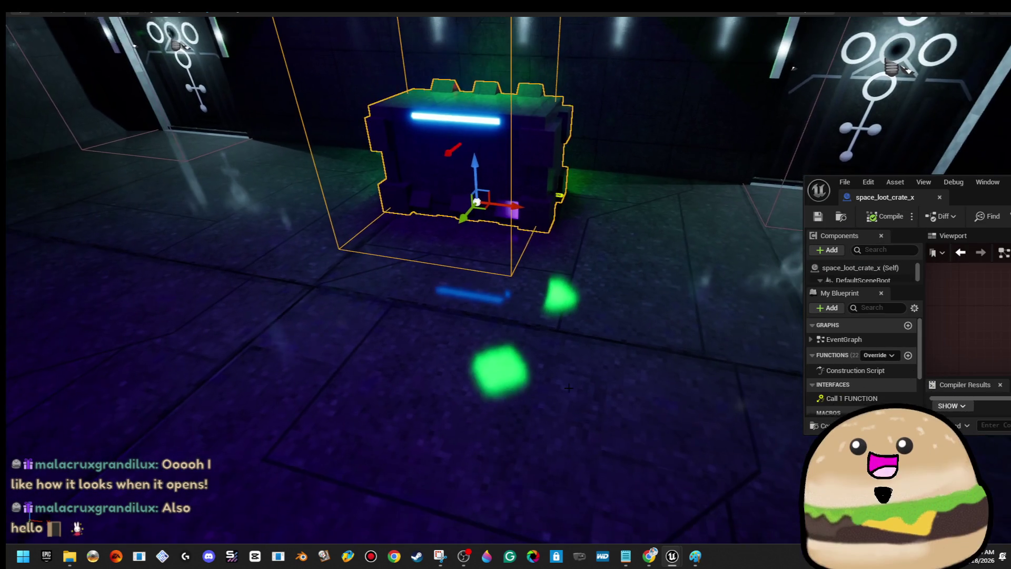
key("F11")
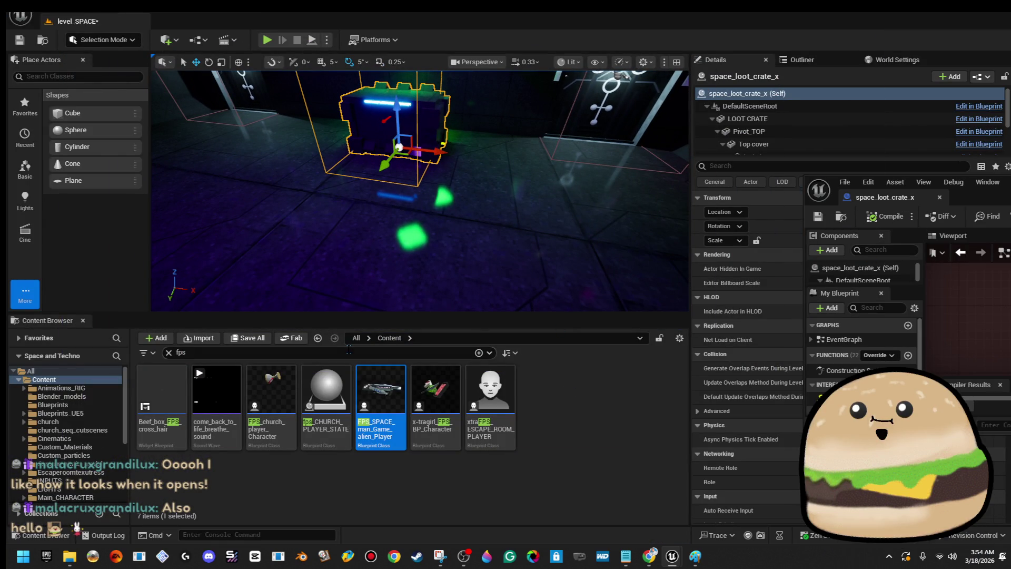
key("Return")
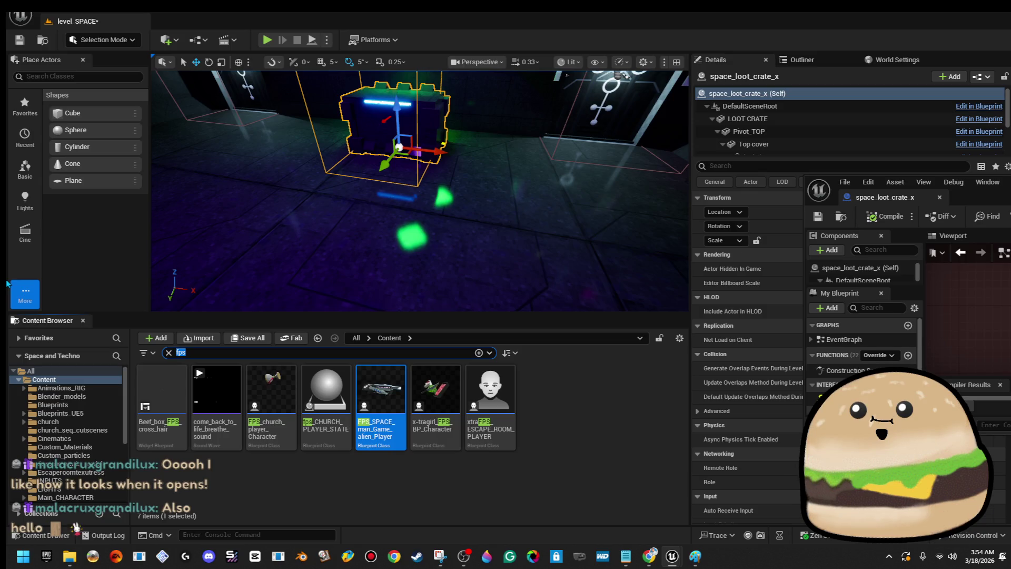
key("BackSpace")
key("BackSpace")
type("spinning")
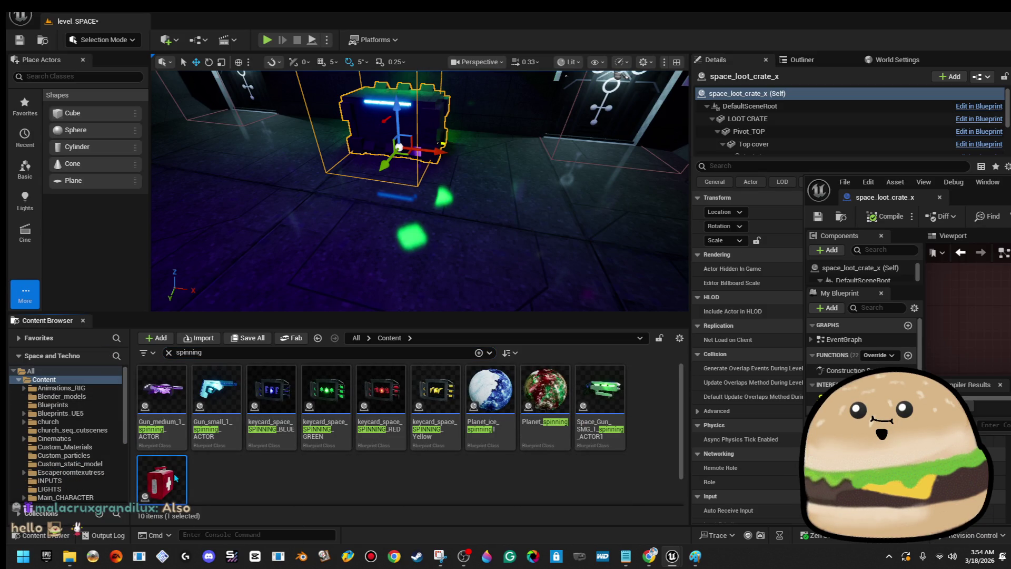
double_click(174, 472)
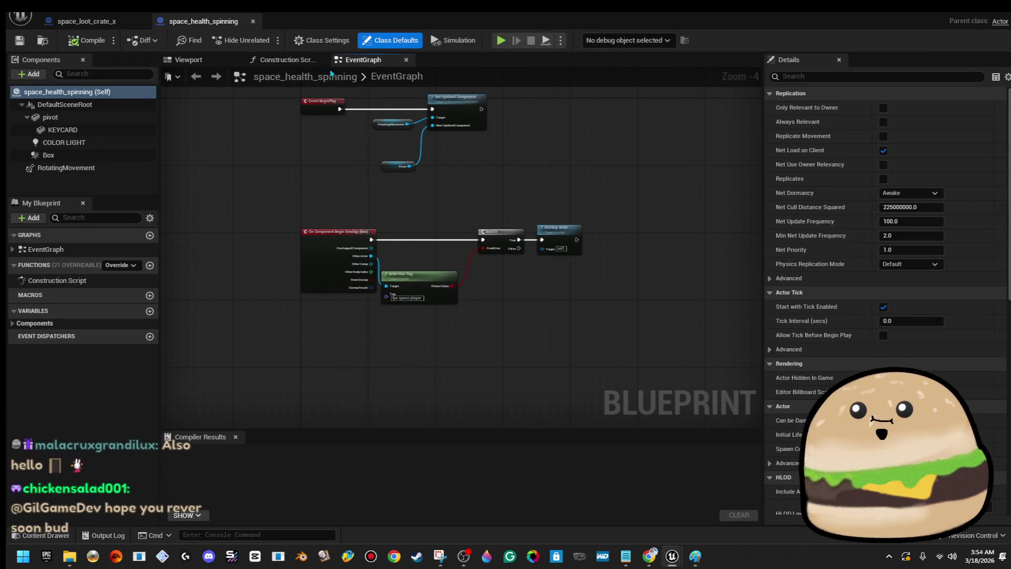
- Add a Call 1 FUNCTION node after the Branch's True output in the health pickup graph
left_click(290, 60)
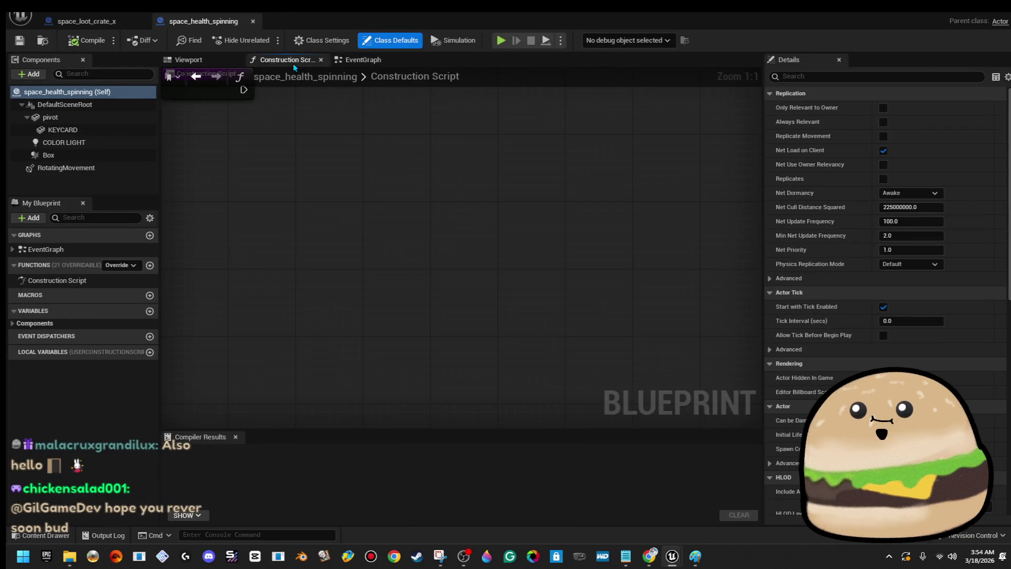
left_click(184, 60)
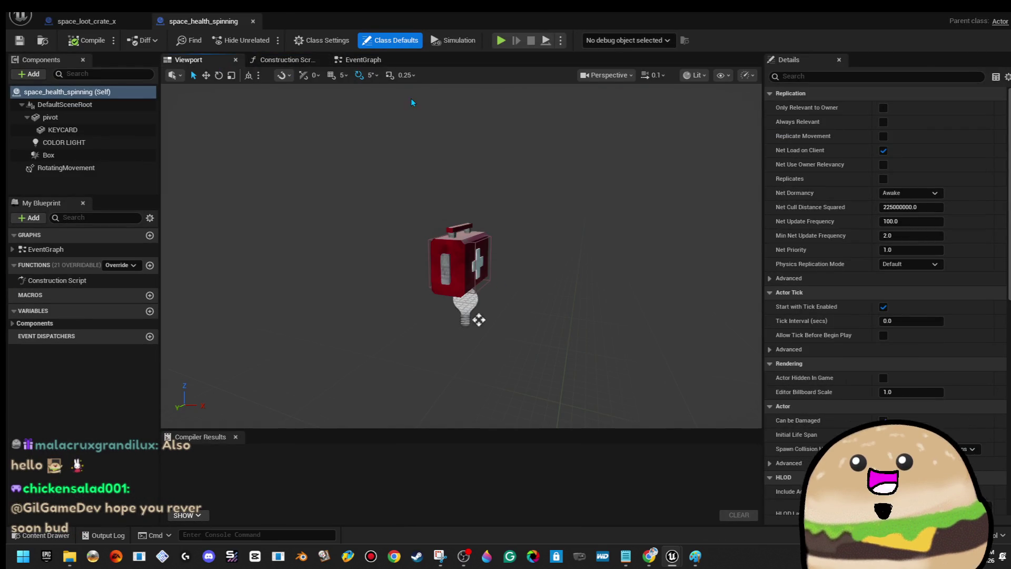
left_click(364, 59)
scroll(538, 208, "up", 3)
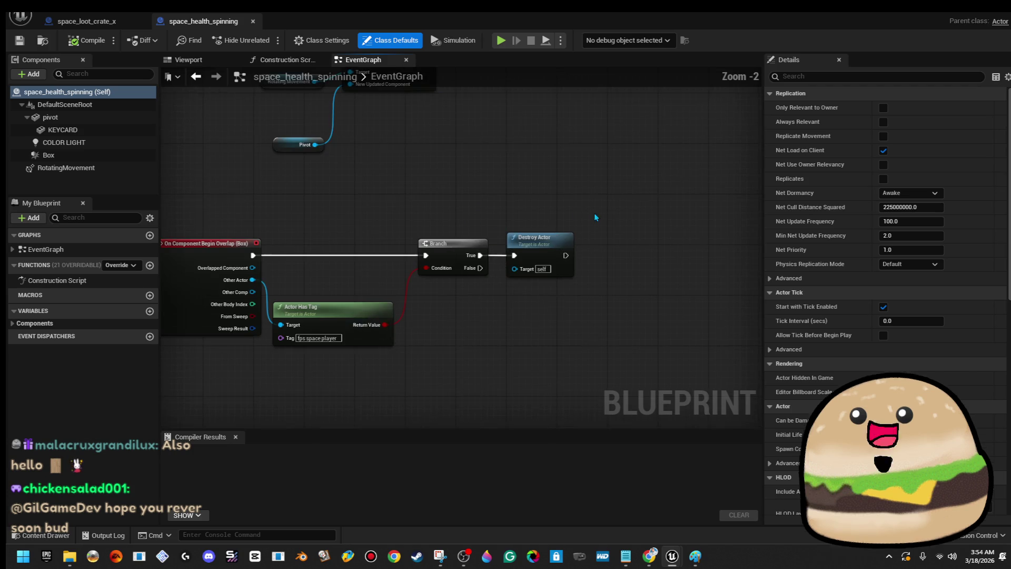
mouse_move(518, 247)
left_mouse_down()
mouse_move(582, 242)
mouse_move(510, 243)
mouse_move(628, 243)
left_mouse_up()
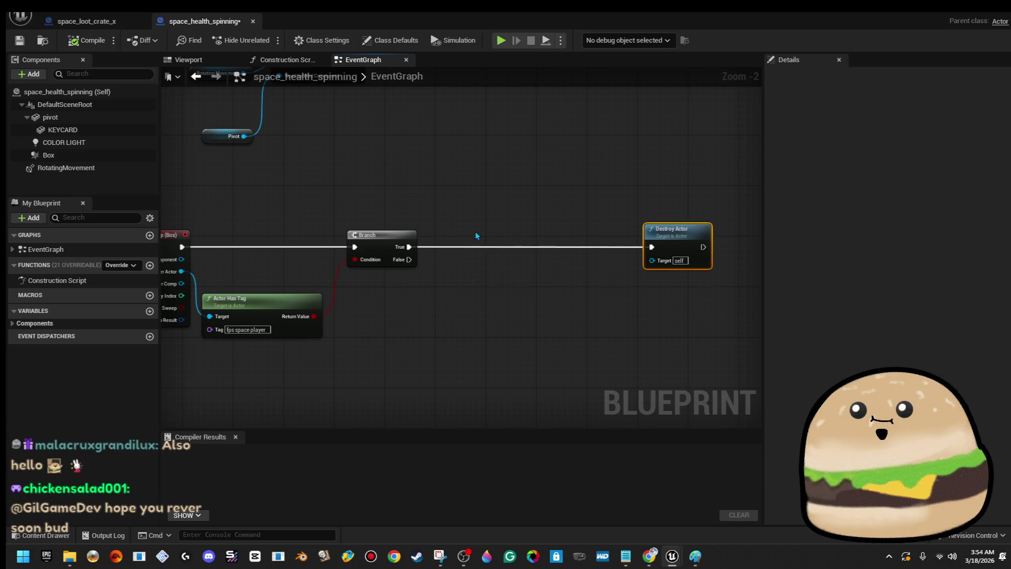
left_click_drag(473, 245, 488, 249)
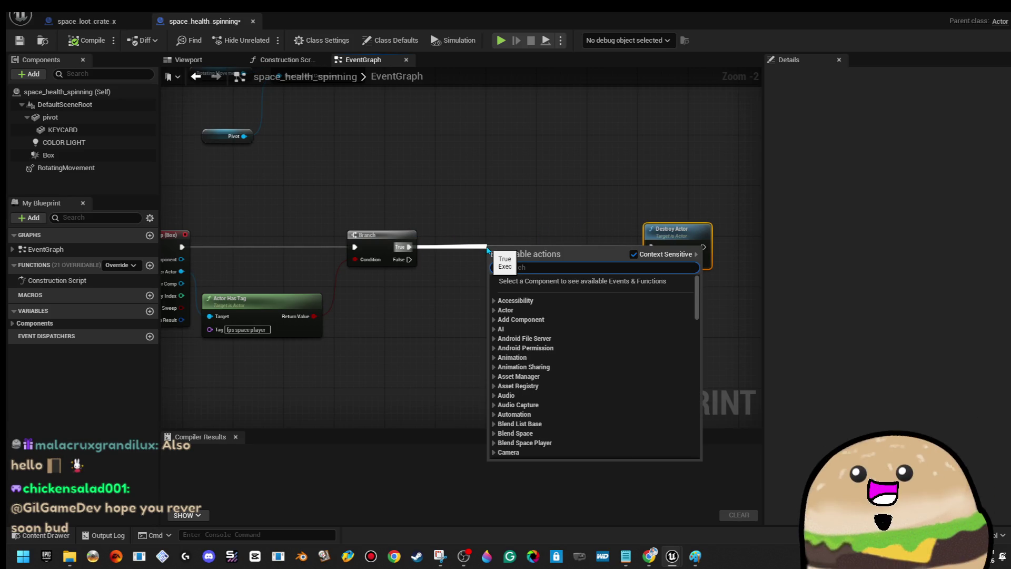
type("1")
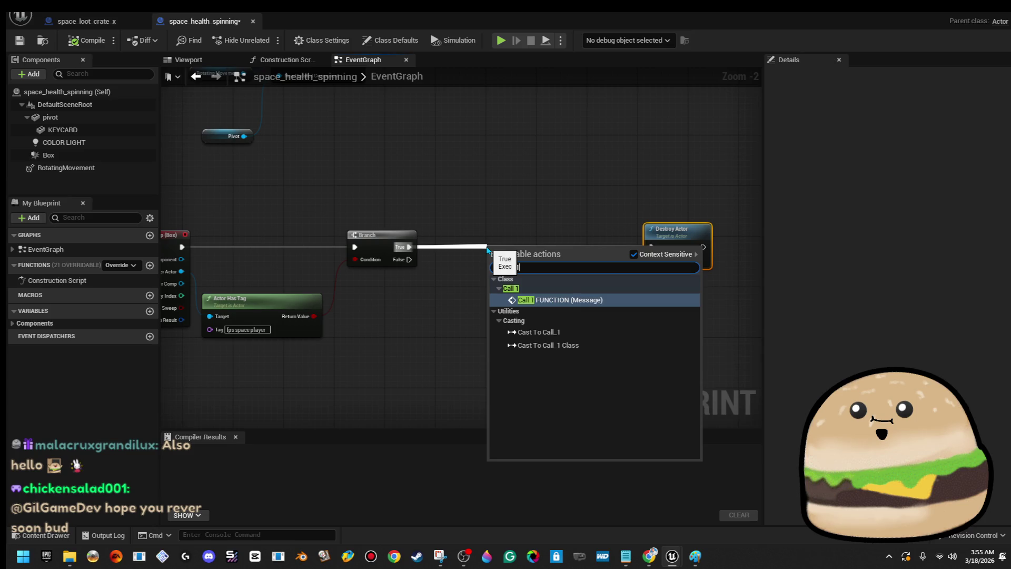
key("Return")
scroll(535, 256, "up", 2)
key("q")
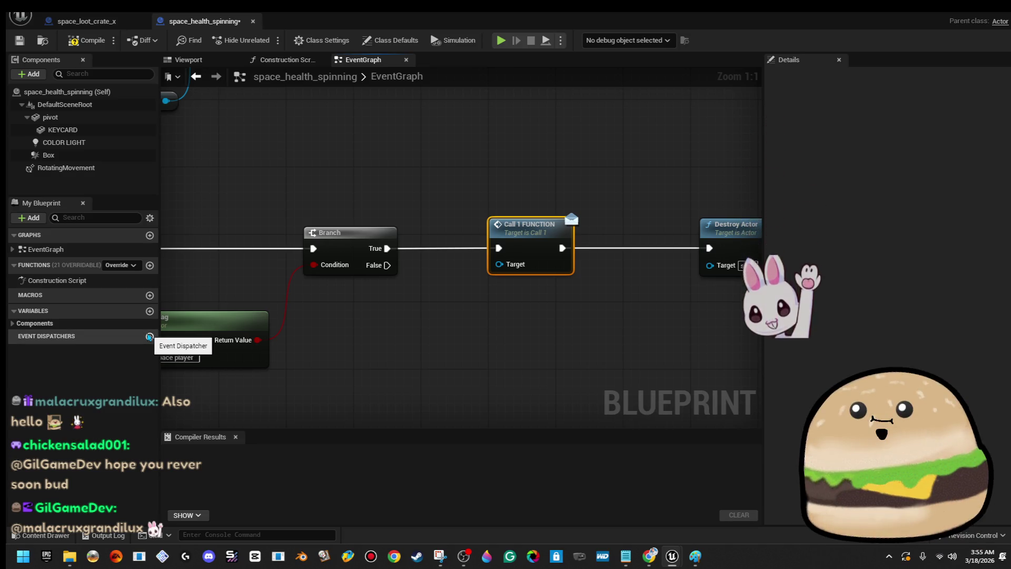
- Delete the Call 1 FUNCTION node and place Destroy Actor directly after the Branch
left_click_drag(593, 237, 527, 241)
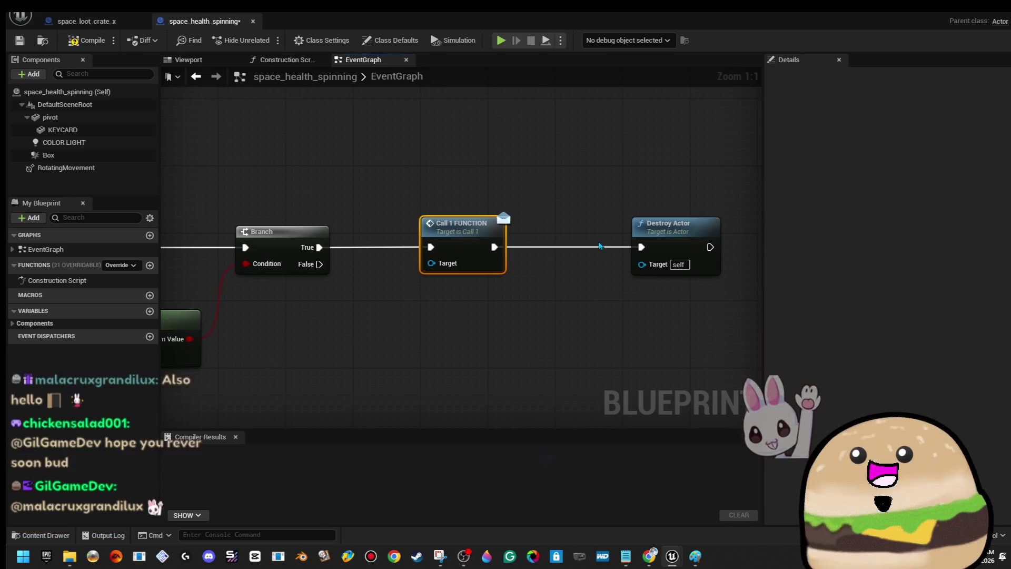
scroll(600, 246, "down", 2)
left_click_drag(512, 205, 648, 253)
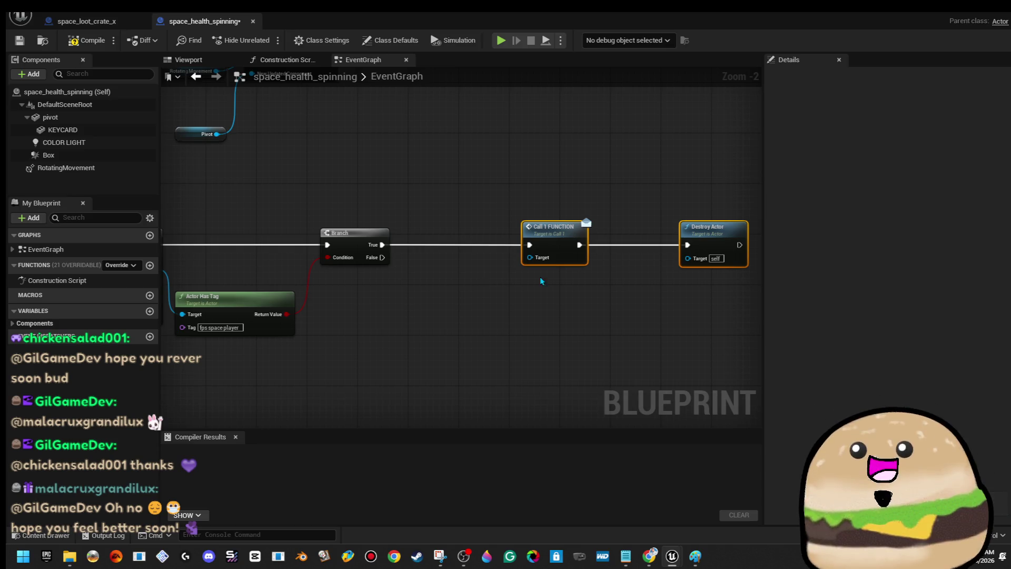
left_click_drag(529, 161, 595, 271)
key("Delete")
mouse_move(700, 234)
left_mouse_down()
mouse_move(505, 227)
mouse_move(420, 247)
left_mouse_up()
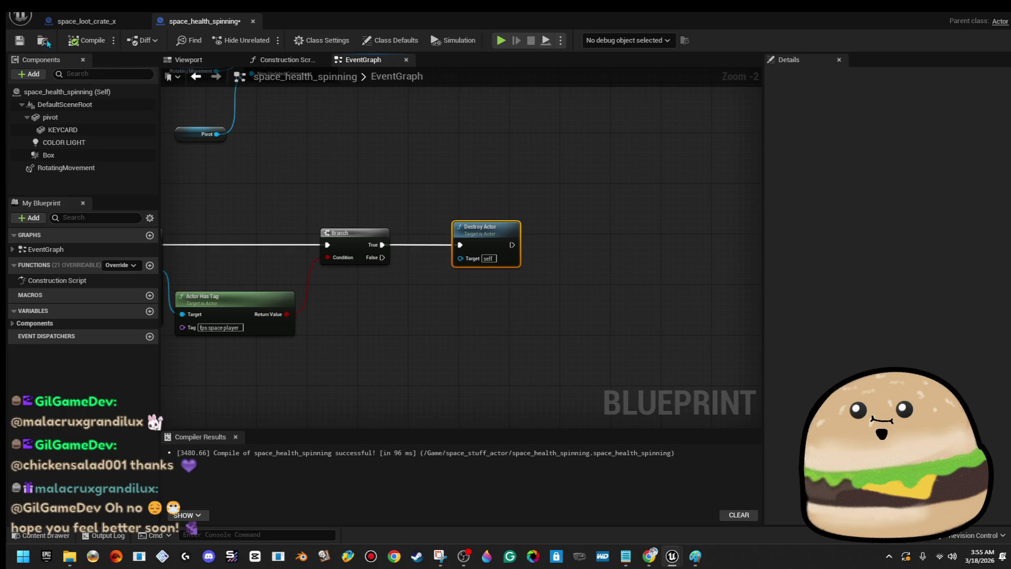
left_click(98, 22)
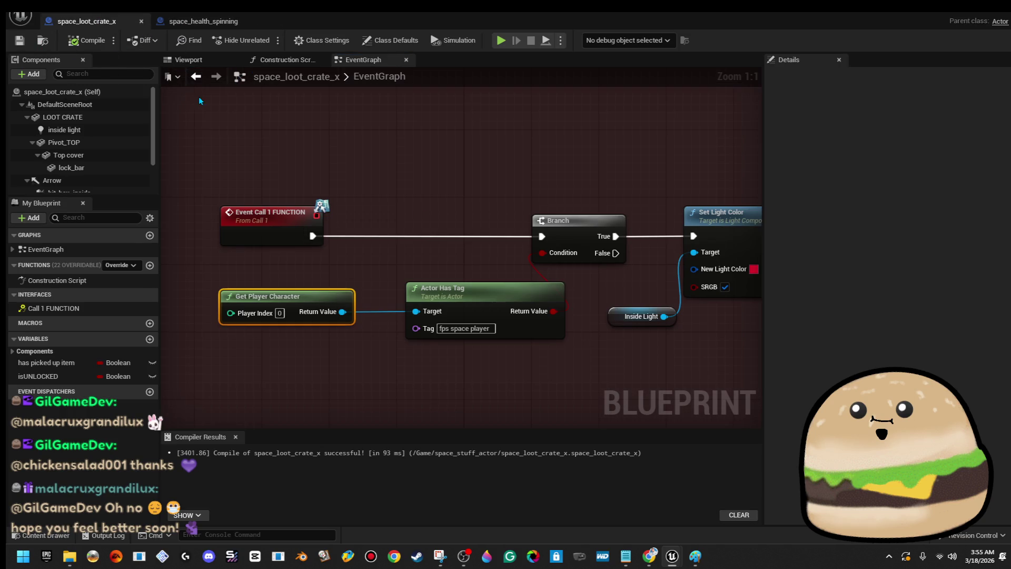
- Delete the Event Call 1 and Get Player Character nodes, then select the hit_box_inside component
left_click(349, 263)
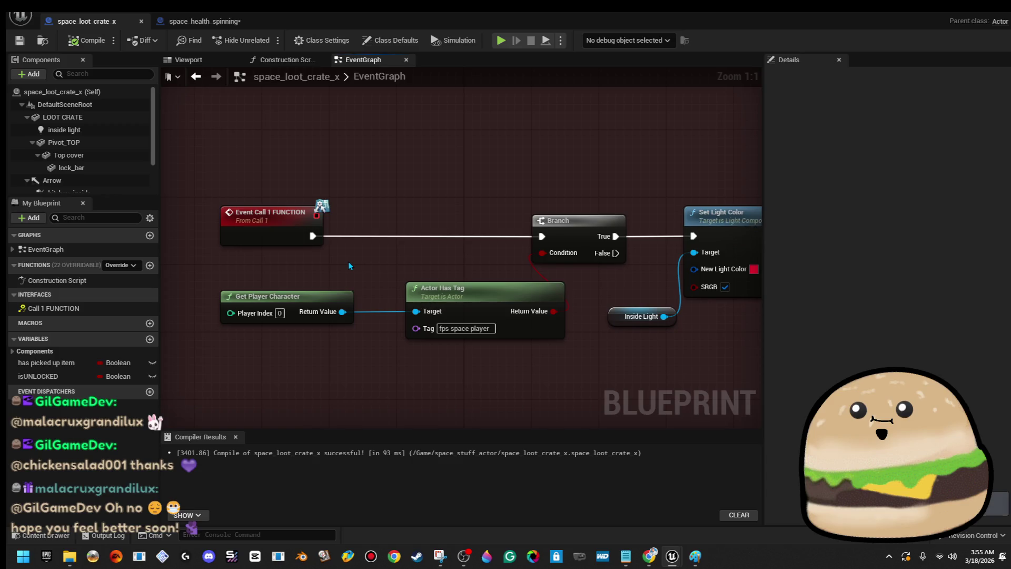
left_click_drag(349, 261, 283, 316)
key("Delete")
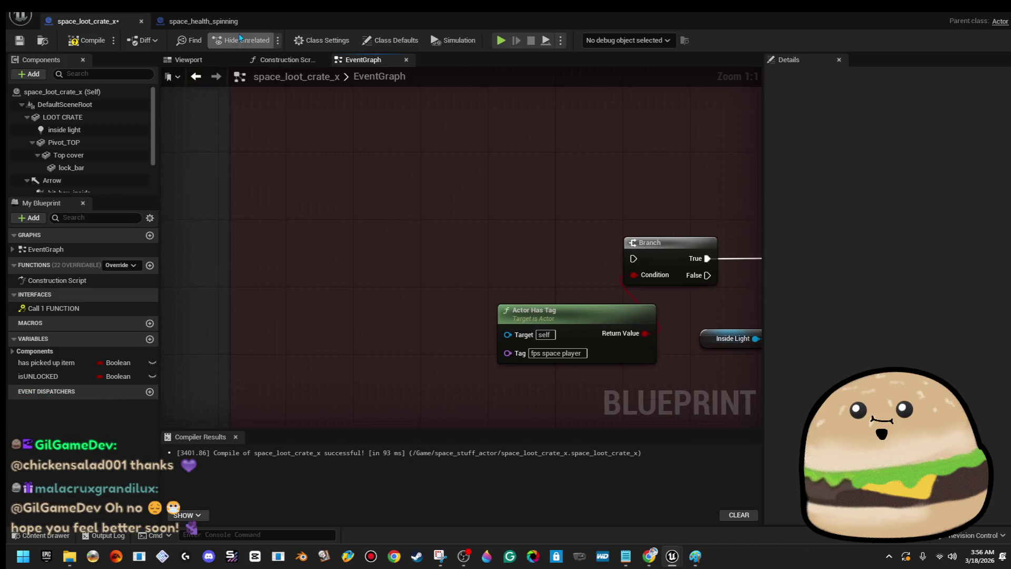
left_click(189, 60)
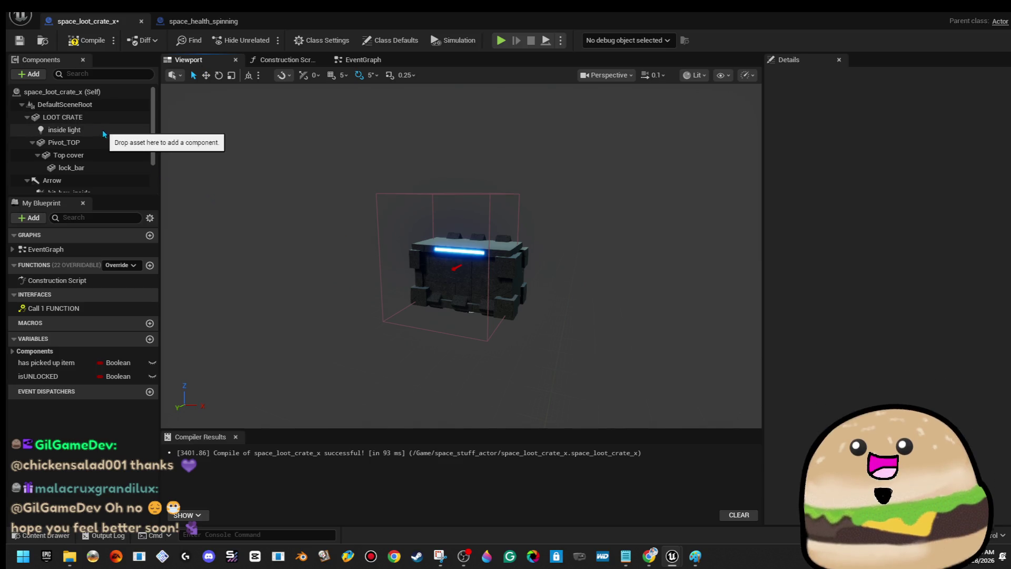
scroll(113, 143, "down", 2)
left_click(68, 147)
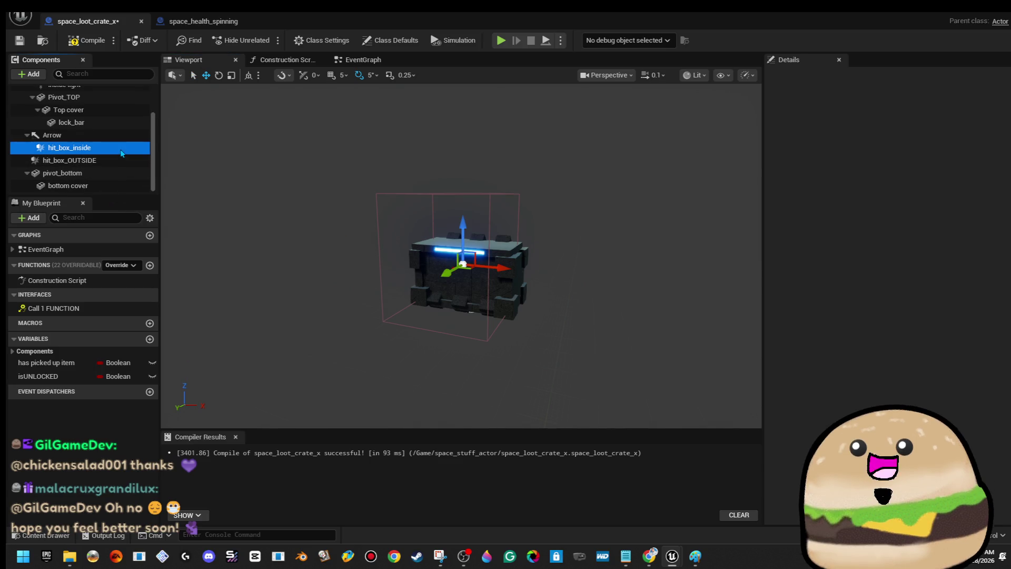
left_click(348, 60)
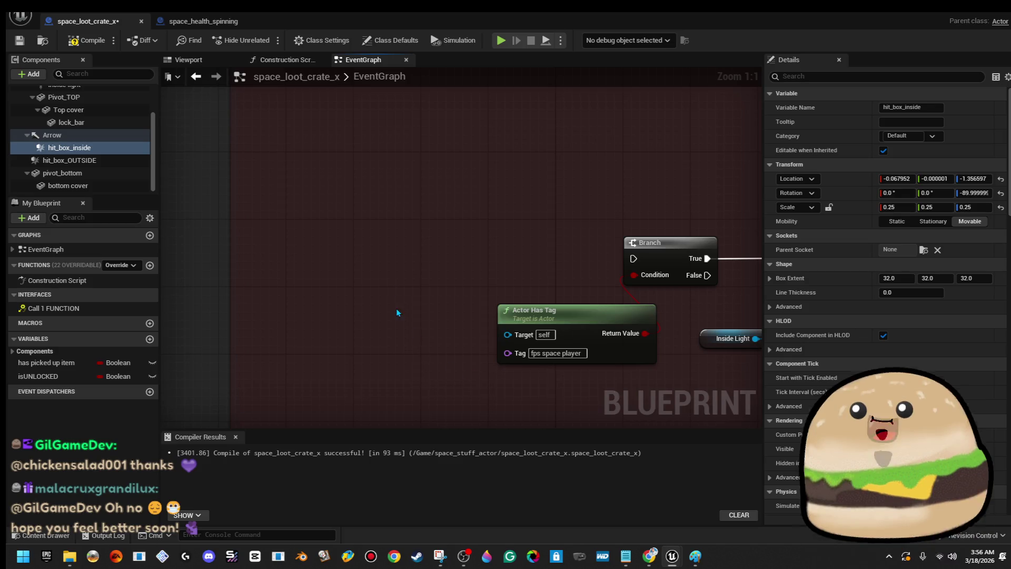
- Add hit_box_inside's On Component Begin Overlap event and wire Other Actor into Actor Has Tag's target
right_click(396, 331)
left_click(337, 229)
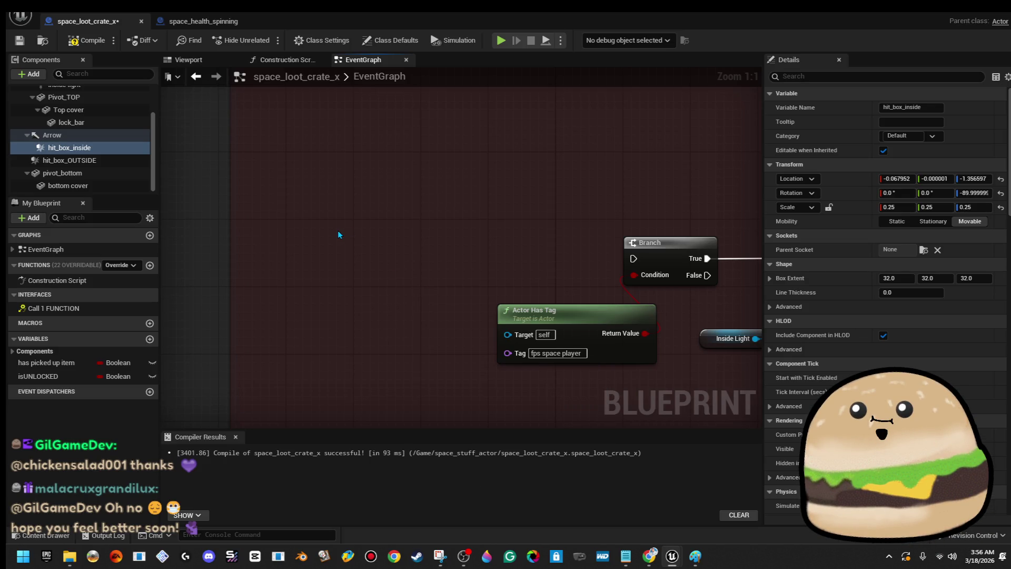
right_click(340, 231)
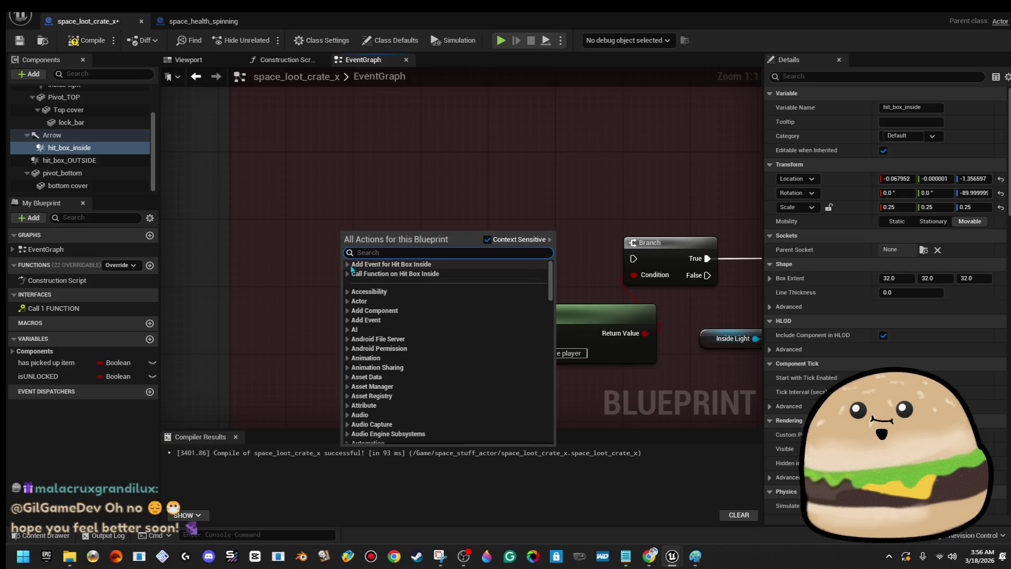
left_click(348, 265)
left_click(352, 276)
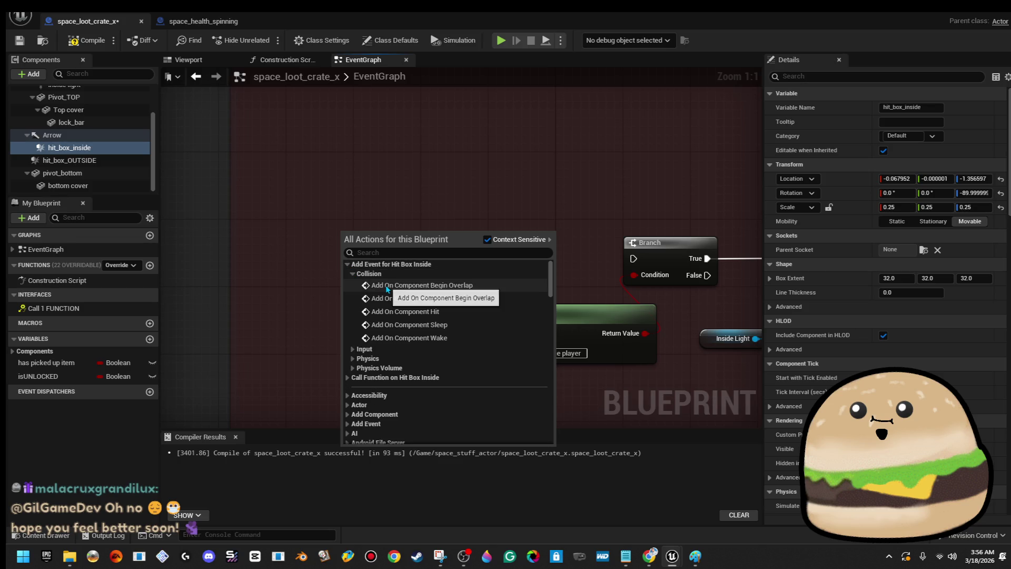
left_click(387, 285)
left_click_drag(408, 295, 315, 312)
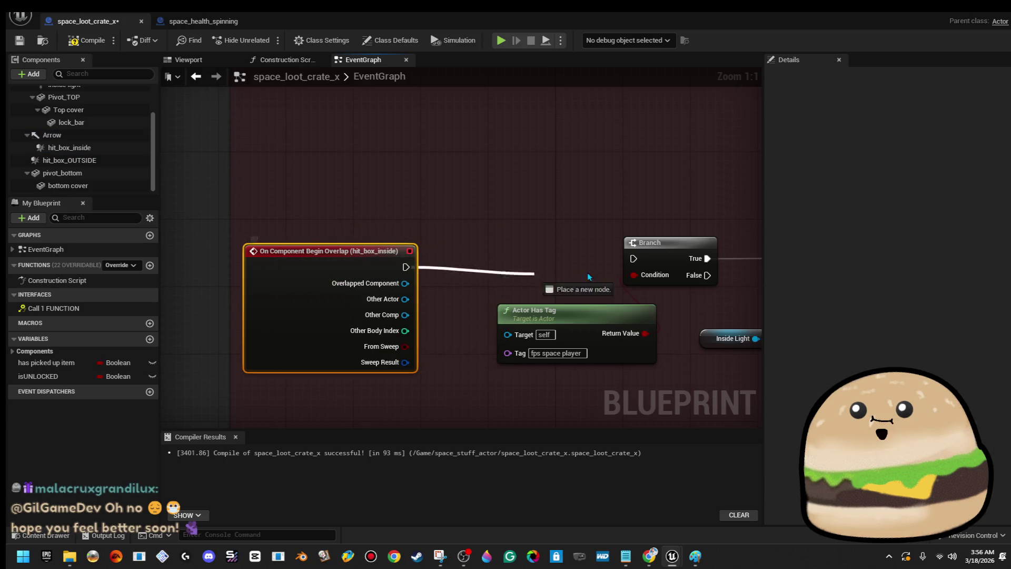
mouse_move(508, 335)
left_mouse_down()
mouse_move(423, 292)
mouse_move(398, 299)
left_mouse_up()
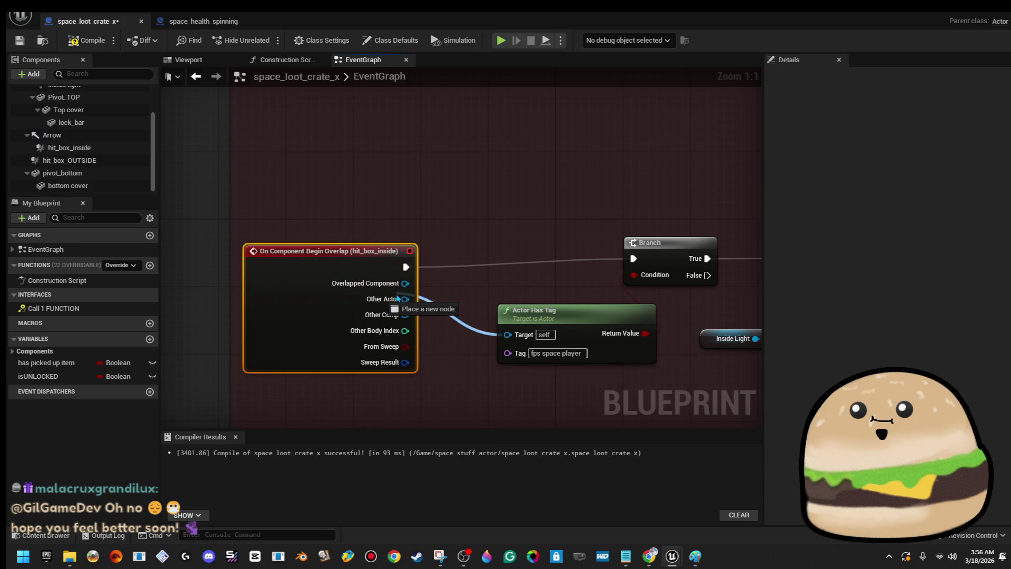
left_click_drag(334, 249, 334, 240)
left_click(188, 59)
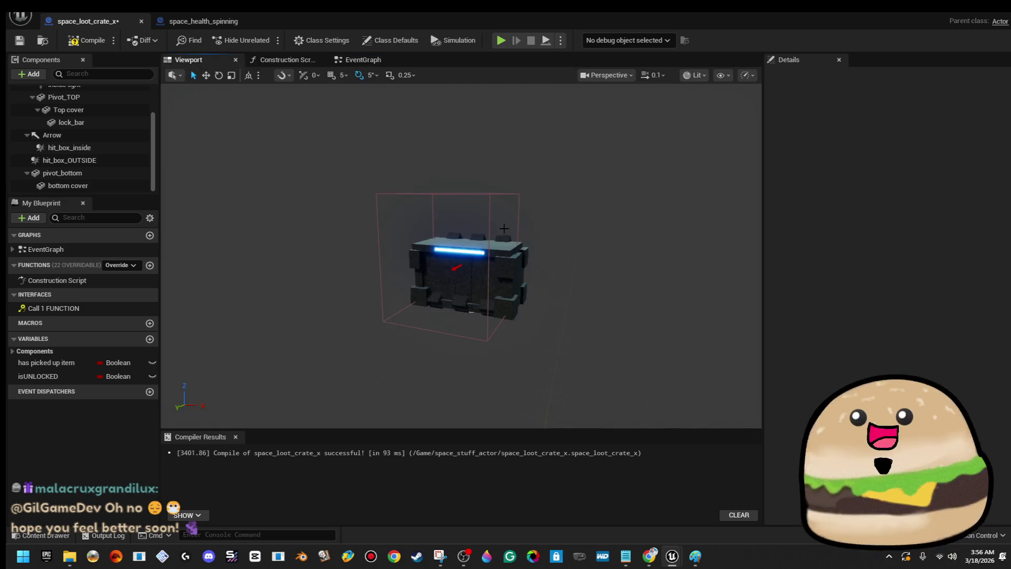
- Shrink hit_box_inside to about 0.091/0.080/0.080 scale, move it to Z 0.18, and save
scroll(461, 256, "up", 10)
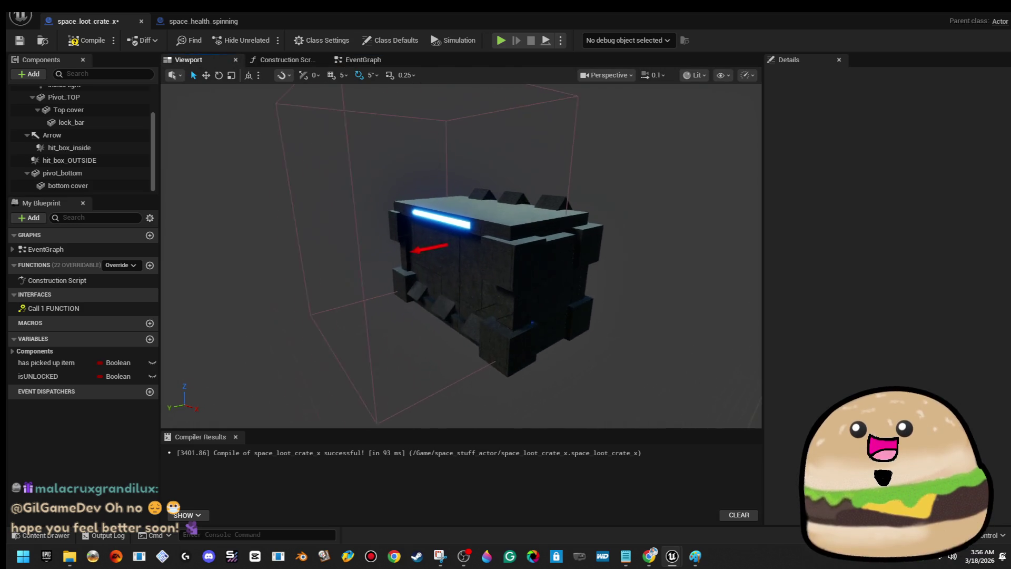
scroll(462, 257, "up", 4)
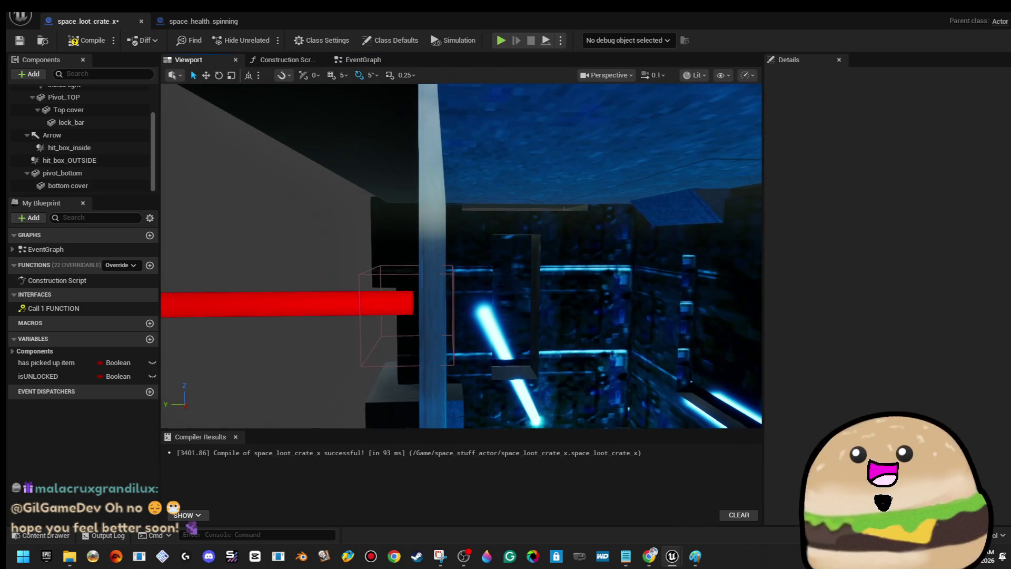
left_click(69, 148)
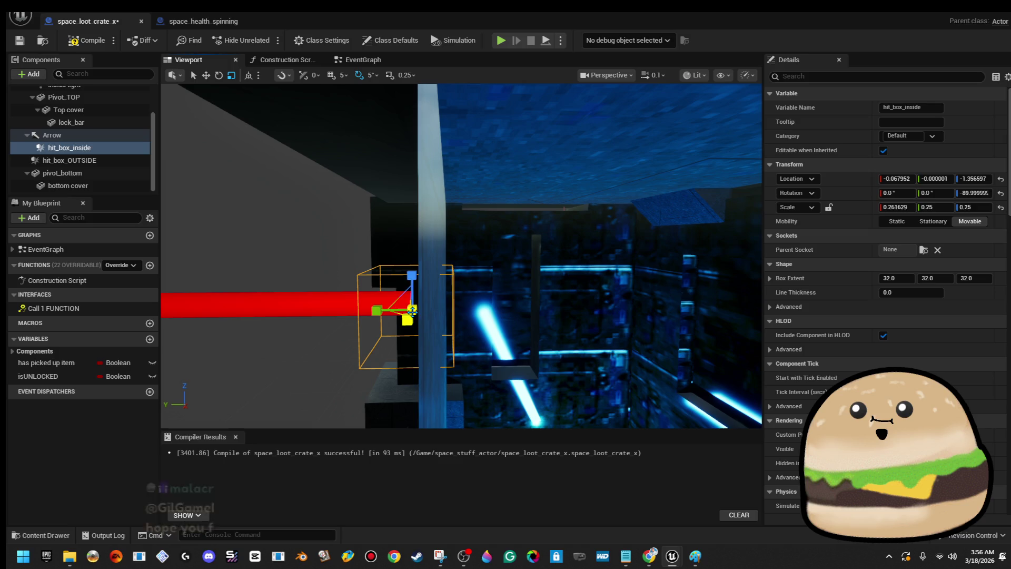
left_click_drag(434, 305, 474, 310)
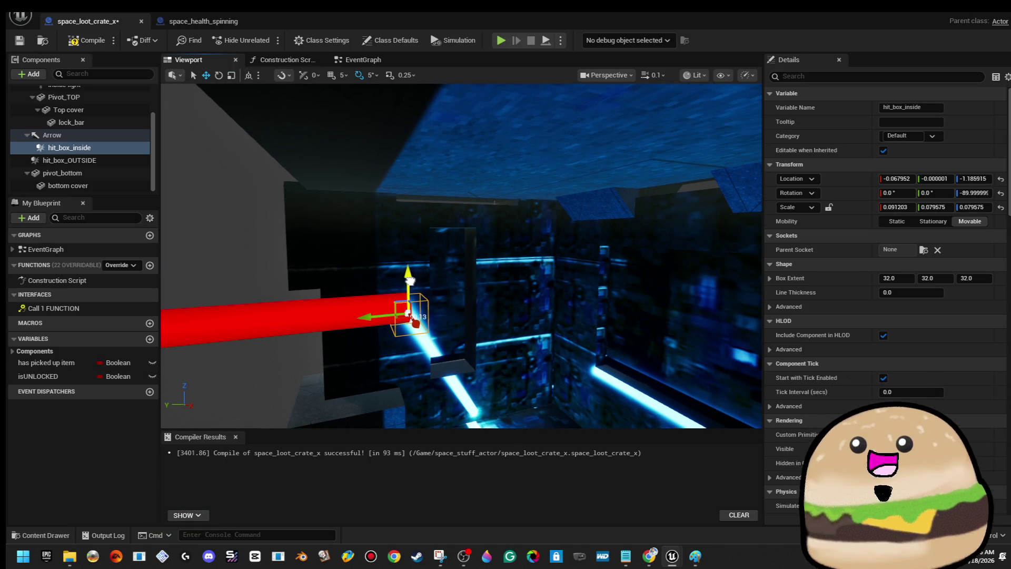
mouse_move(409, 274)
left_mouse_down()
mouse_move(379, 284)
mouse_move(460, 300)
left_mouse_up()
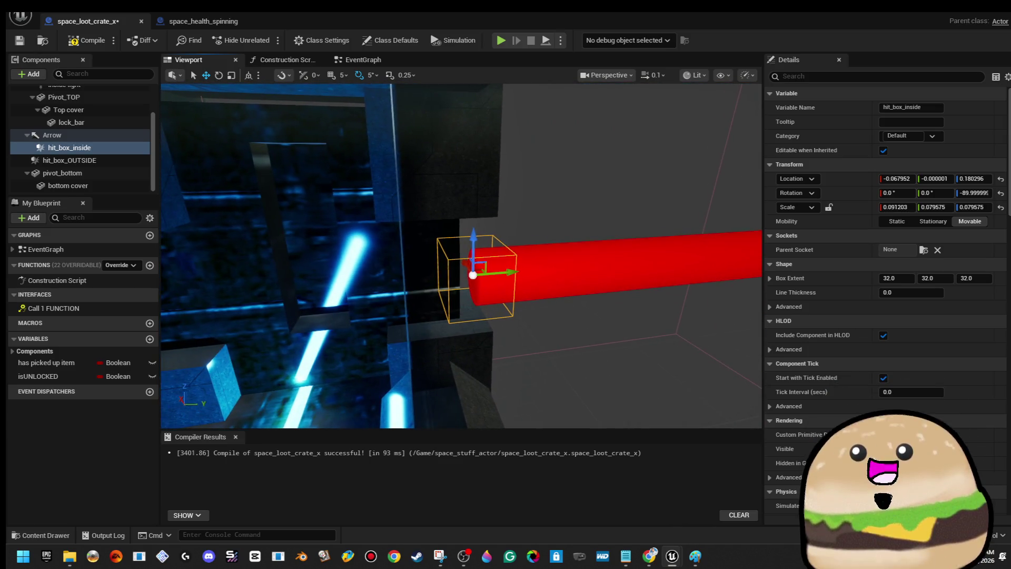
key("ctrl+s")
left_click(214, 20)
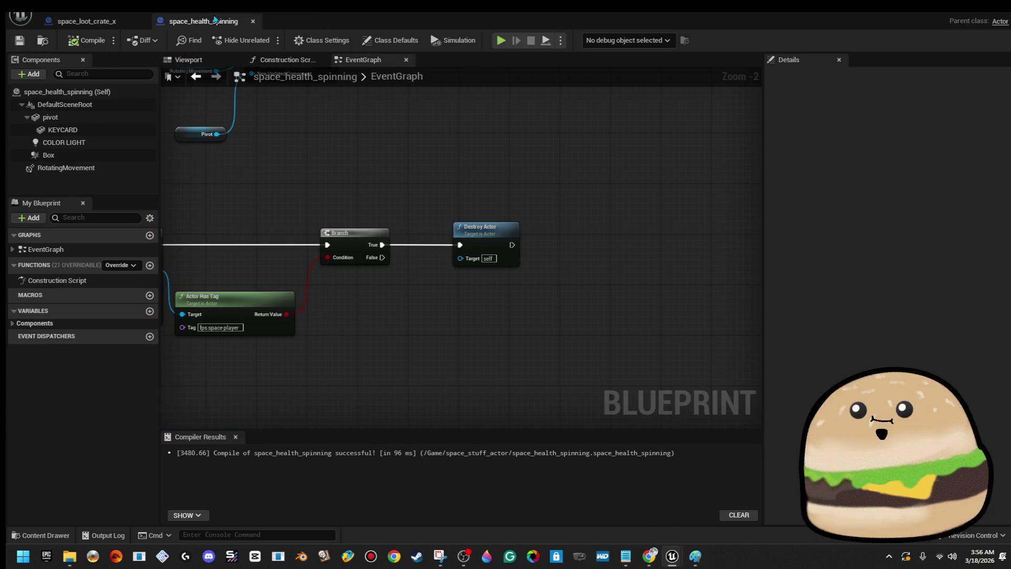
- Close both Blueprint tabs, playtest the level from beside the loot crate, then stop the session
left_click(253, 21)
left_click(144, 22)
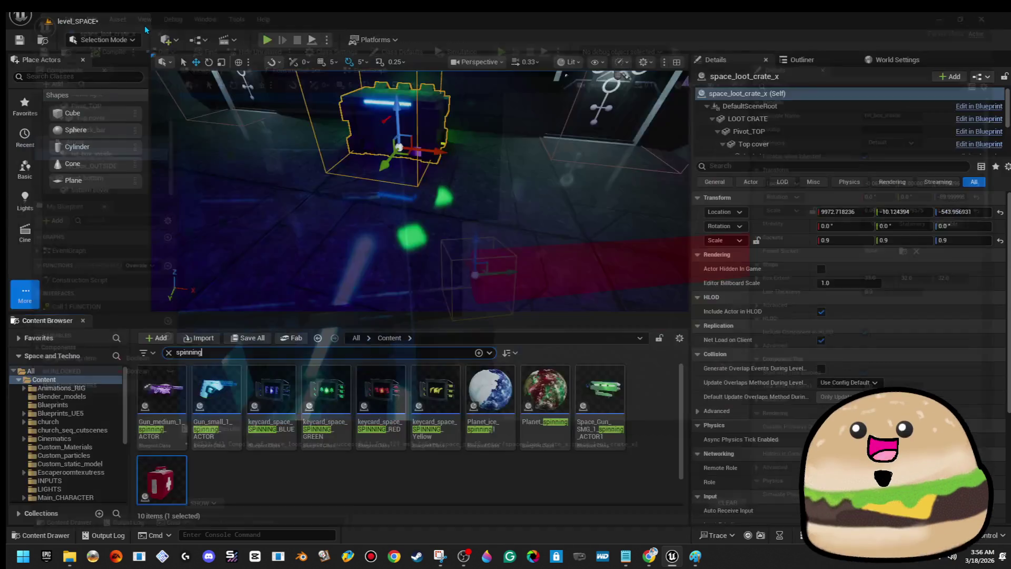
right_click(343, 193)
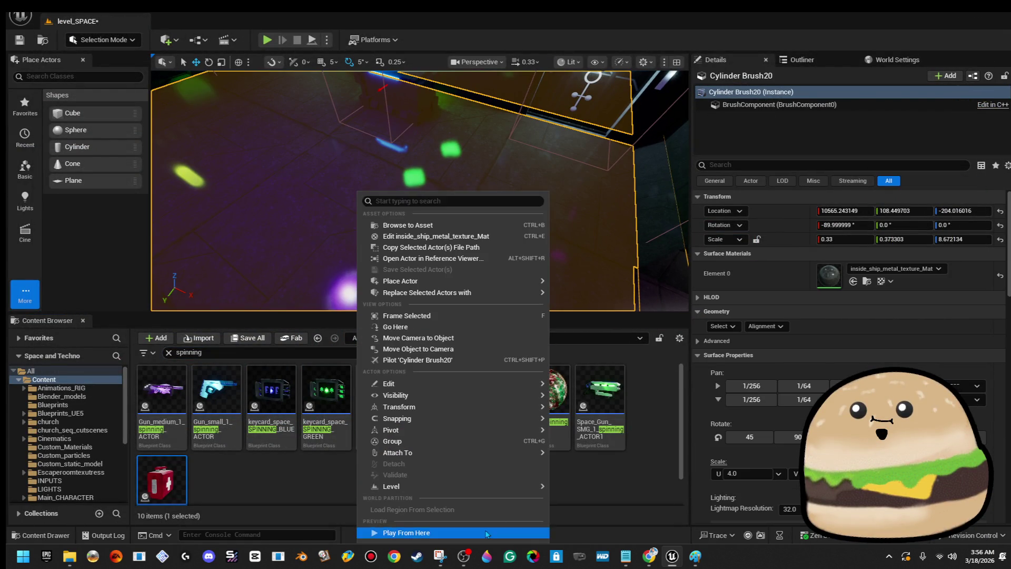
left_click(485, 530)
key("F11")
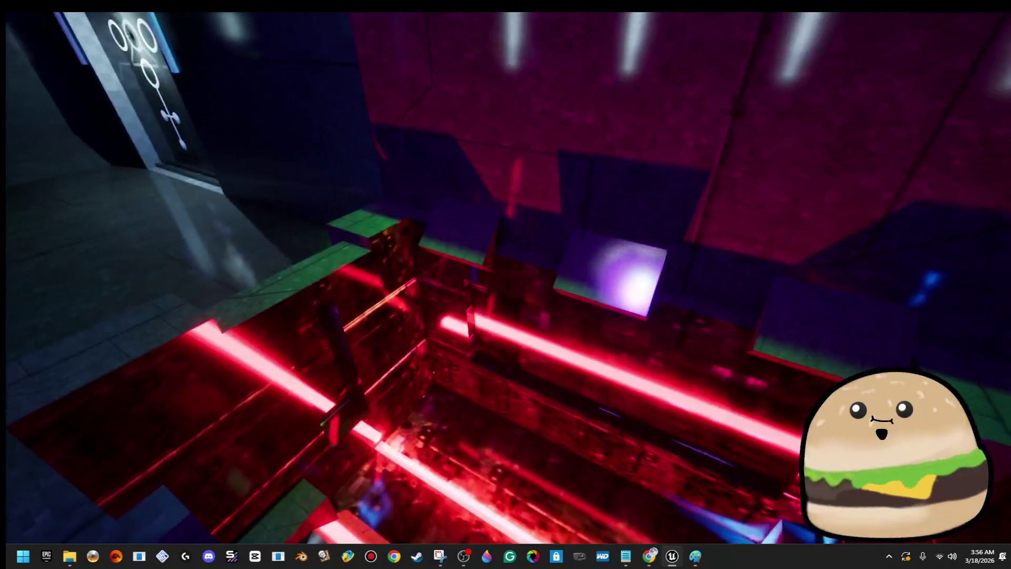
key("Escape")
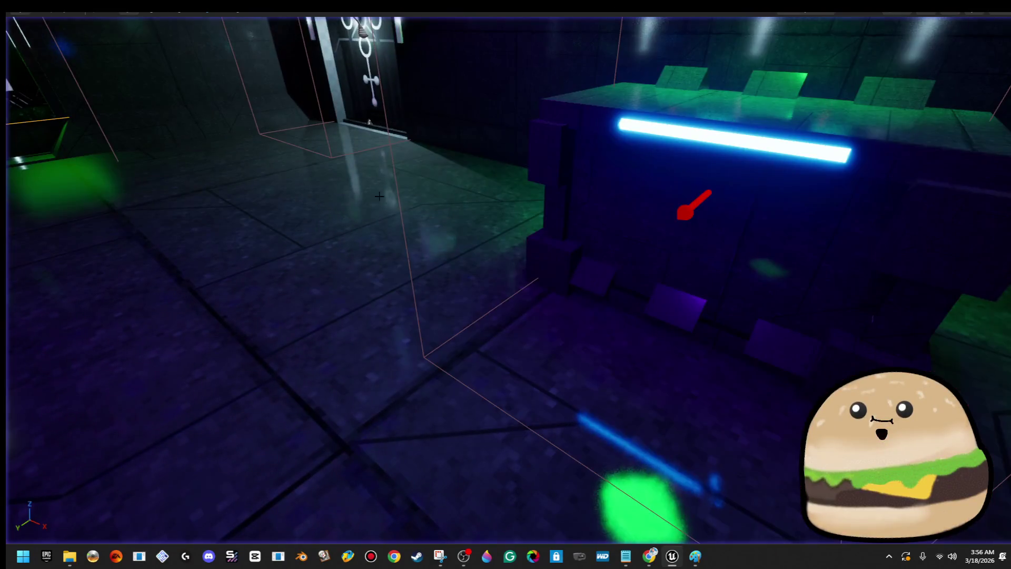
right_click(367, 192)
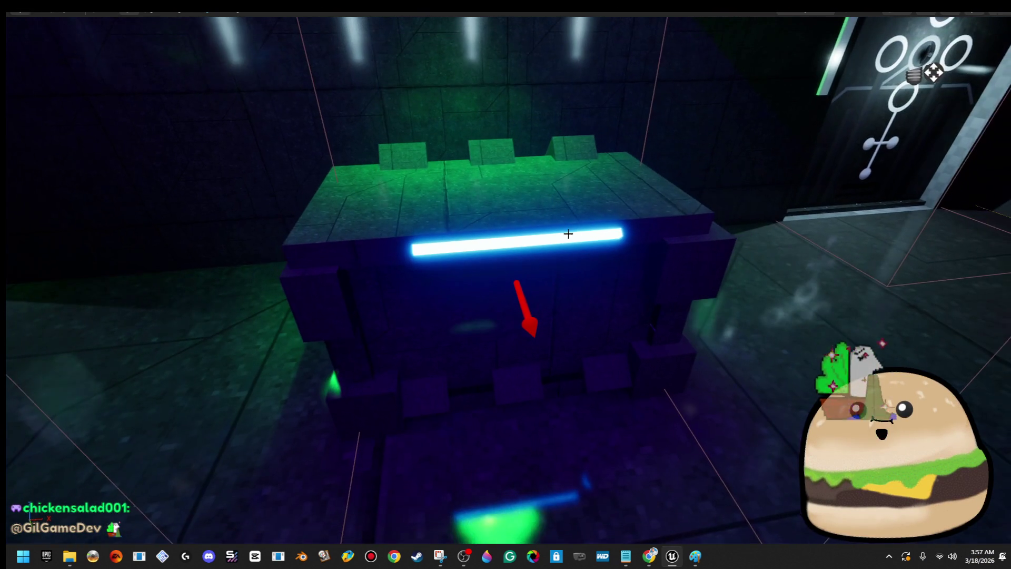
key("Escape")
key("F11")
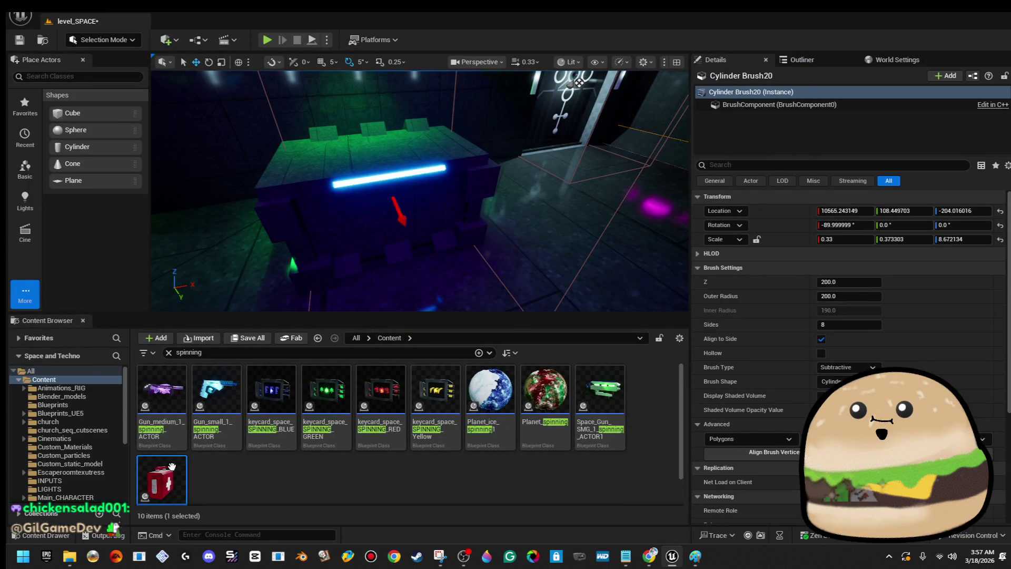
- Scale space_health_spinning's Box collision down to 0.094608 uniformly and close the Blueprint
double_click(176, 466)
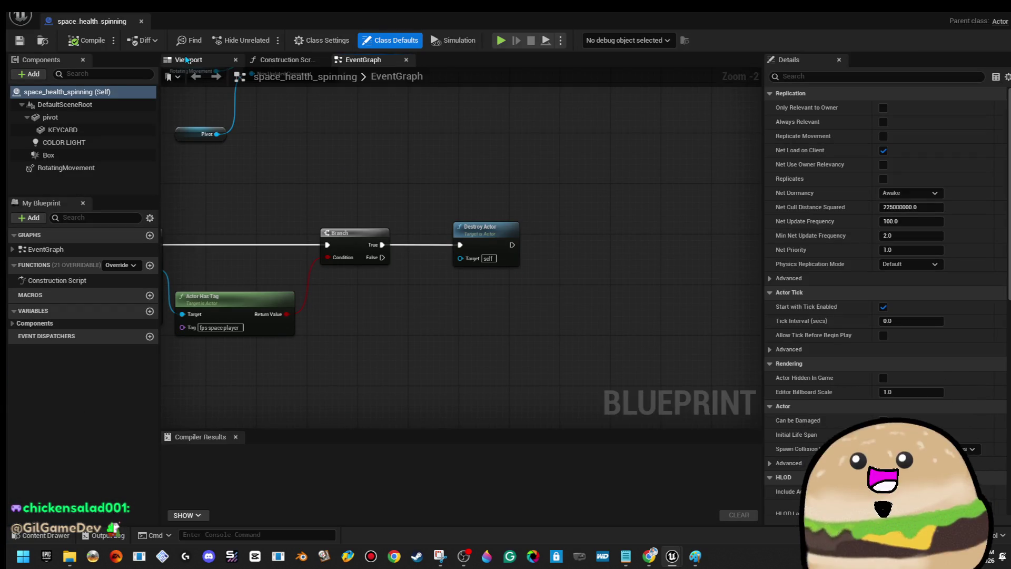
left_click(187, 60)
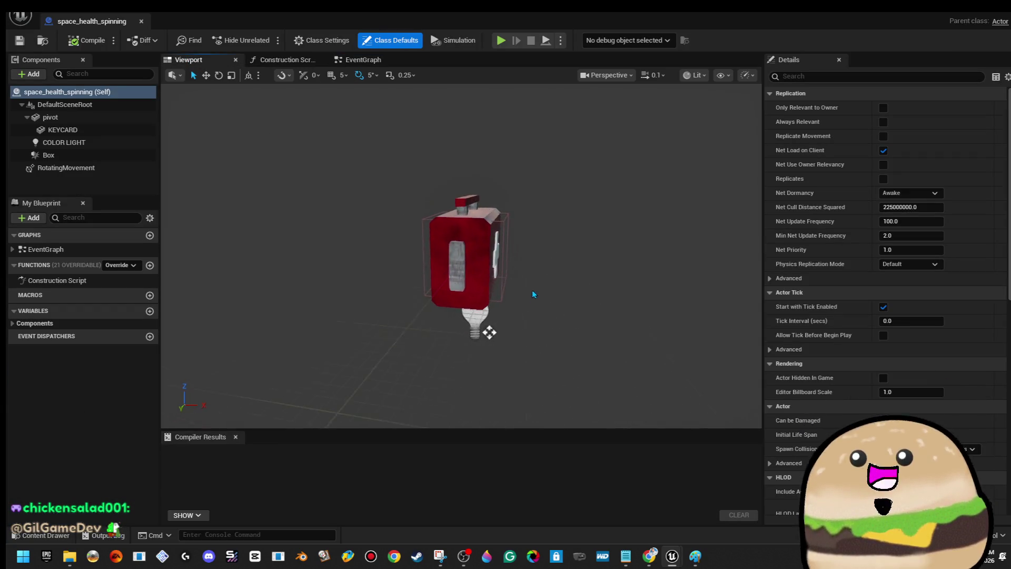
left_click(491, 333)
scroll(491, 333, "up", 10)
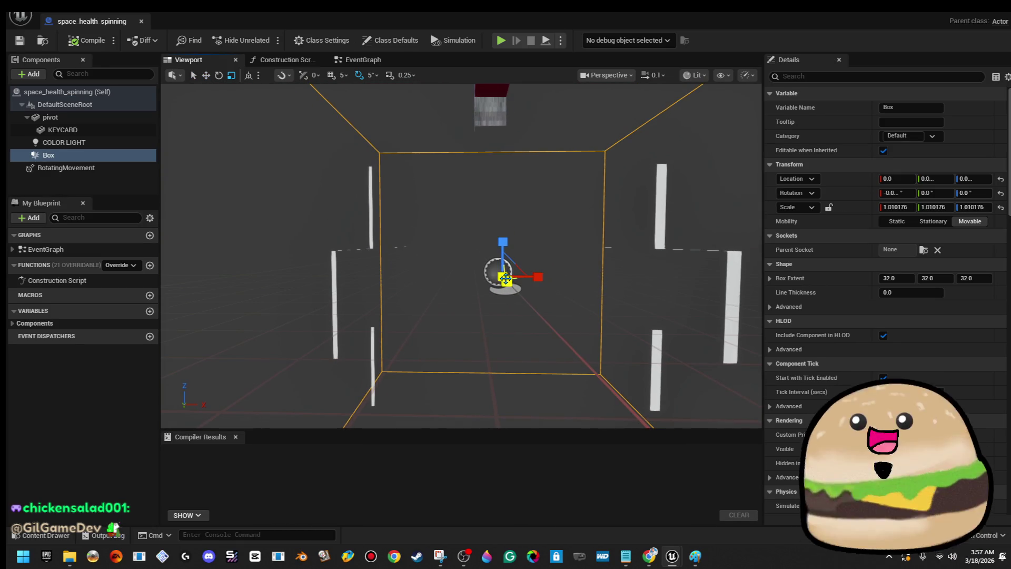
key("r")
mouse_move(503, 275)
left_mouse_down()
mouse_move(519, 266)
mouse_move(496, 287)
left_mouse_up()
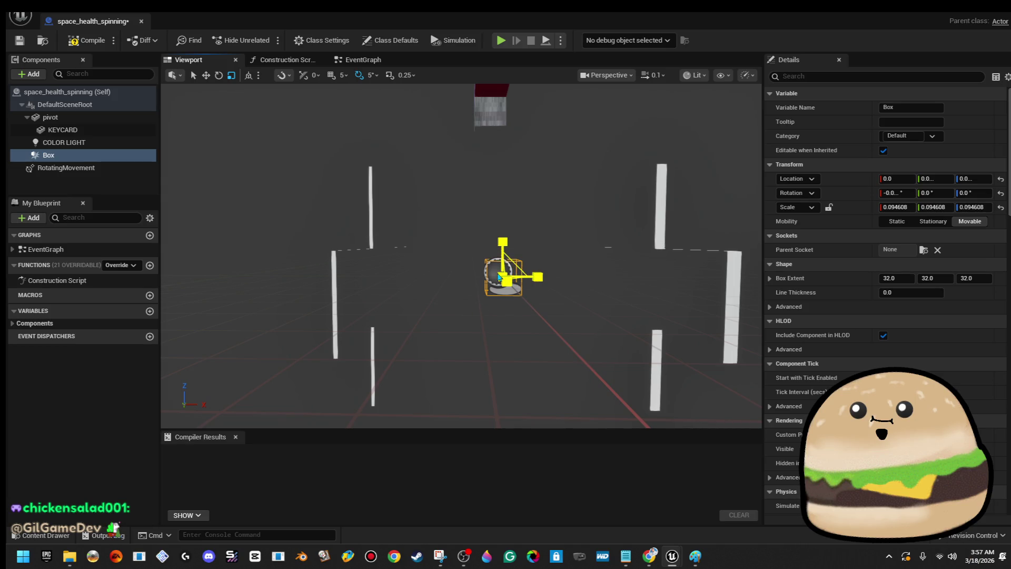
left_click(142, 21)
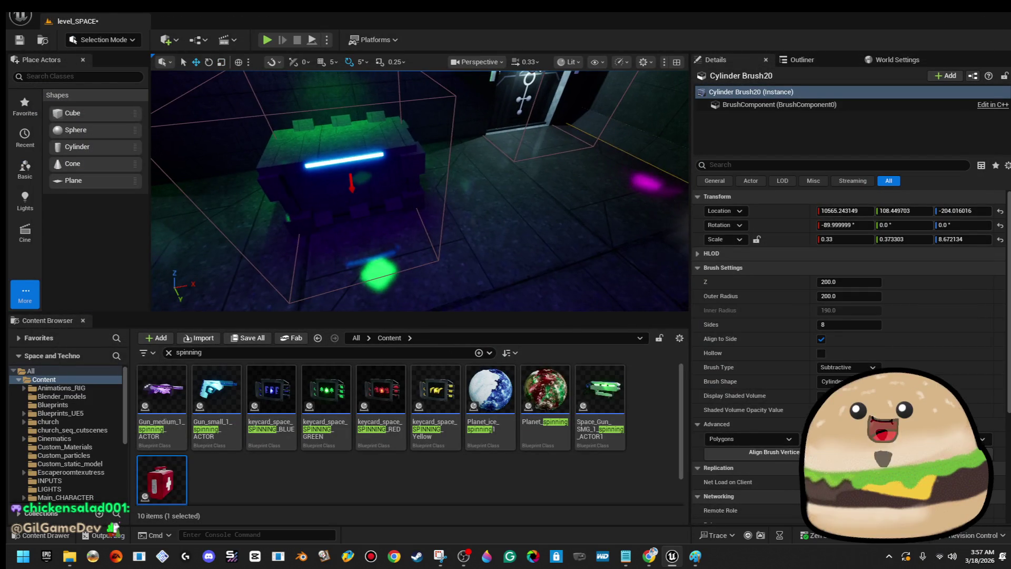
- Run two fullscreen Play From Here tests near the crate, watching it glow red then yellow
right_click(557, 195)
left_click(619, 533)
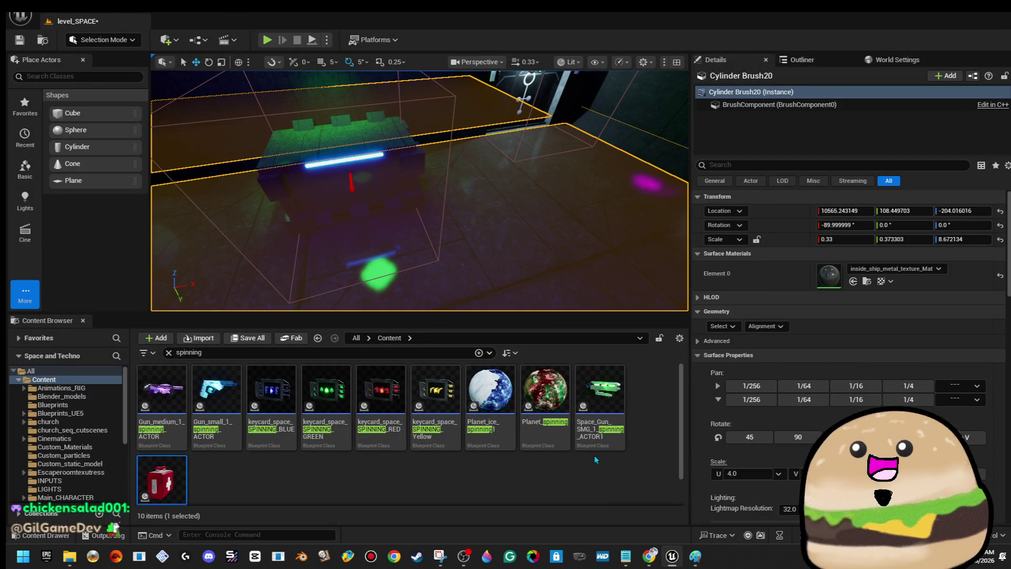
key("F11")
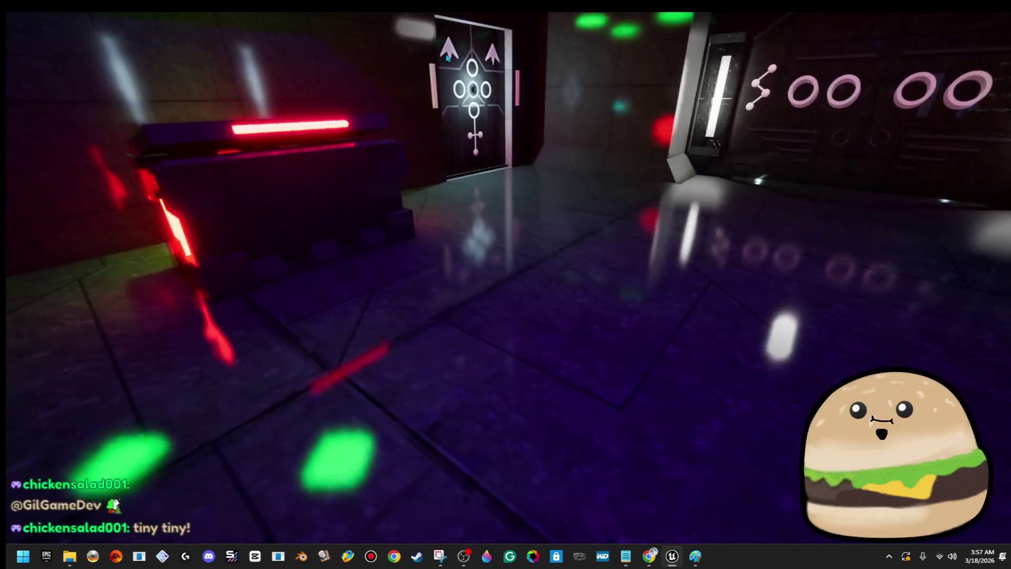
key("Escape")
right_click(508, 326)
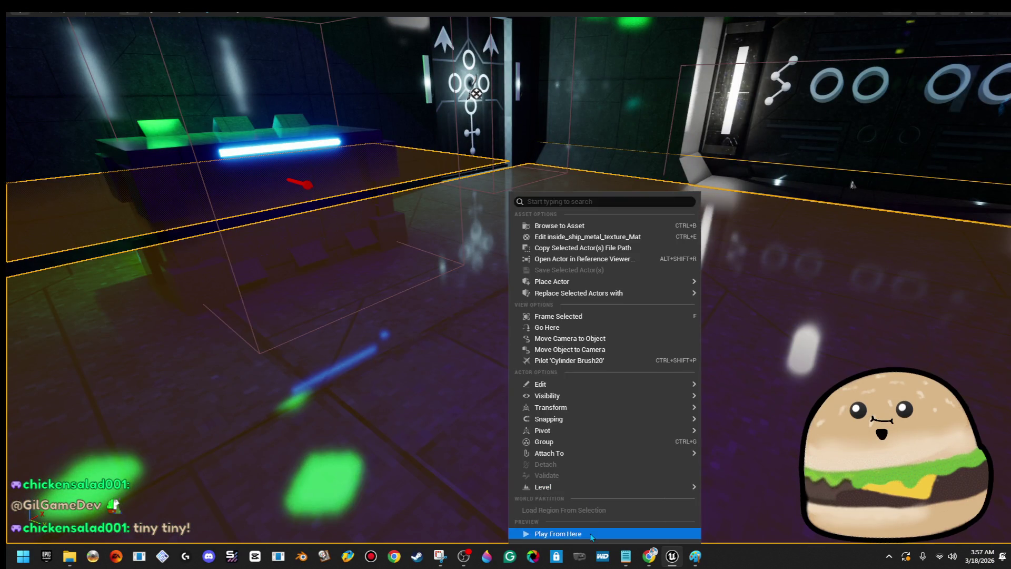
left_click(590, 533)
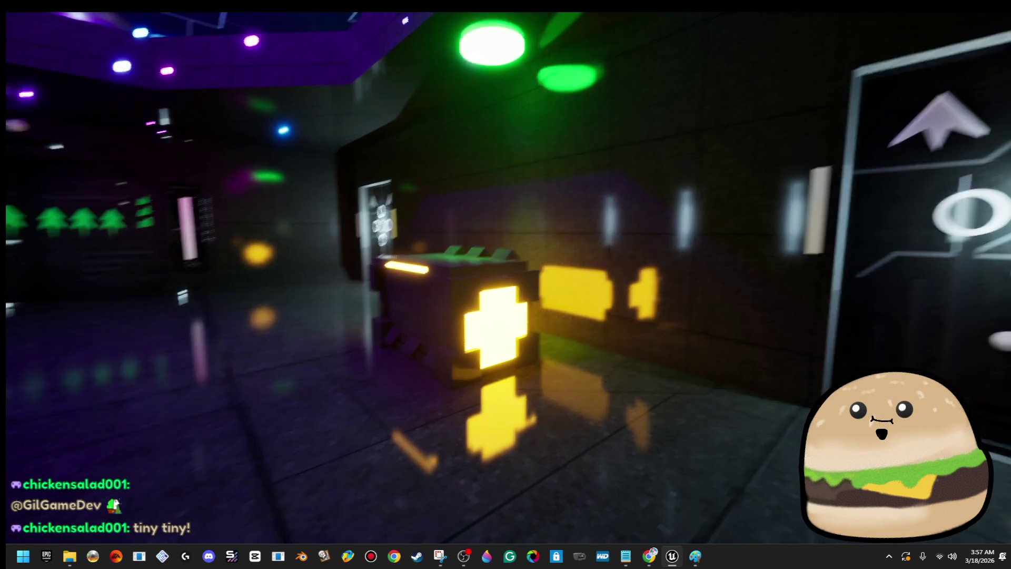
key("Escape")
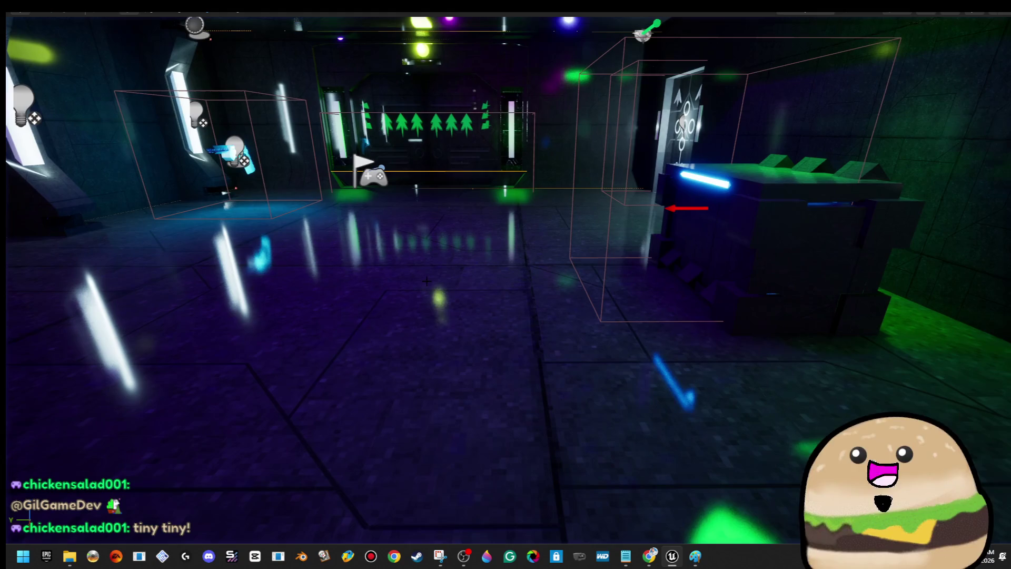
- Run a Play From Here session from the floor, then stop it and exit immersive mode
right_click(464, 384)
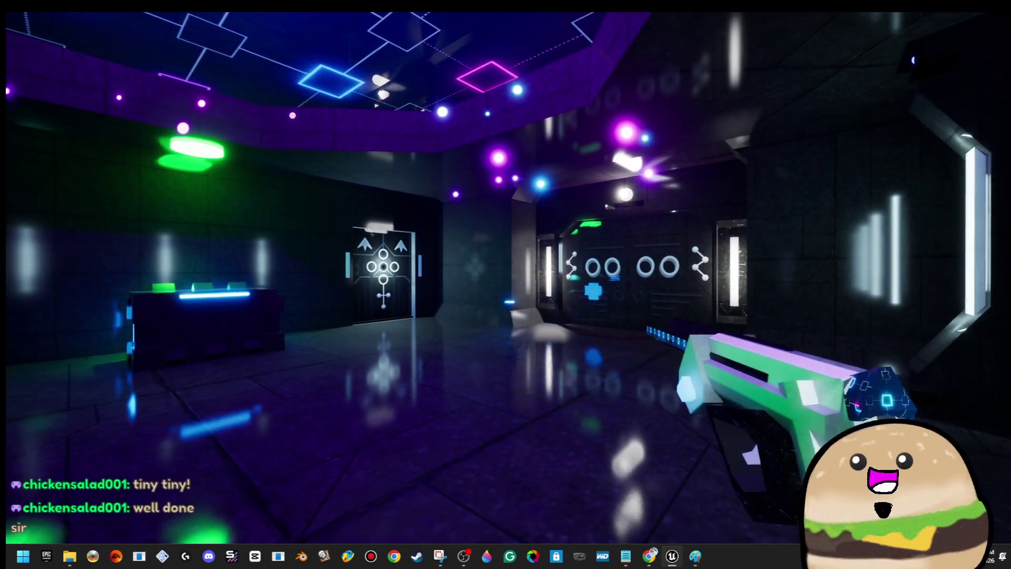
key("Escape")
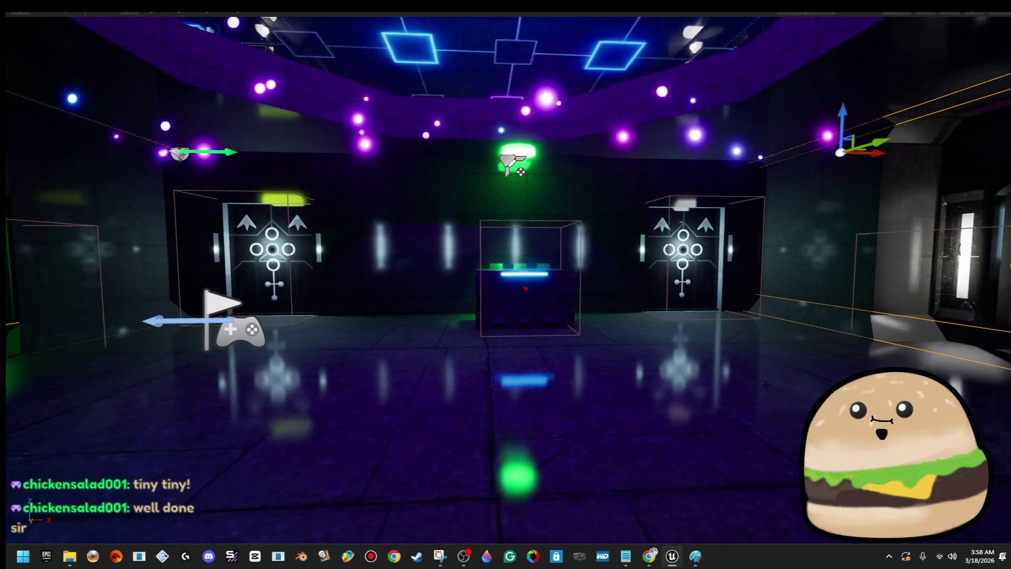
key("F11")
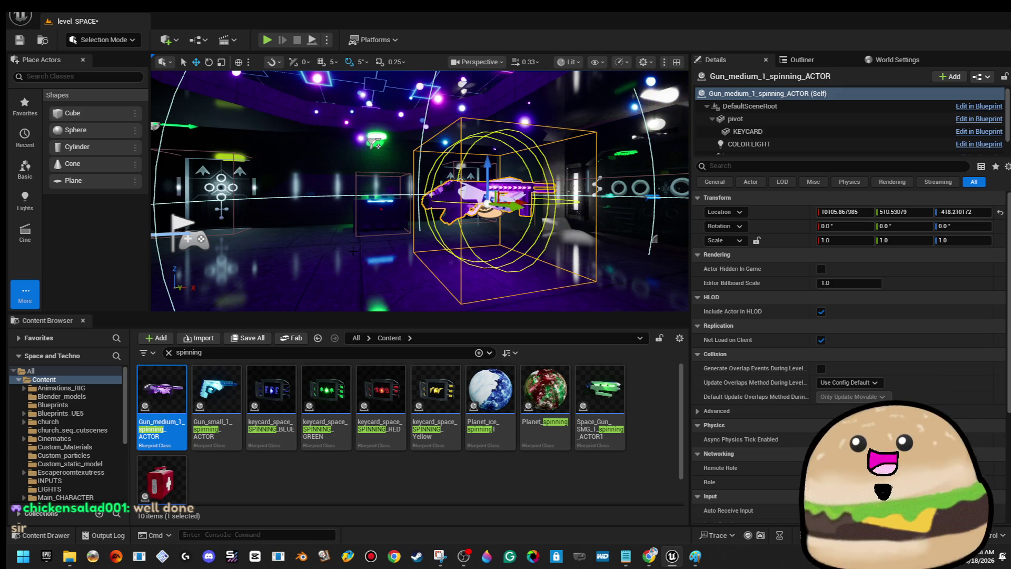
- Play fullscreen from the floor by the gun display and walk through the corridor
right_click(338, 198)
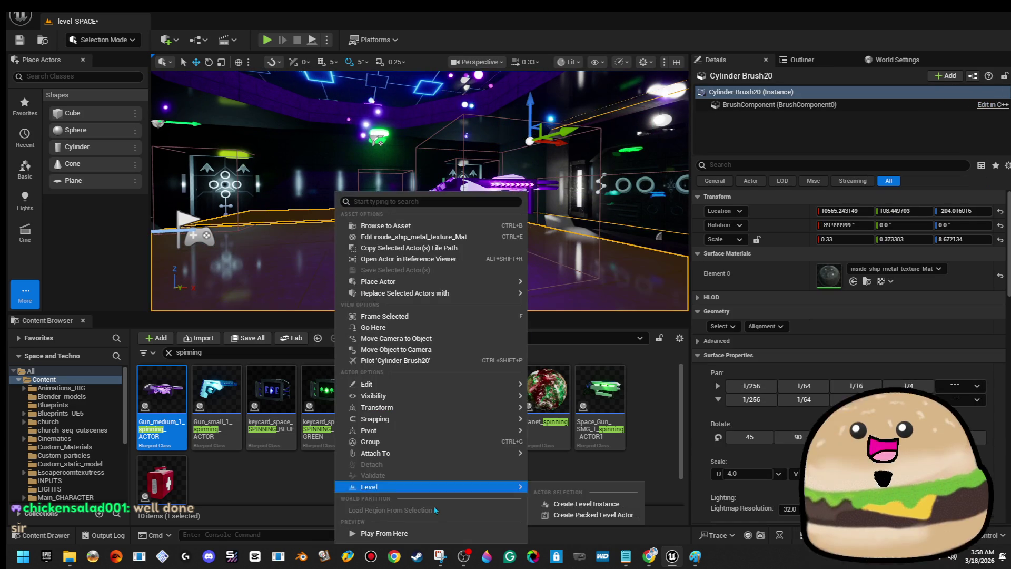
left_click(382, 530)
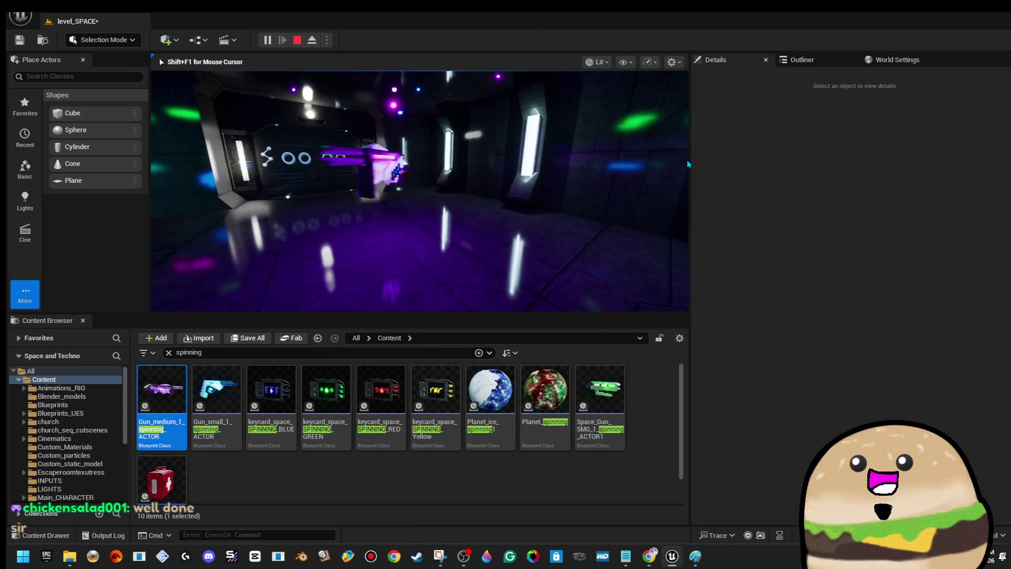
key("F11")
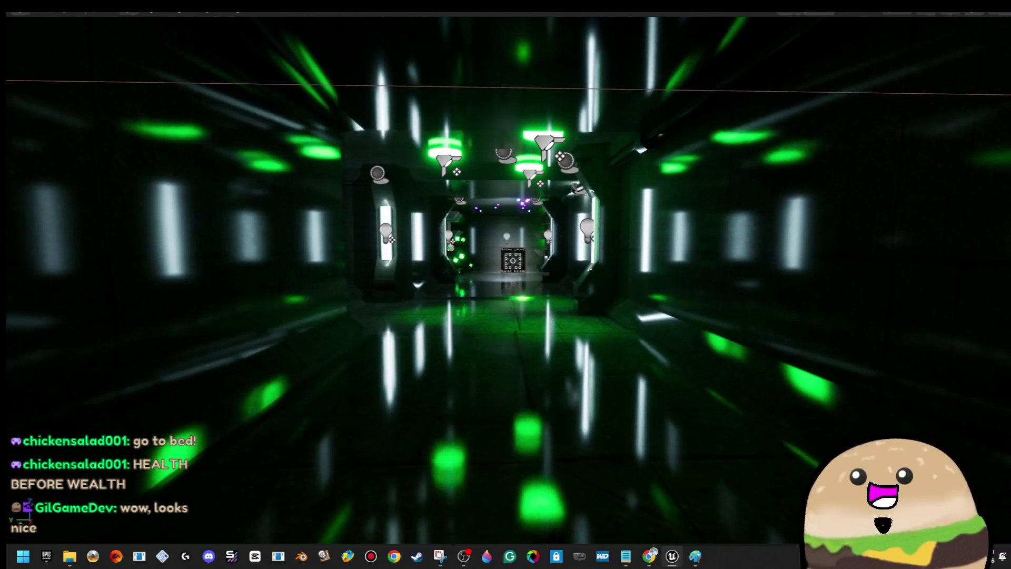
right_click(478, 498)
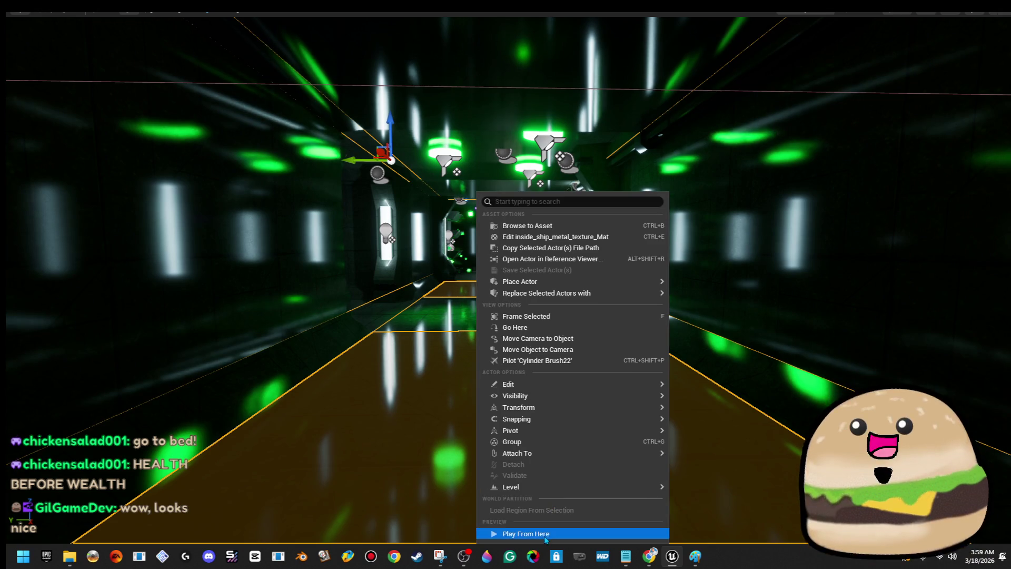
- Play-test from the corridor floor, then again from the main room floor, and stop
left_click(545, 536)
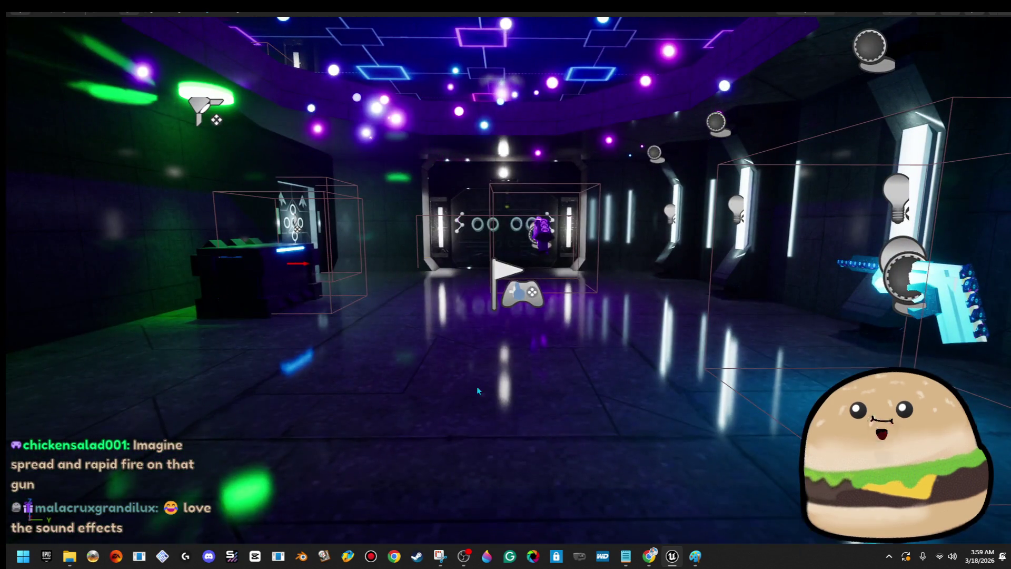
right_click(478, 390)
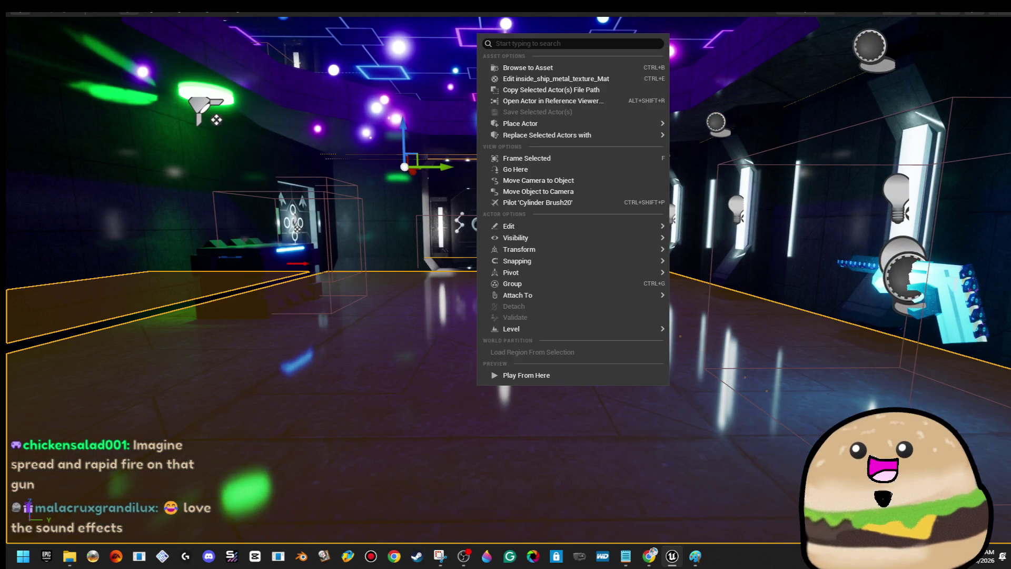
key("Escape")
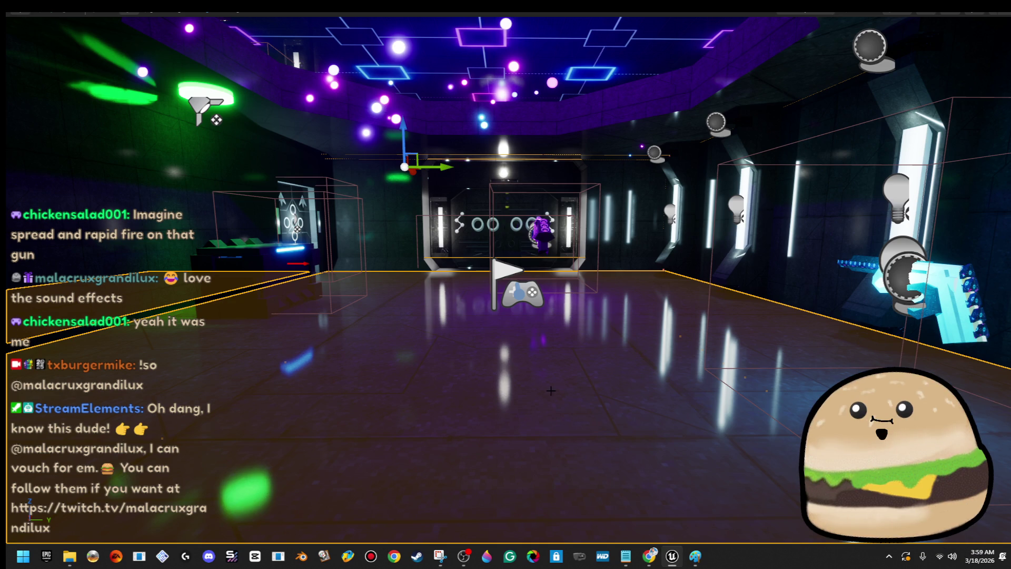
right_click(657, 389)
left_click(667, 422)
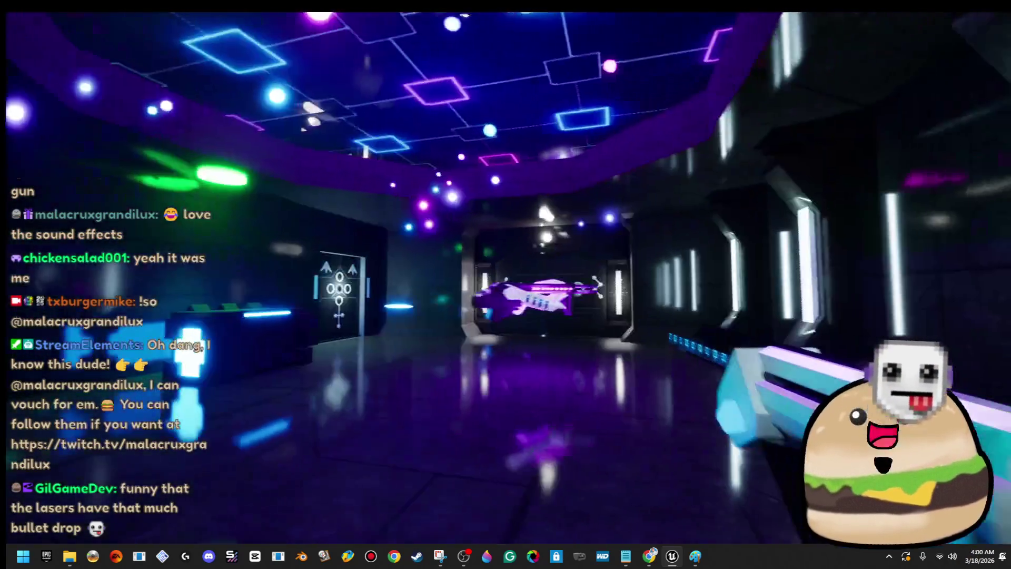
key("Escape")
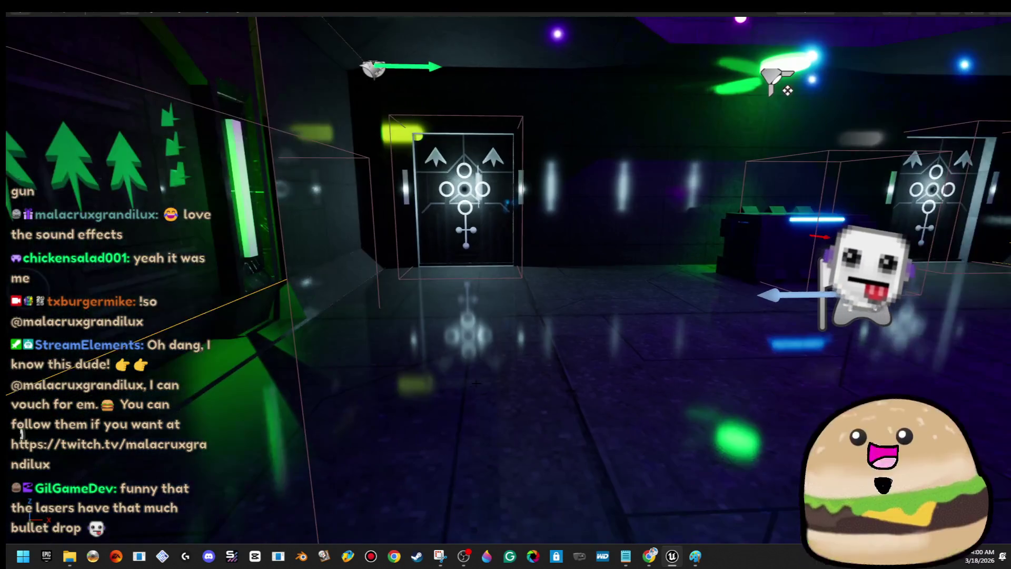
- Play from the main room floor and walk to the loot crate with its blue health cross
right_click(470, 390)
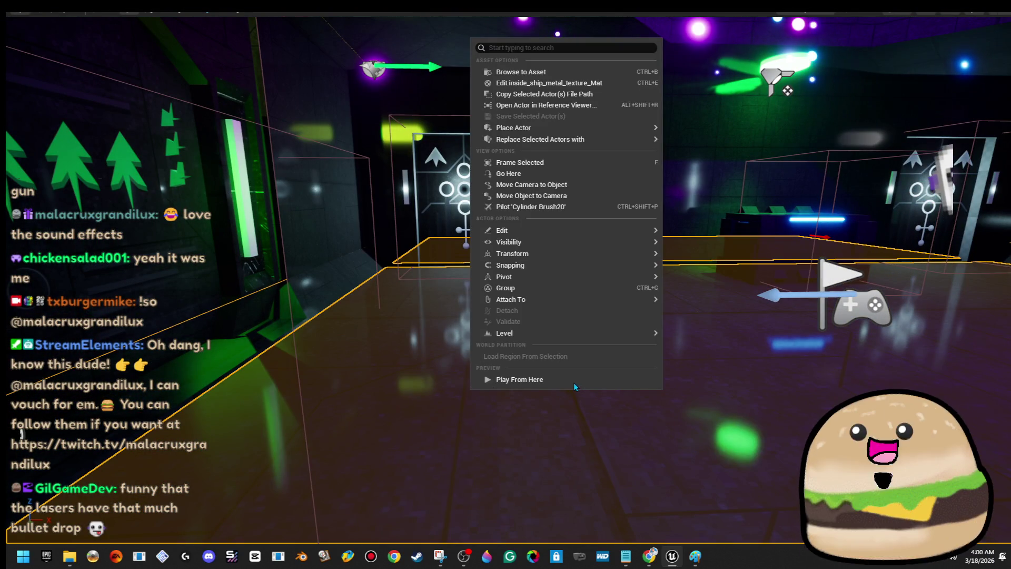
left_click(574, 379)
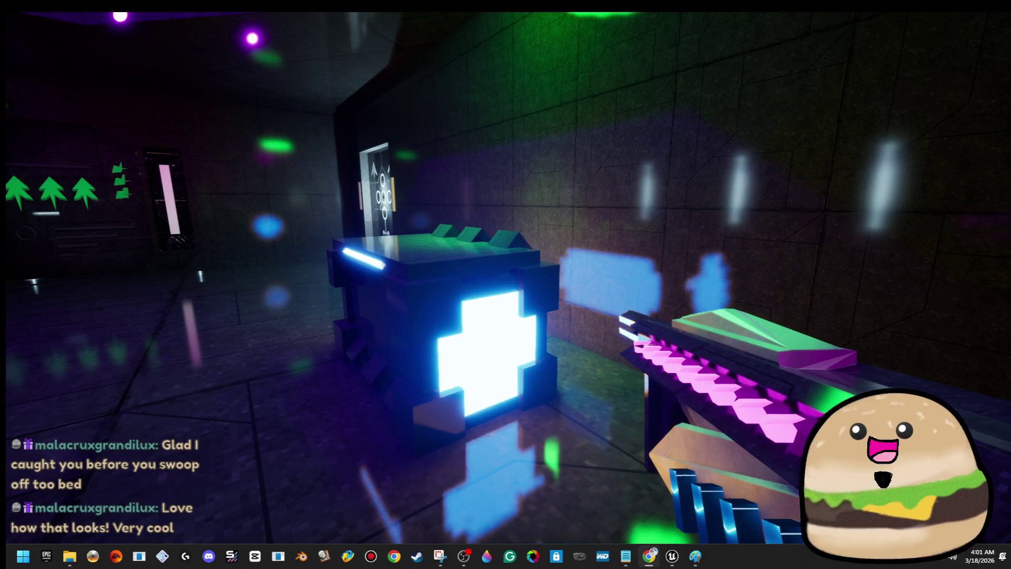
- Add '- Add color changing to LOOT BOX' to Notepad's TO DO list, then minimize Notepad
key("alt+Tab")
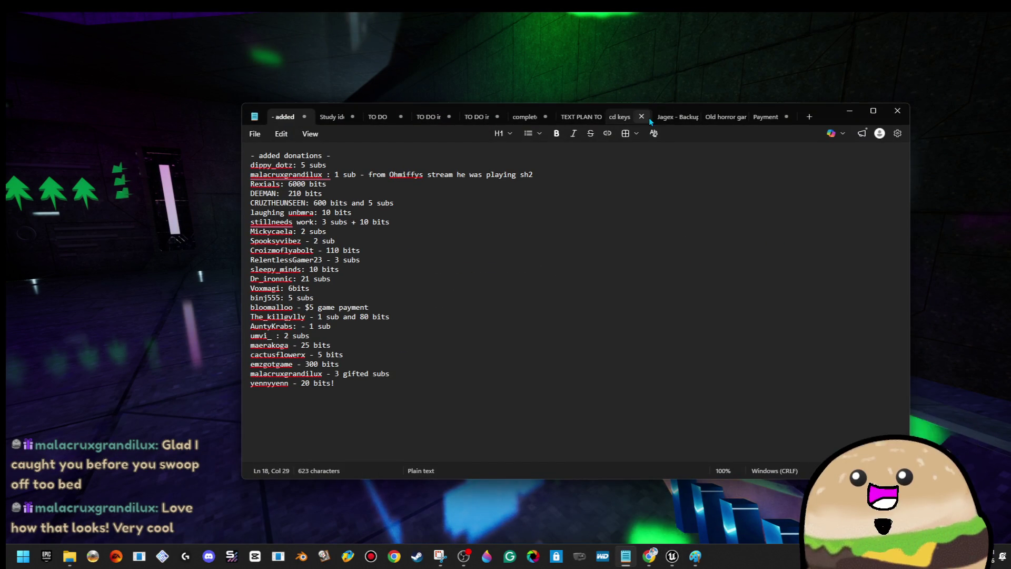
left_click(339, 120)
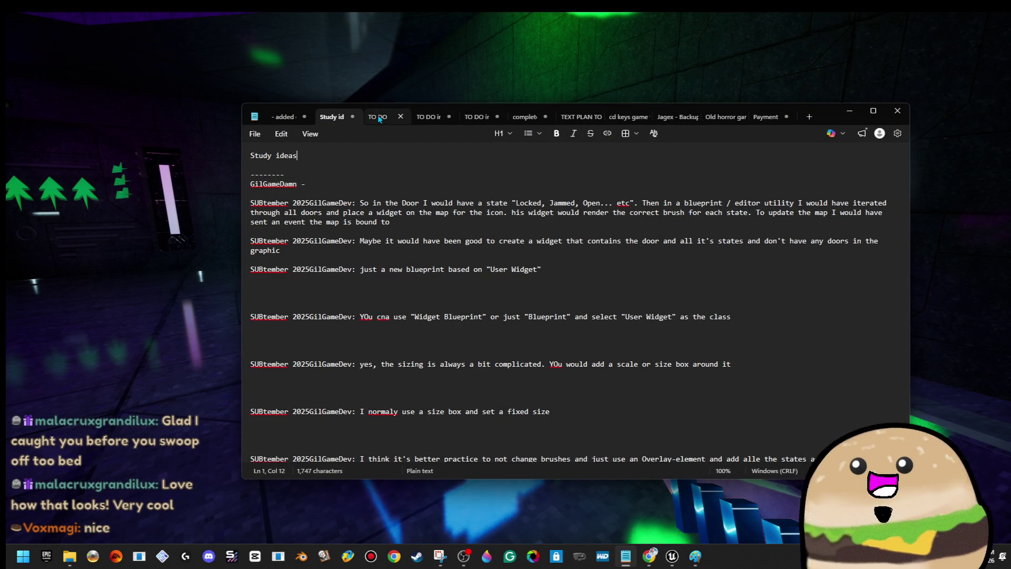
left_click(378, 118)
left_click(424, 118)
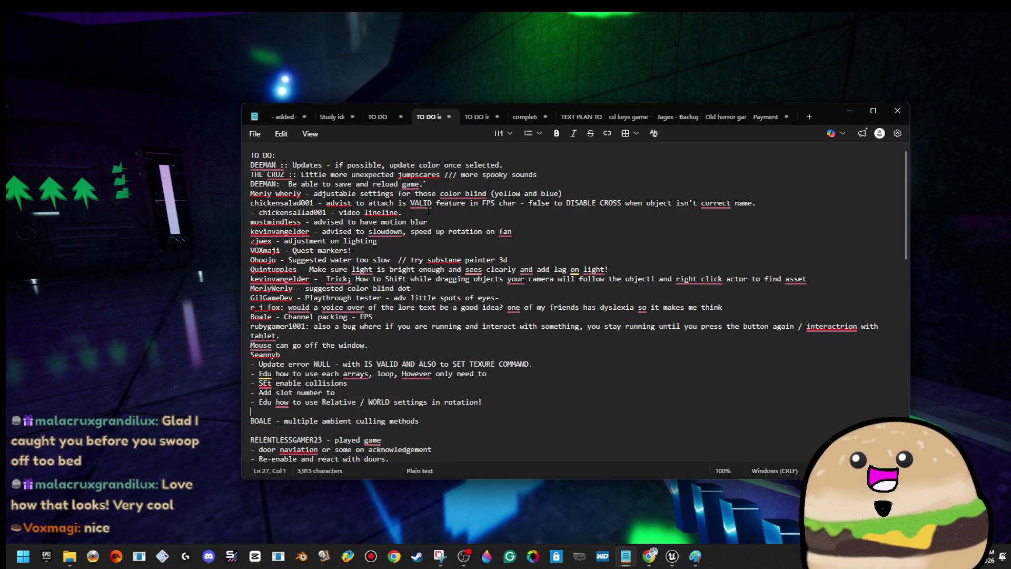
key("Return")
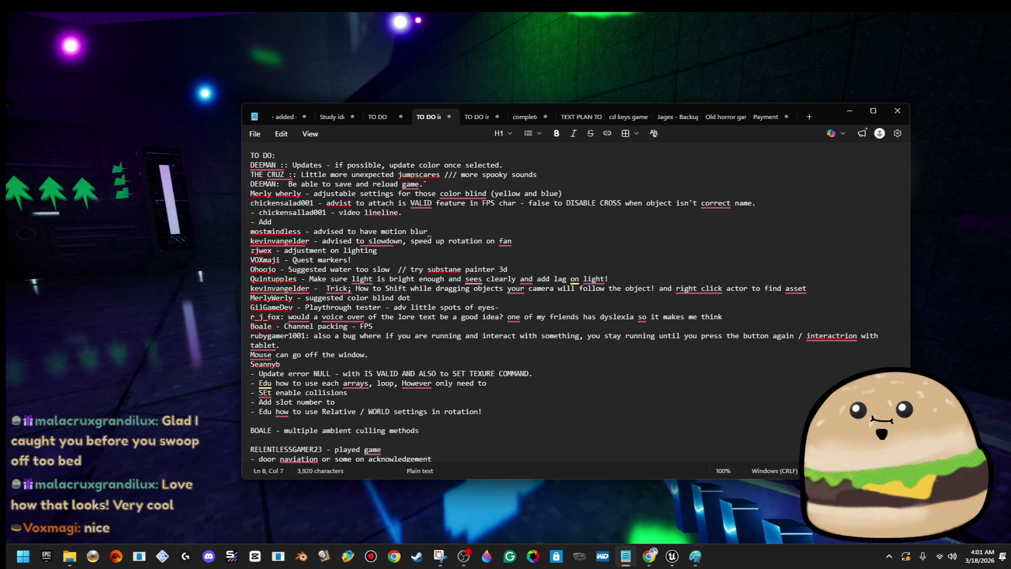
type("color changing to LOOT BOX")
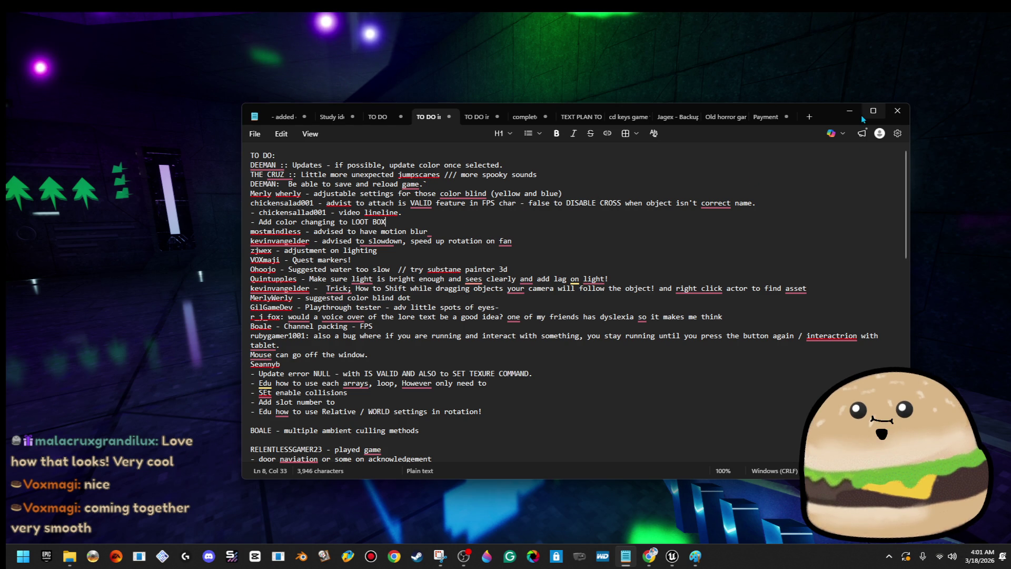
left_click(857, 113)
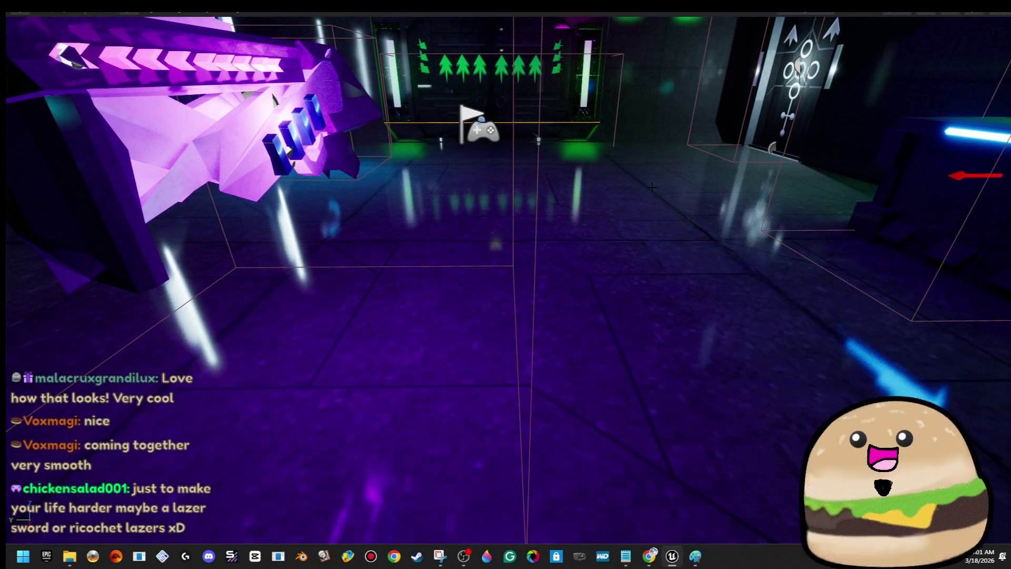
- Play-test the level with the gun from the floor, then end the session
right_click(652, 187)
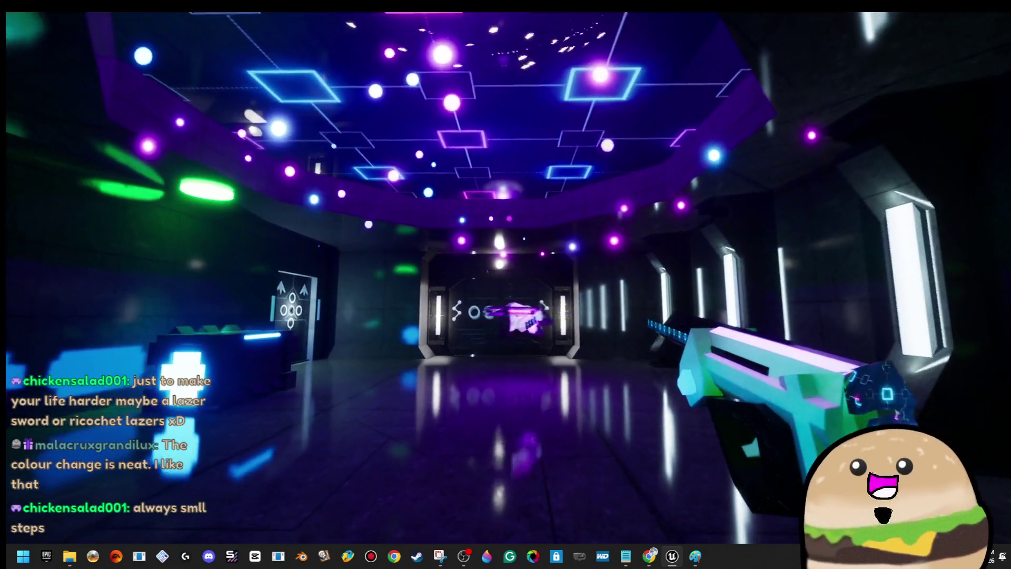
key("Escape")
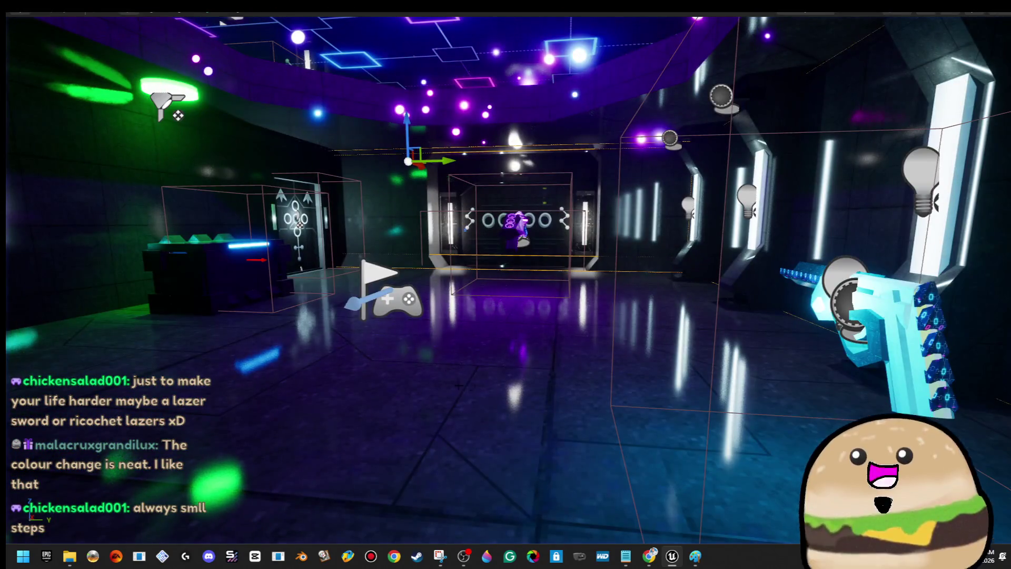
right_click(447, 377)
left_click_drag(401, 375, 316, 401)
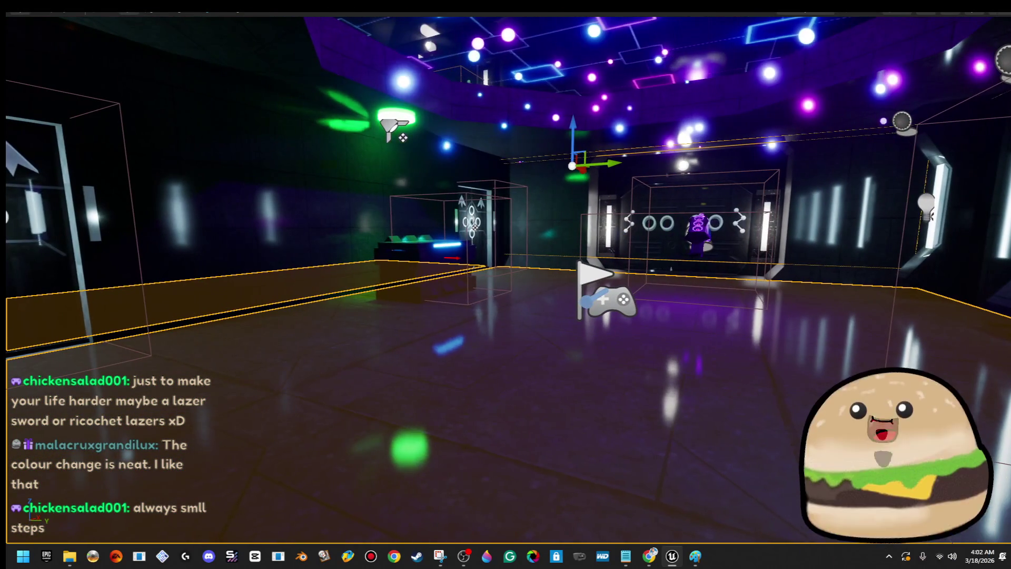
right_click(379, 352)
left_click(491, 387)
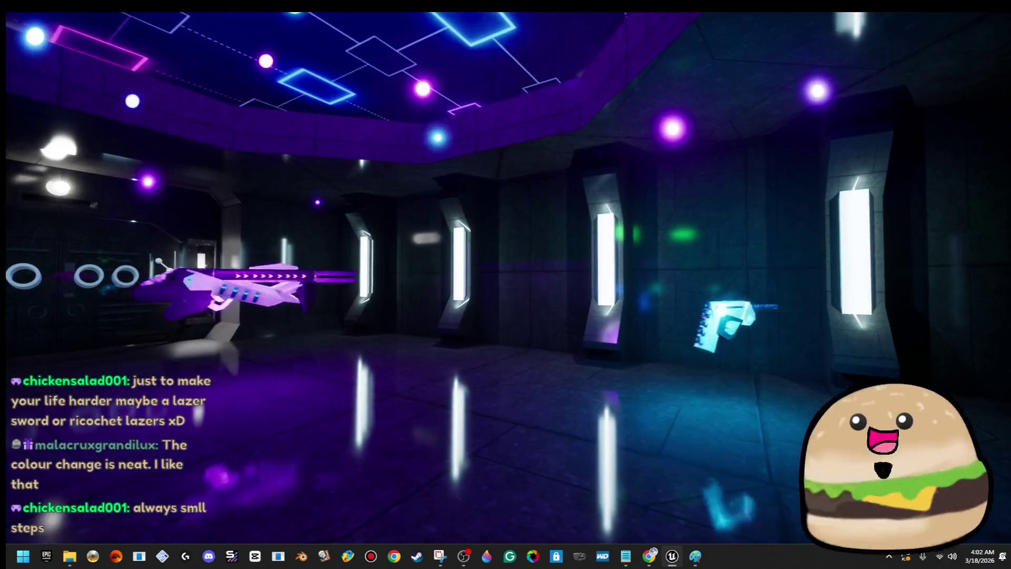
key("s")
key("s")
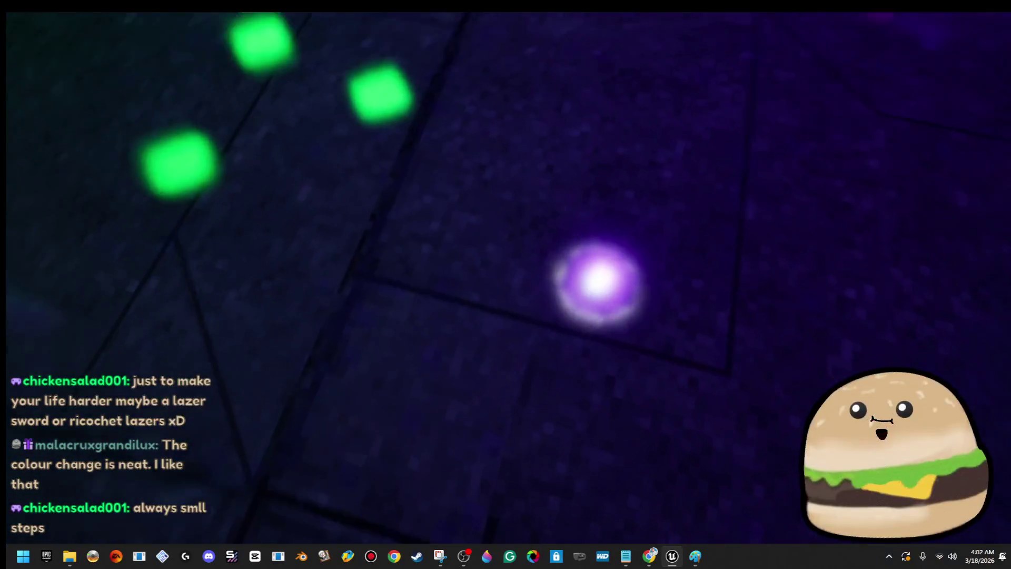
key("d")
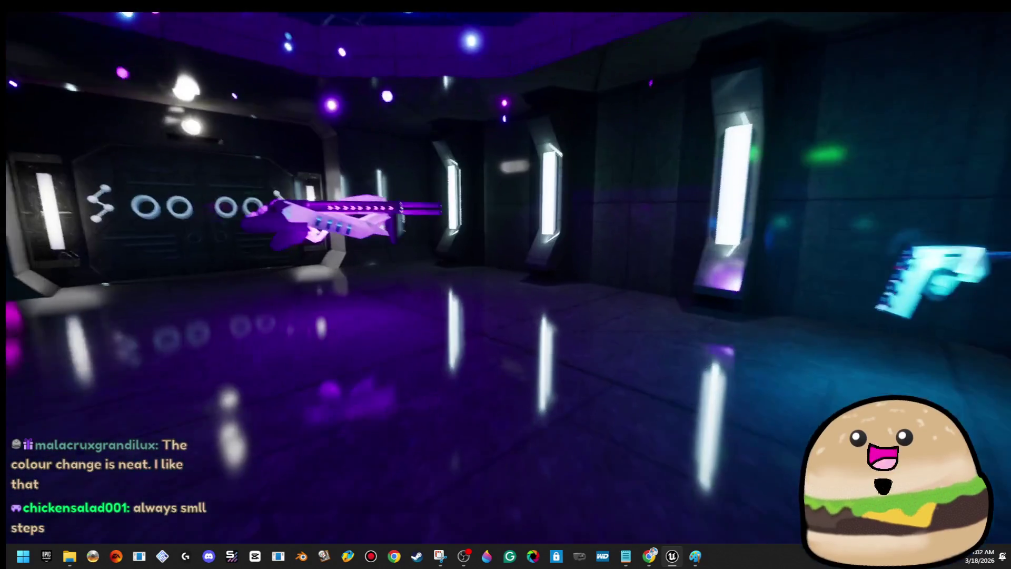
key("a")
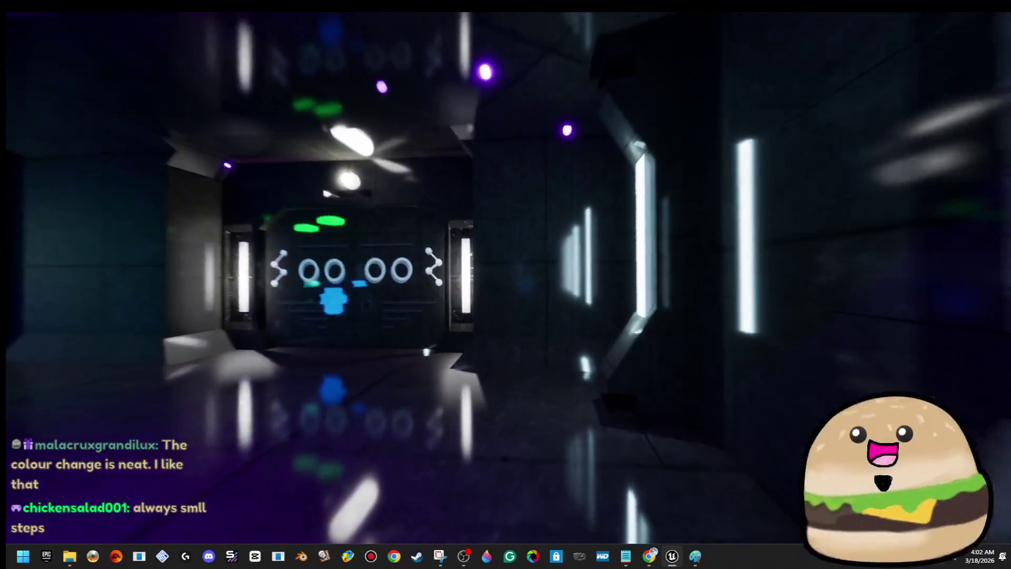
key("w")
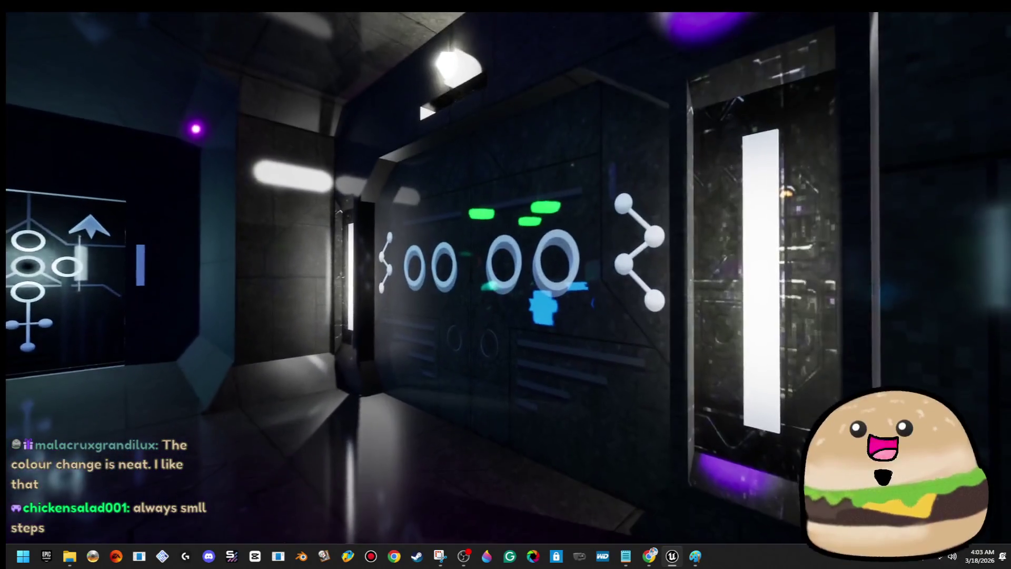
key("a")
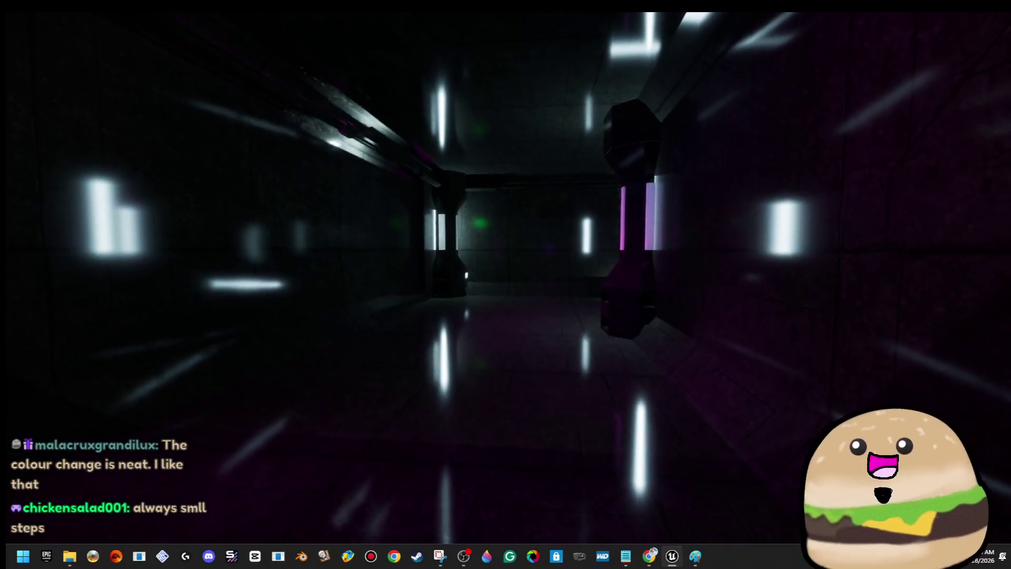
key("d")
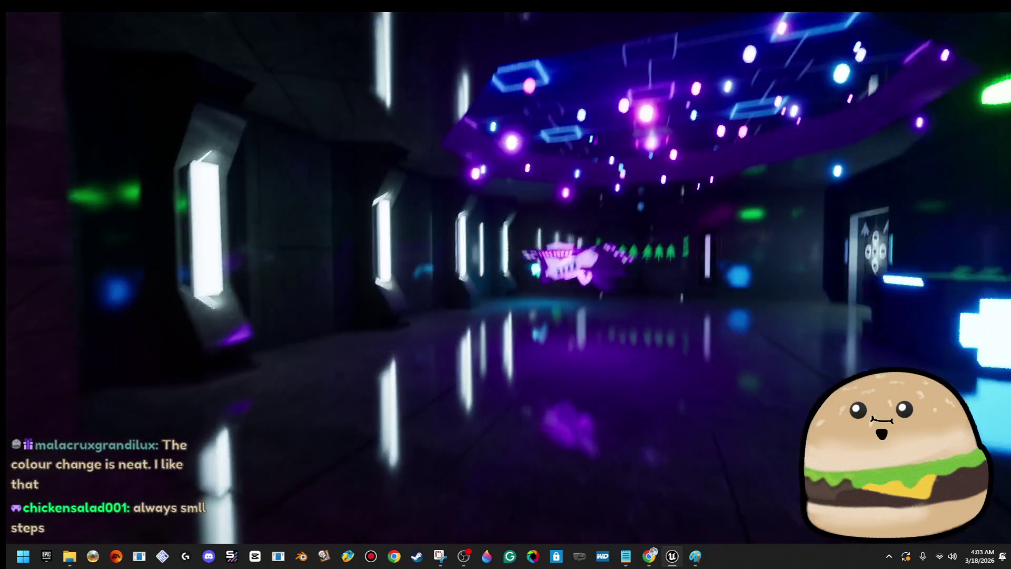
key("w")
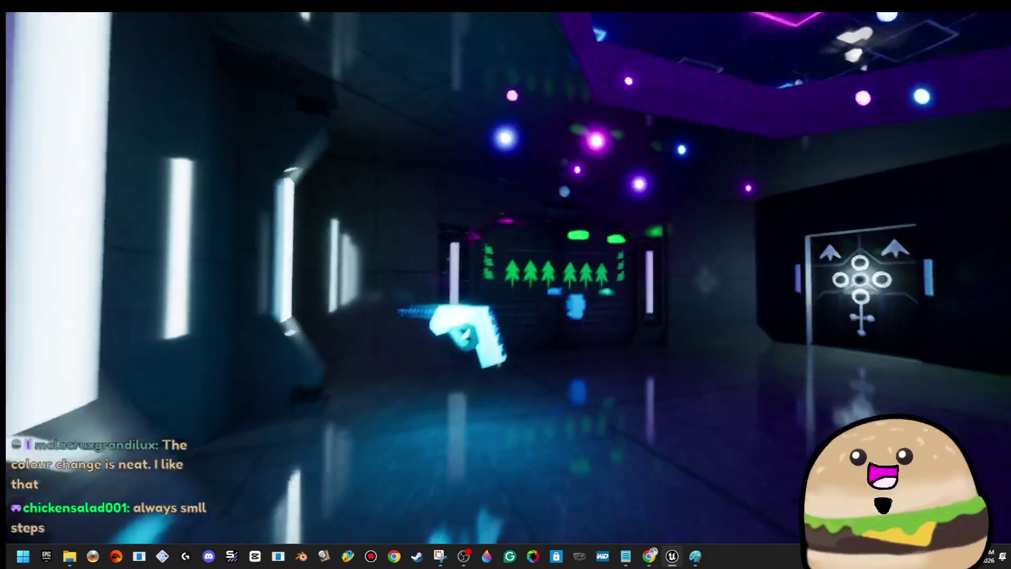
key("w")
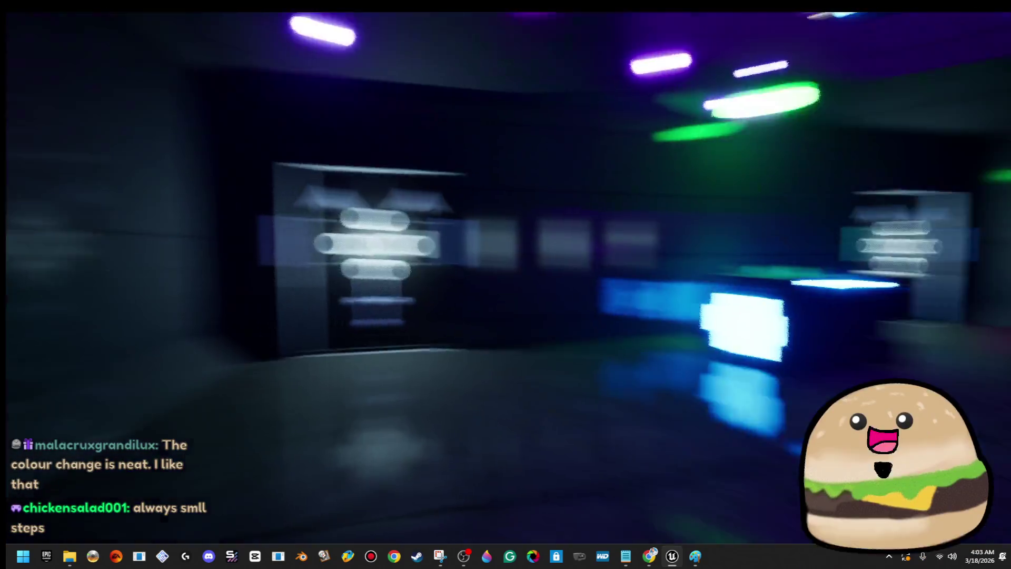
key("d")
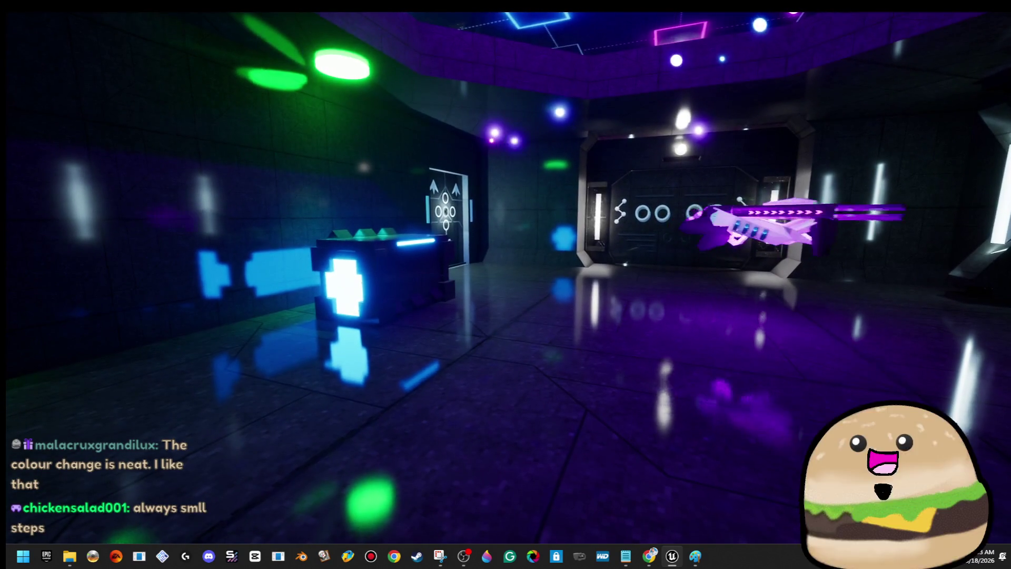
key("d")
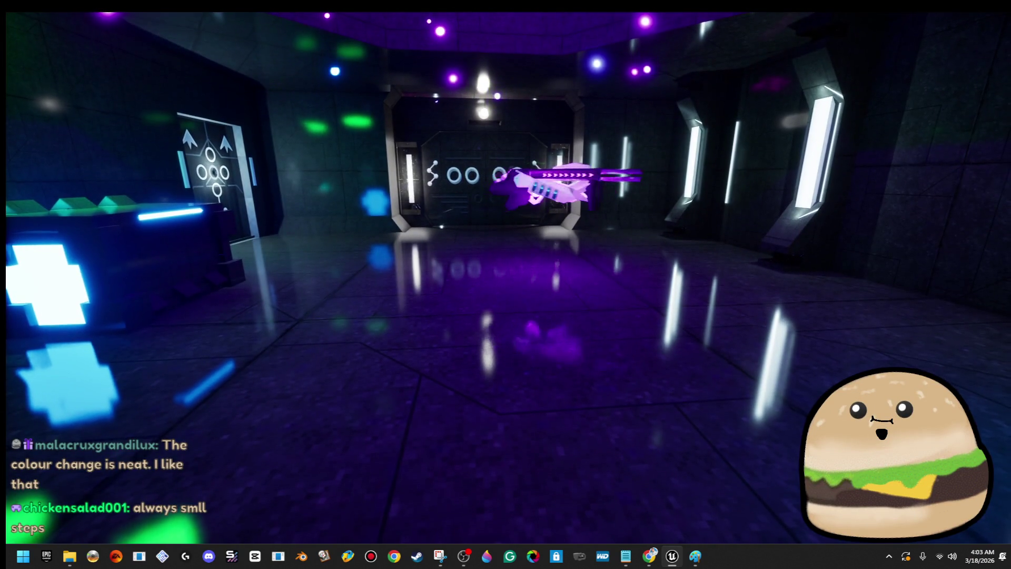
key("w")
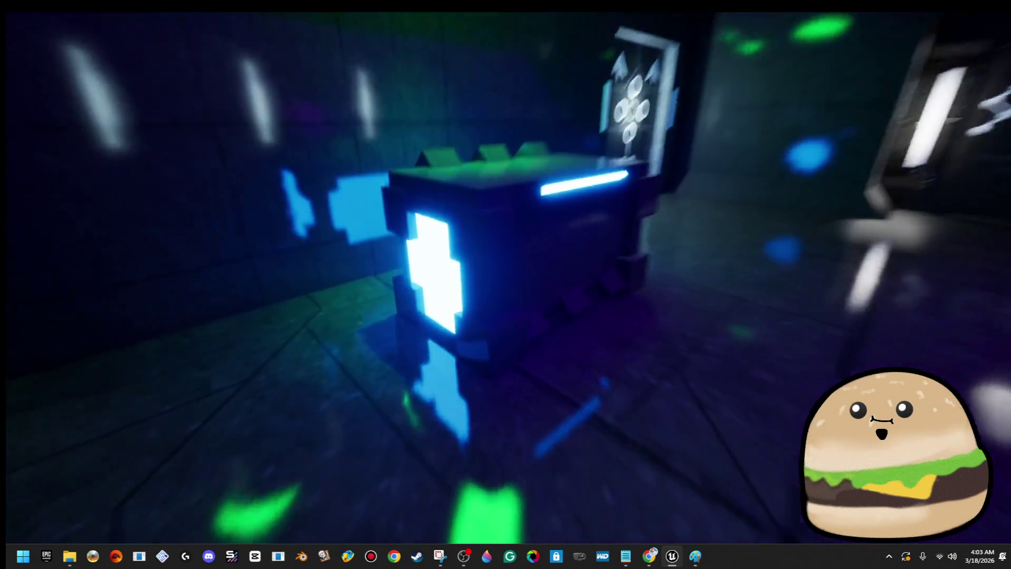
key("s")
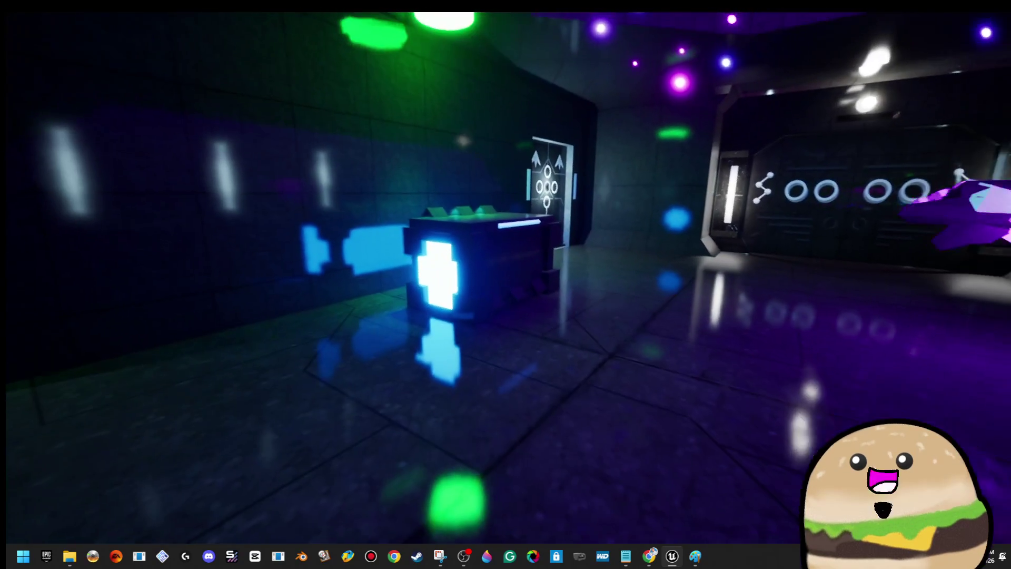
key("Escape")
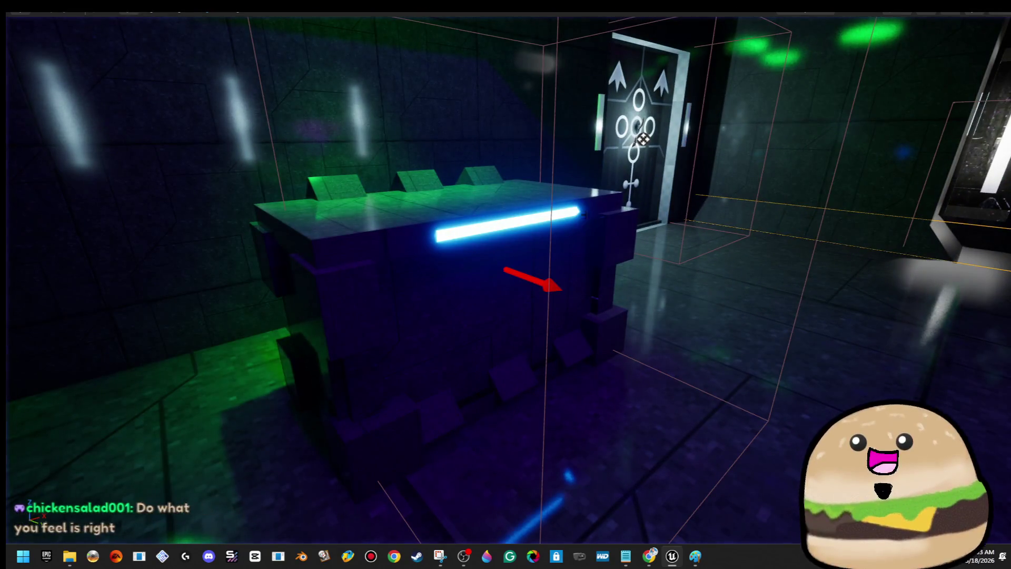
- Open space_loot_crate_x and review its Set Material, Lock Bar and Close Box graph logic
right_click(521, 200)
left_click(568, 240)
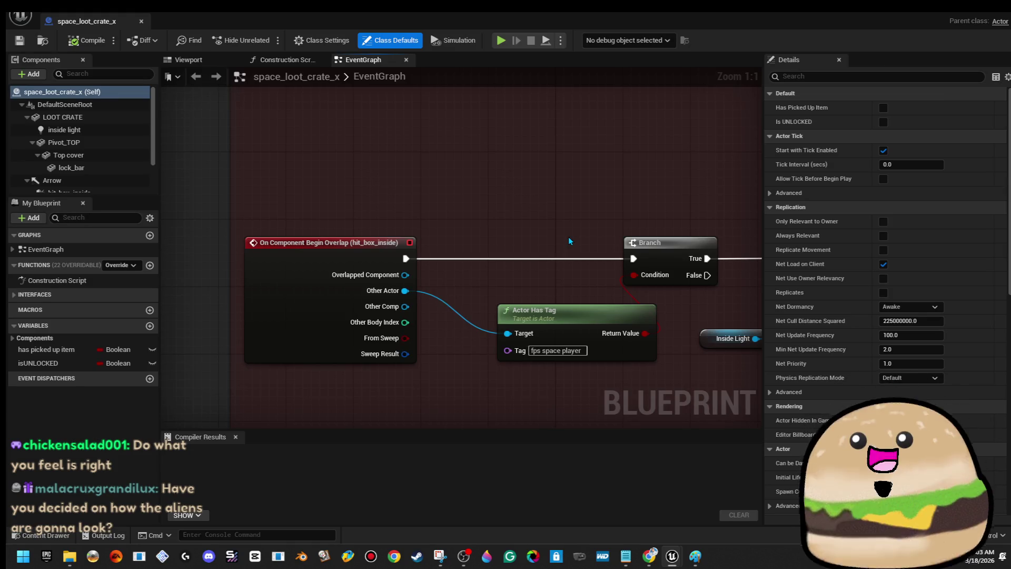
scroll(537, 248, "down", 6)
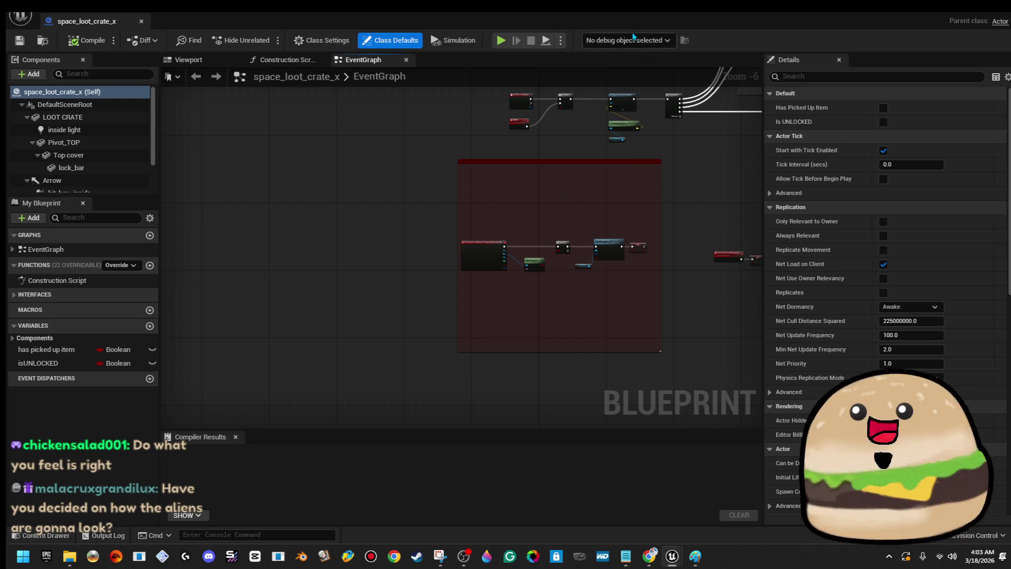
left_click_drag(624, 124, 577, 343)
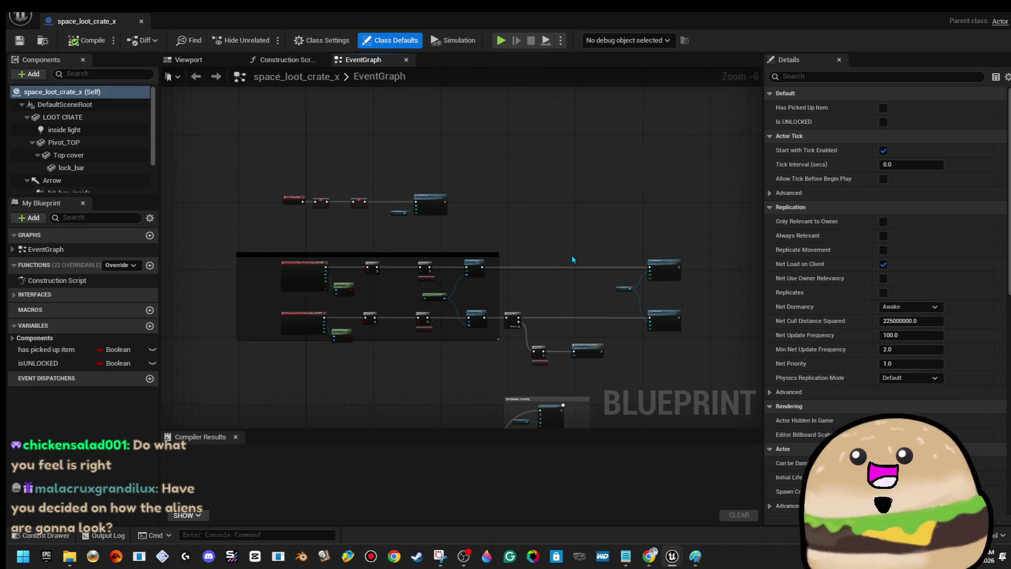
scroll(571, 255, "up", 4)
left_click_drag(577, 254, 377, 196)
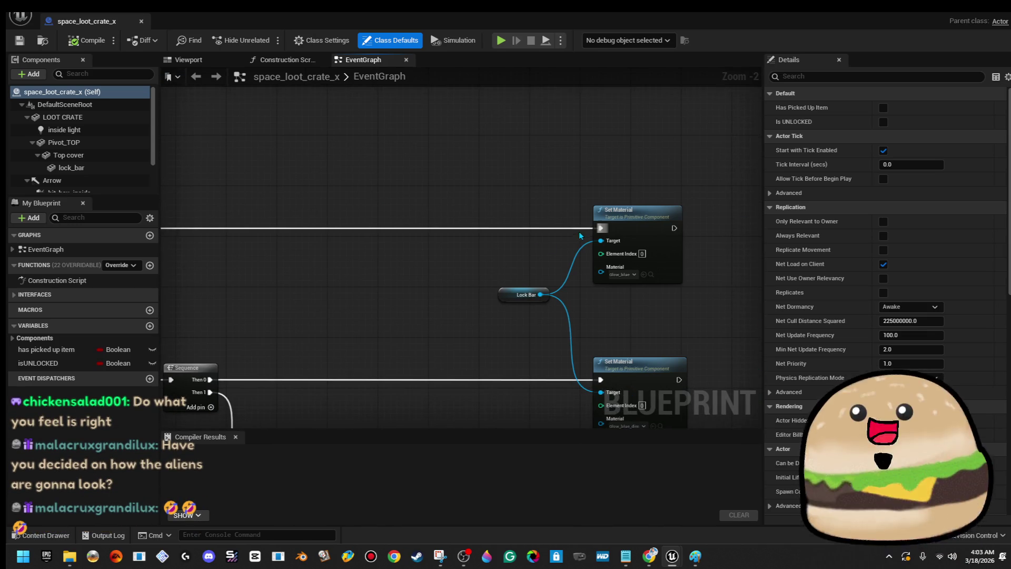
left_click_drag(580, 231, 336, 185)
left_click_drag(440, 161, 564, 158)
mouse_move(405, 232)
left_mouse_down()
mouse_move(432, 236)
mouse_move(532, 209)
left_mouse_up()
scroll(532, 209, "down", 2)
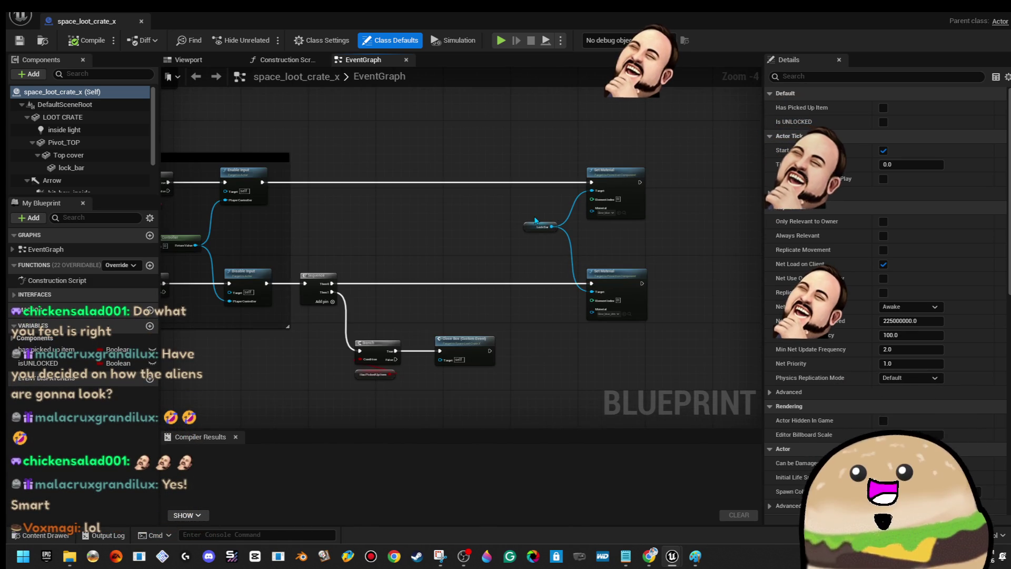
scroll(585, 242, "up", 4)
scroll(583, 241, "down", 3)
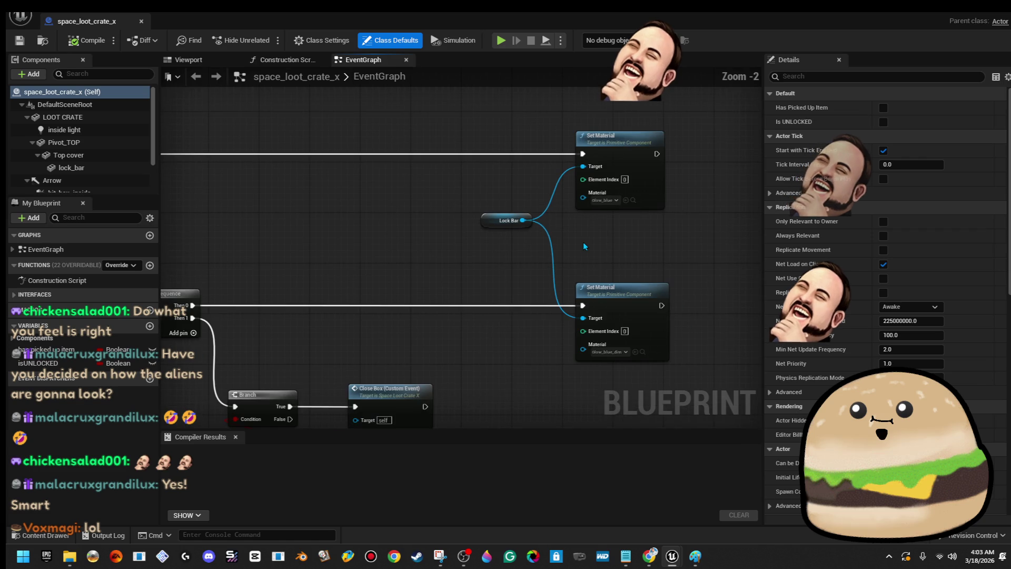
mouse_move(649, 222)
left_mouse_down()
mouse_move(460, 216)
mouse_move(598, 225)
left_mouse_up()
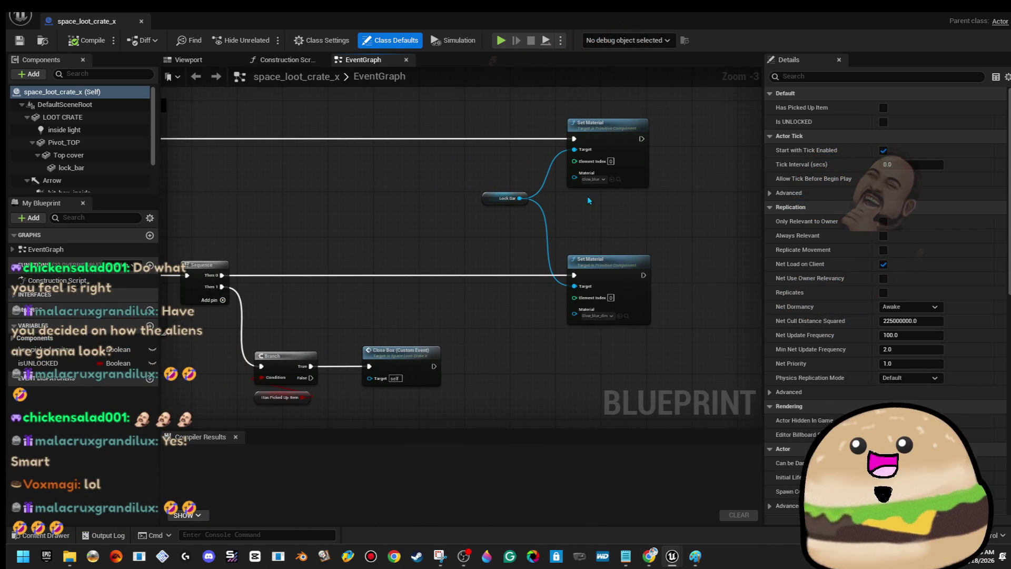
- Switch to the Blueprint's Viewport preview and zoom in on the crate
left_click(185, 60)
left_click_drag(464, 316, 442, 284)
left_click(33, 74)
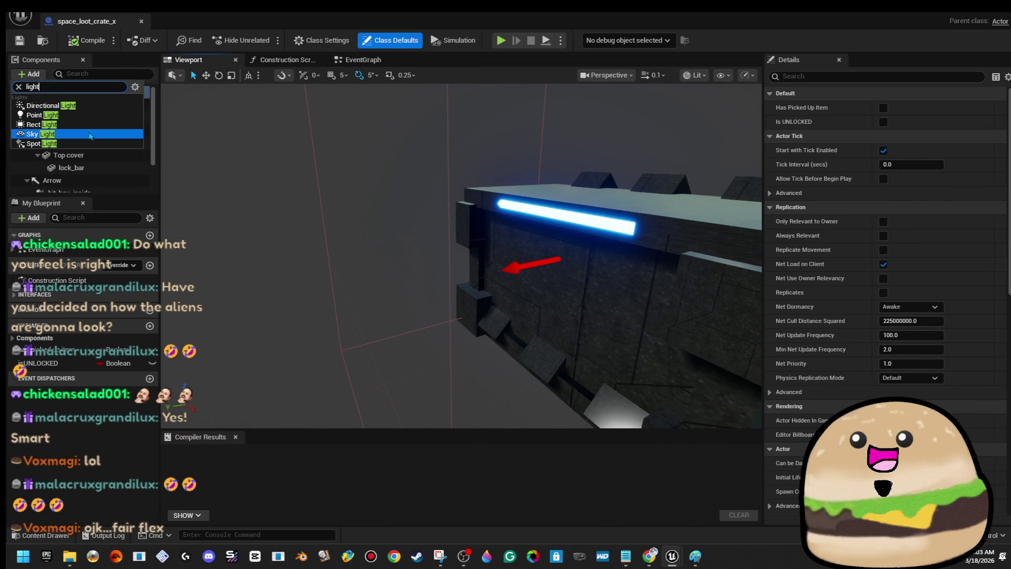
- Add a blue point light at the crate's upper front edge, adjusting intensity and attenuation radius to 250.9
left_click(97, 115)
key("f")
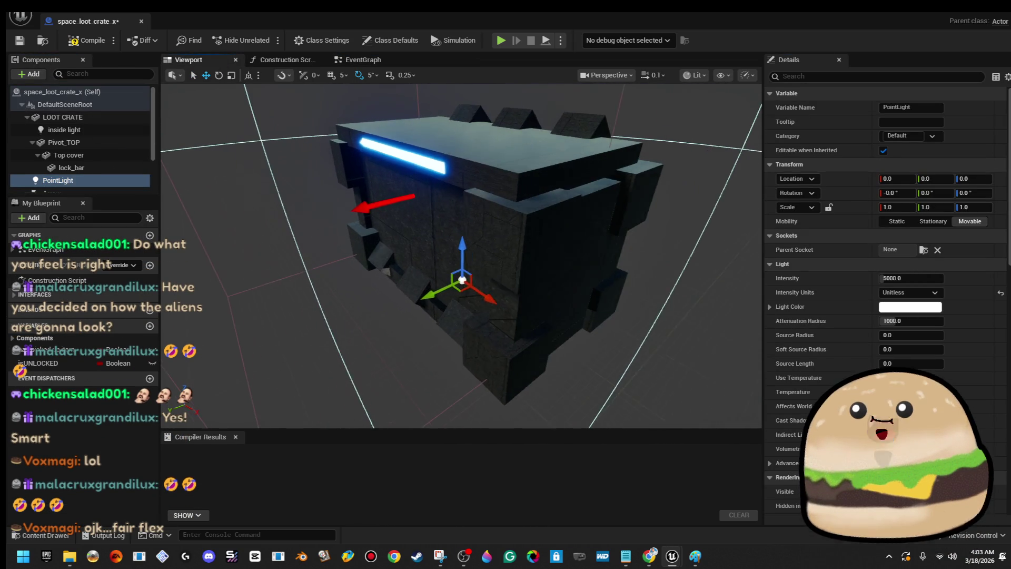
mouse_move(440, 271)
left_mouse_down()
mouse_move(313, 185)
mouse_move(321, 196)
mouse_move(352, 175)
left_mouse_up()
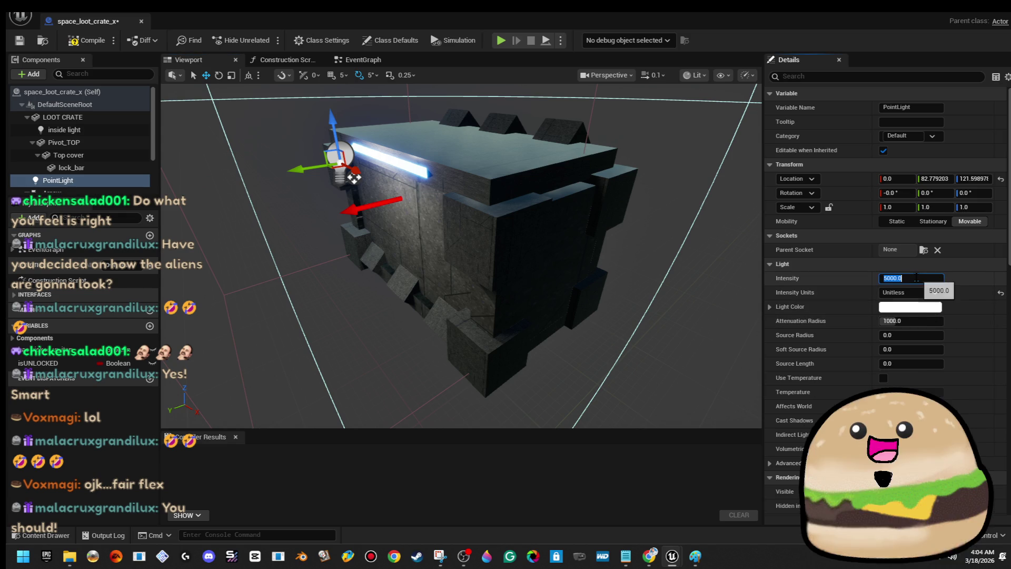
type("500")
key("Return")
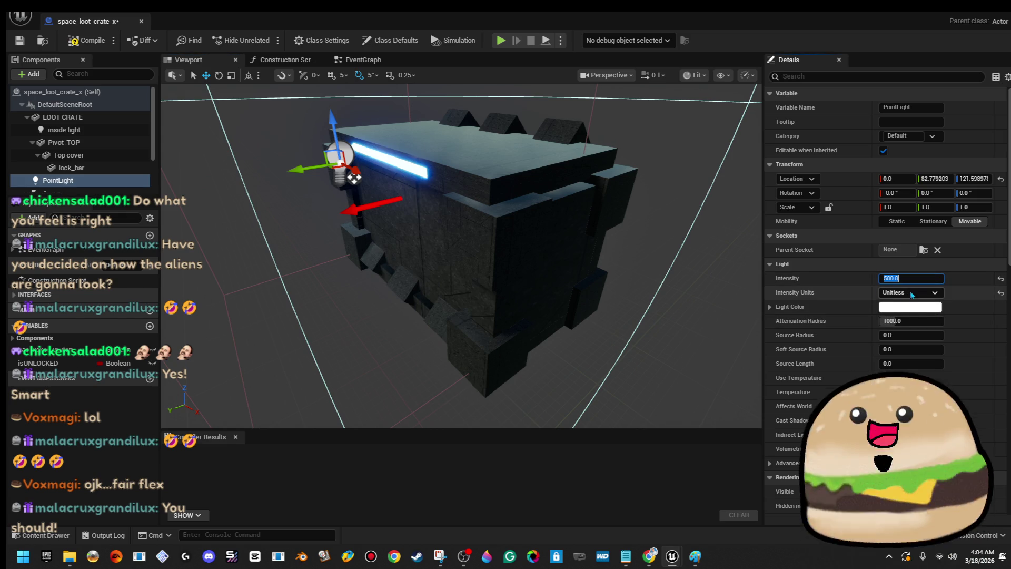
left_click(923, 308)
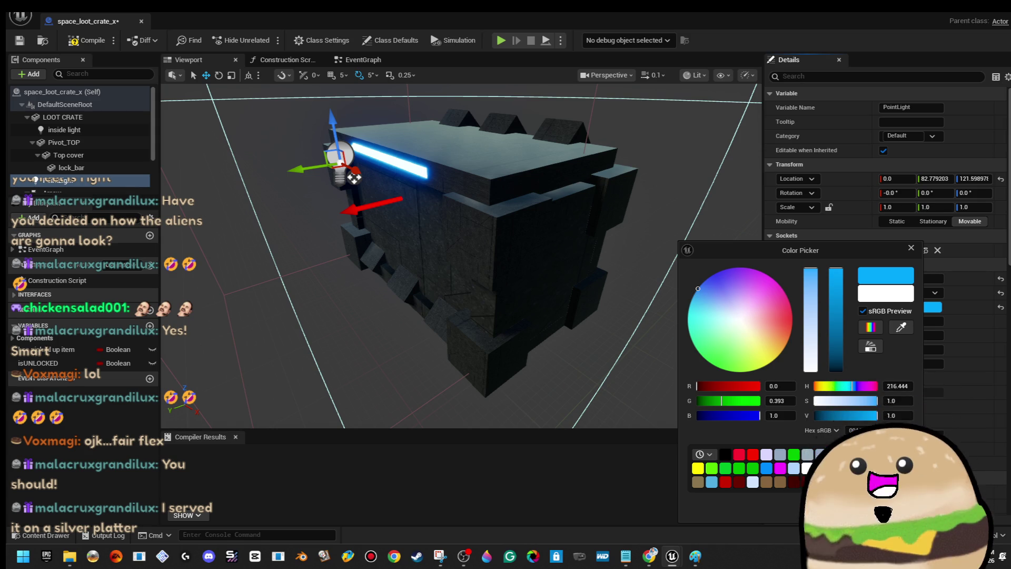
key("Escape")
mouse_move(896, 321)
left_mouse_down()
mouse_move(885, 321)
mouse_move(916, 320)
left_mouse_up()
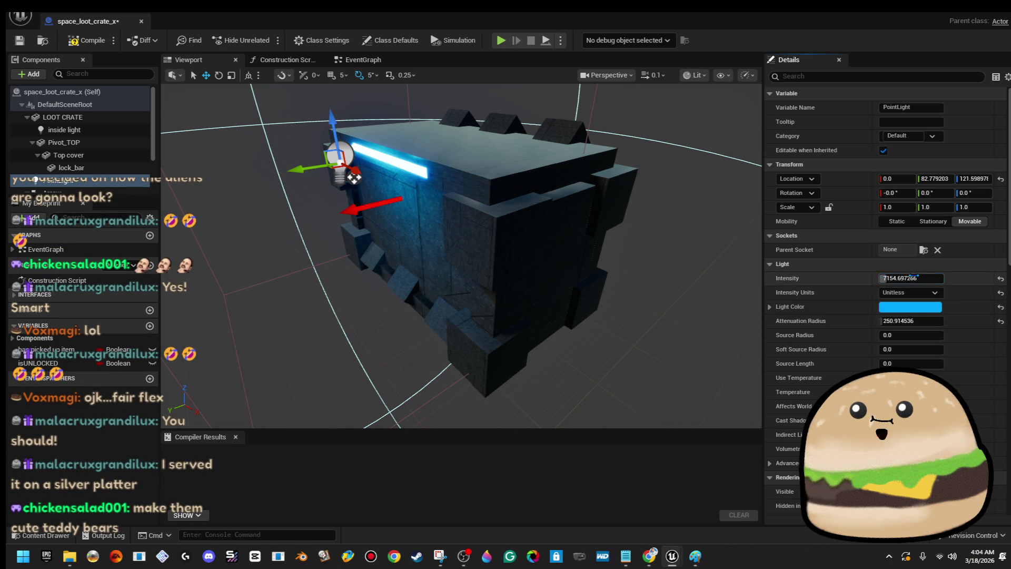
- Compile and save the crate Blueprint
left_click(98, 46)
key("ctrl+s")
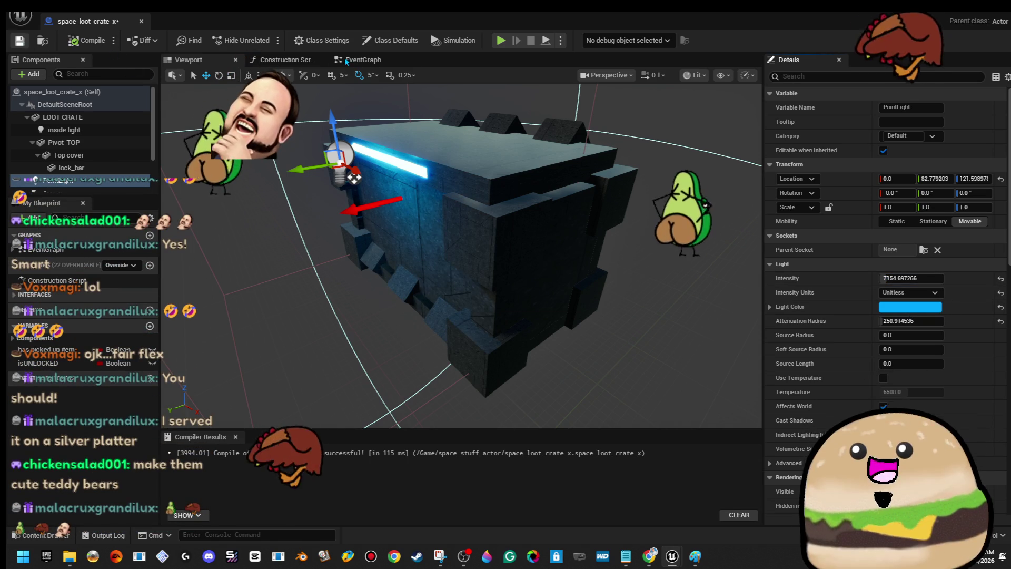
left_click(361, 61)
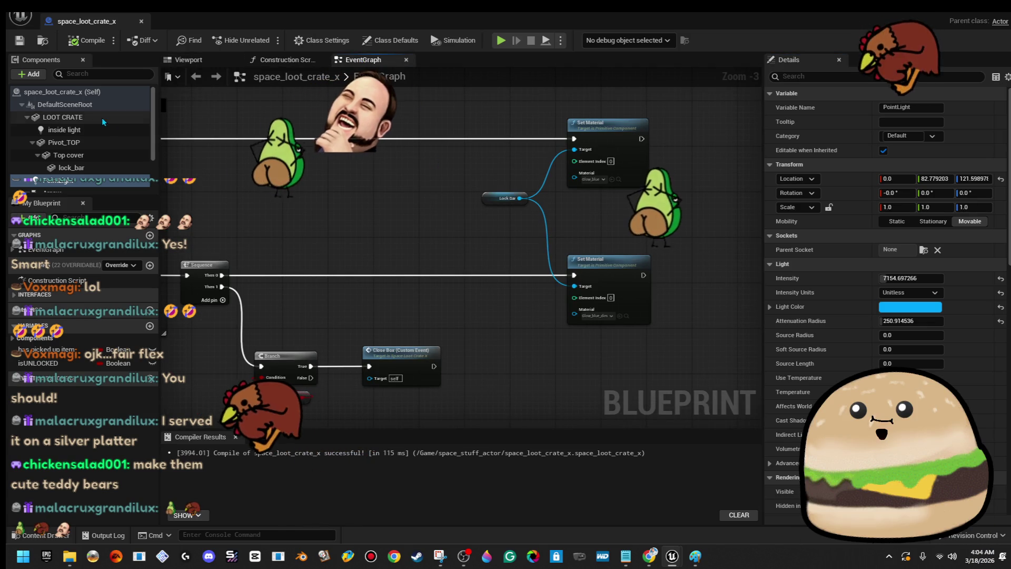
- Rename the crate's PointLight component to GLOW LIGHT in the Components panel
right_click(76, 182)
left_click(157, 311)
type("GLOW")
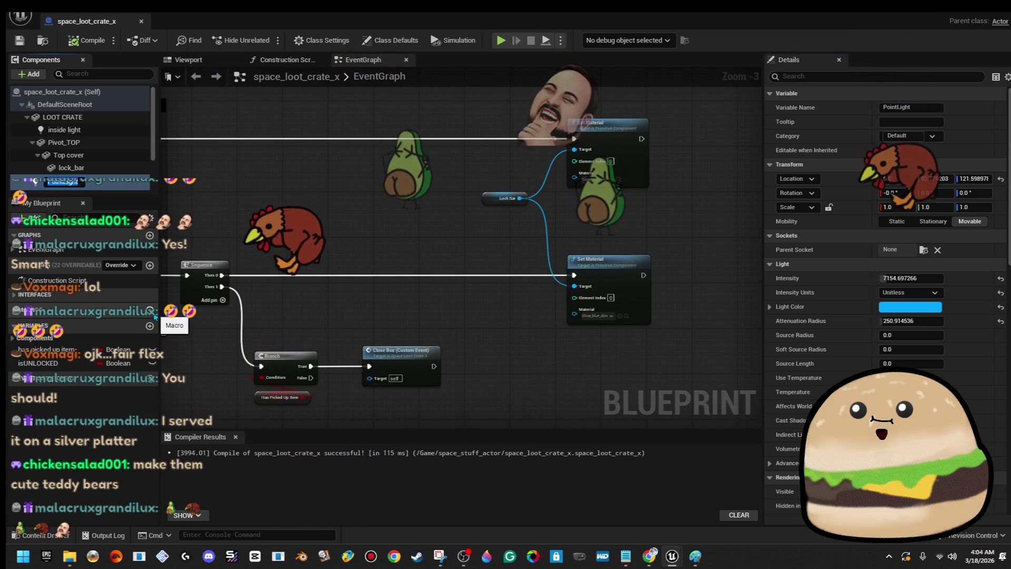
type(" LIGHT")
key("Return")
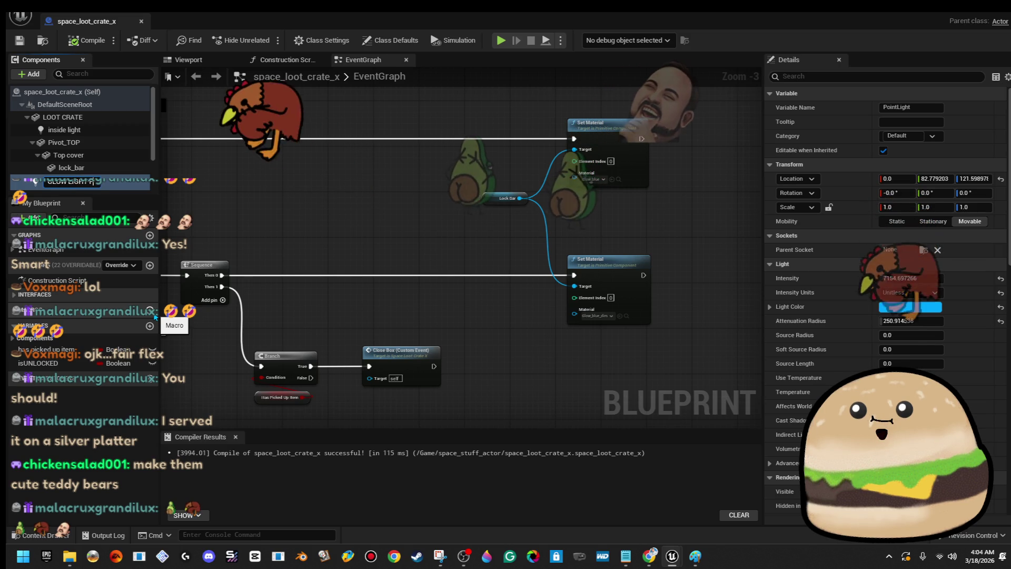
left_click_drag(85, 181, 95, 123)
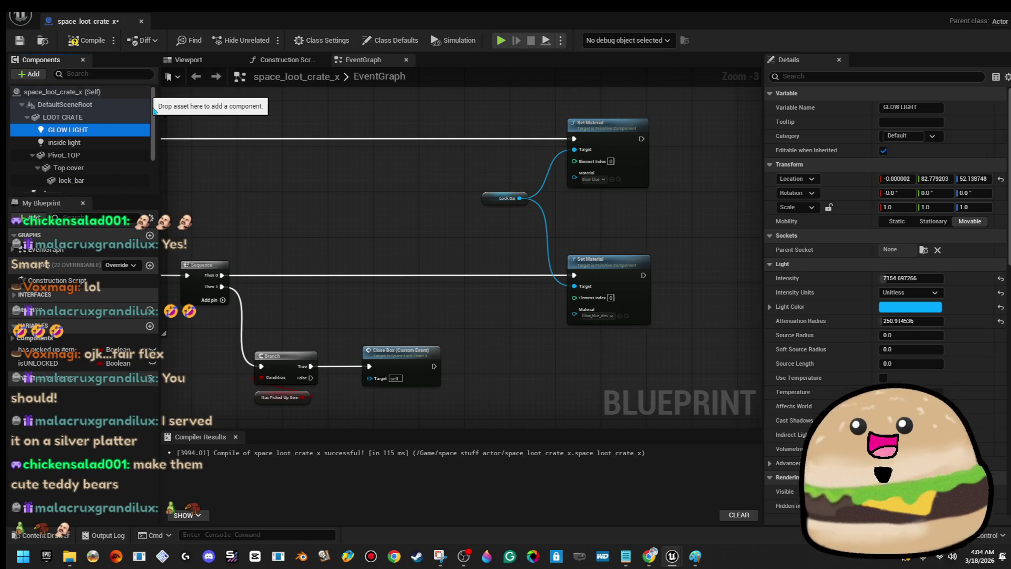
scroll(274, 134, "down", 4)
scroll(343, 207, "up", 5)
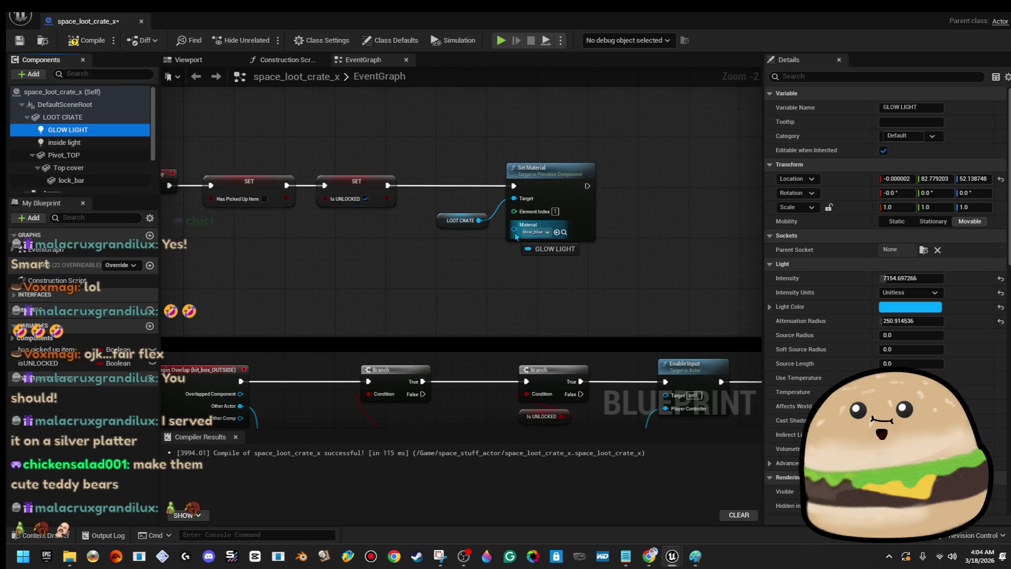
- Add a Set Visibility node for GLOW LIGHT, lined up after Set Material
left_click_drag(652, 222, 725, 202)
type("visi")
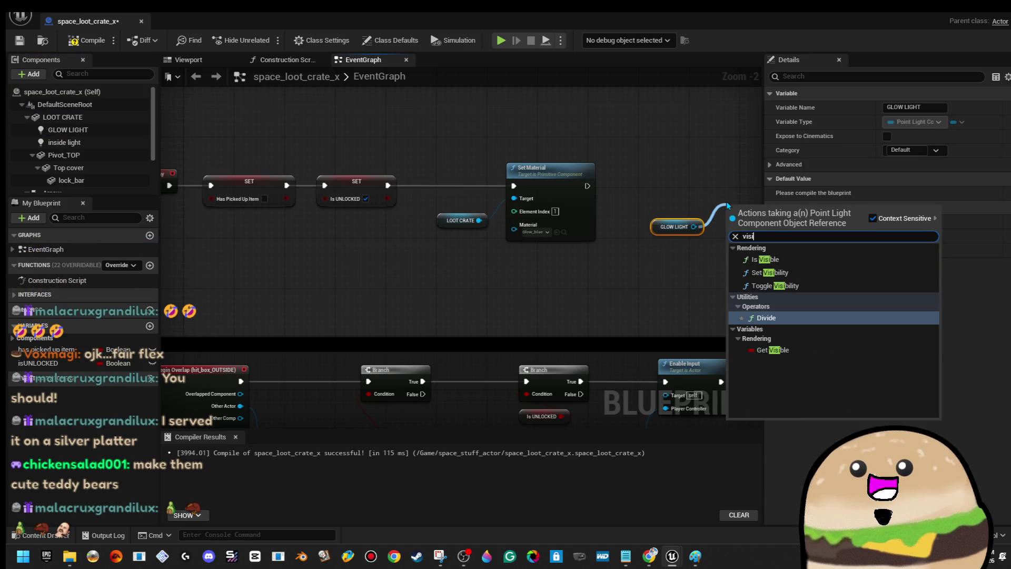
key("Return")
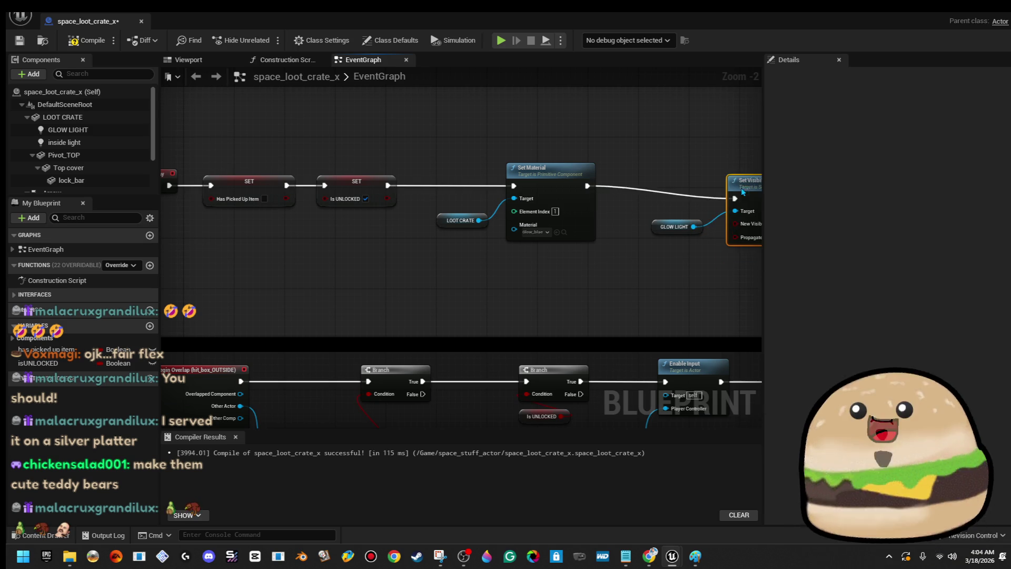
left_click_drag(740, 207, 747, 168)
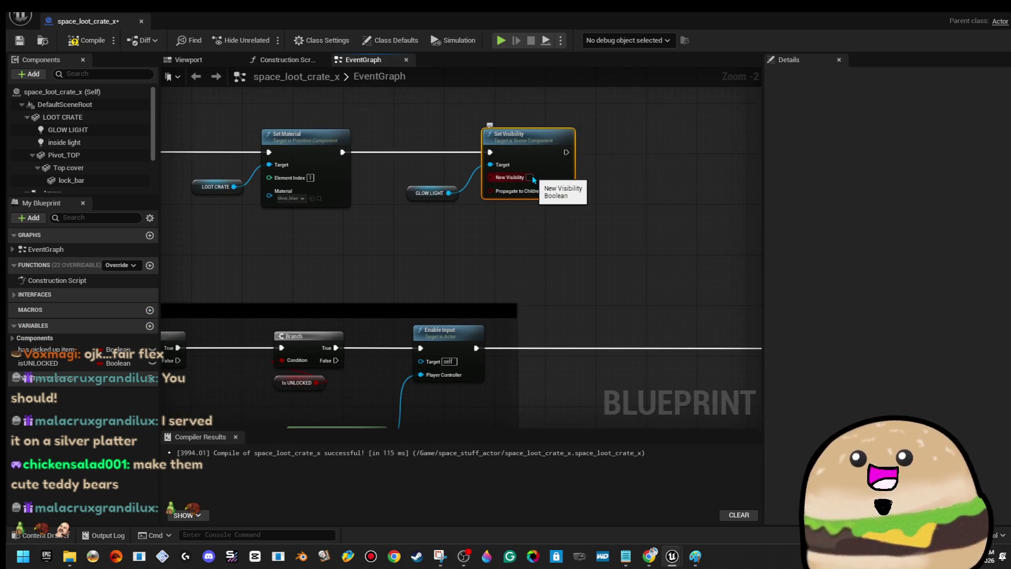
- Paste a copy after Enable Input with New Visibility checked, wired on to Set Material
left_click_drag(602, 299, 475, 210)
scroll(339, 158, "down", 1)
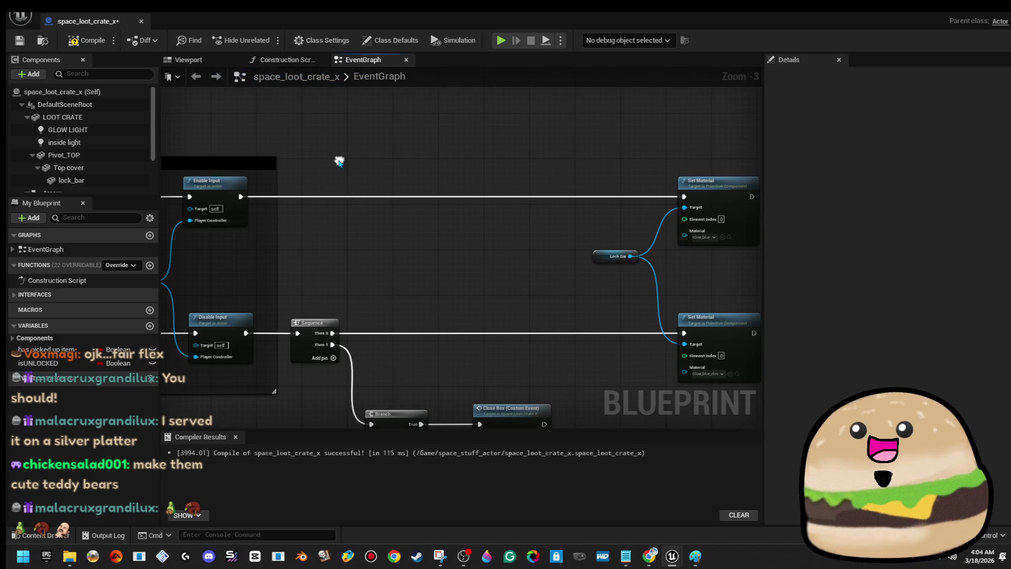
mouse_move(659, 337)
left_mouse_down()
mouse_move(420, 260)
mouse_move(369, 221)
left_mouse_up()
left_click(311, 184, "ctrl")
right_click(413, 149)
key("Escape")
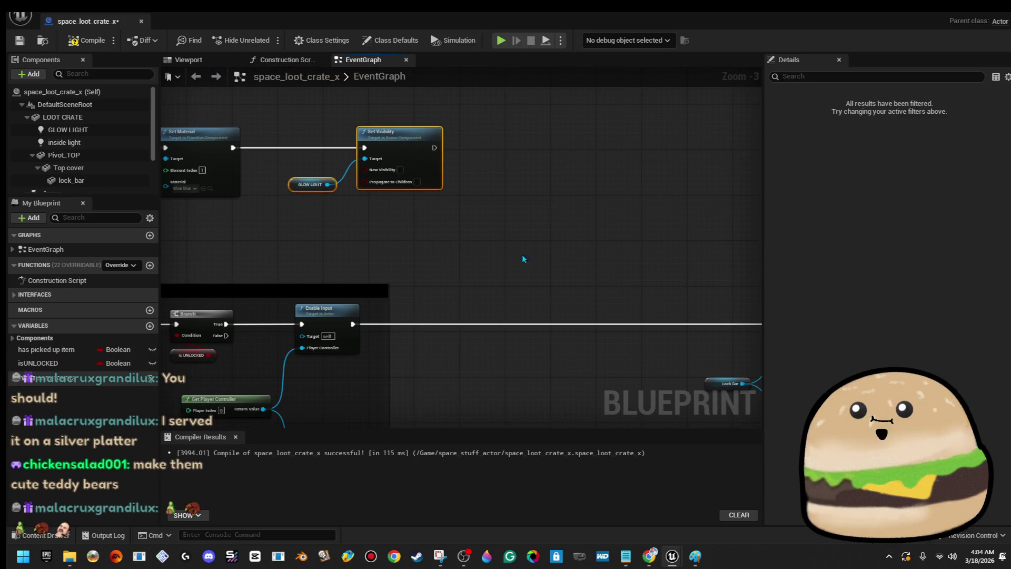
left_click_drag(526, 257, 456, 226)
key("ctrl+v")
left_click_drag(521, 223, 466, 258)
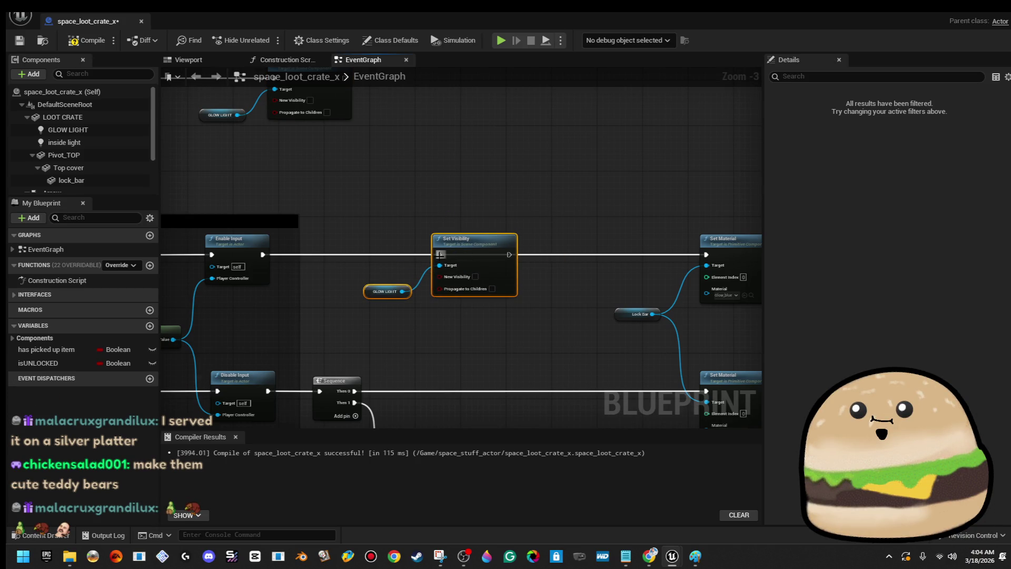
left_click_drag(283, 257, 266, 255)
scroll(400, 213, "up", 1)
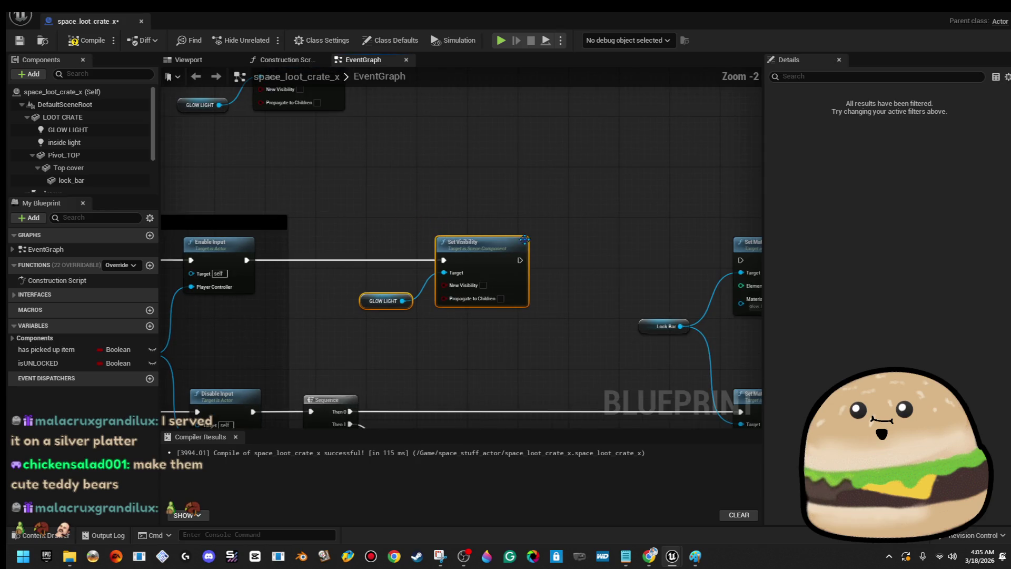
left_click(483, 285)
left_click_drag(486, 285, 391, 268)
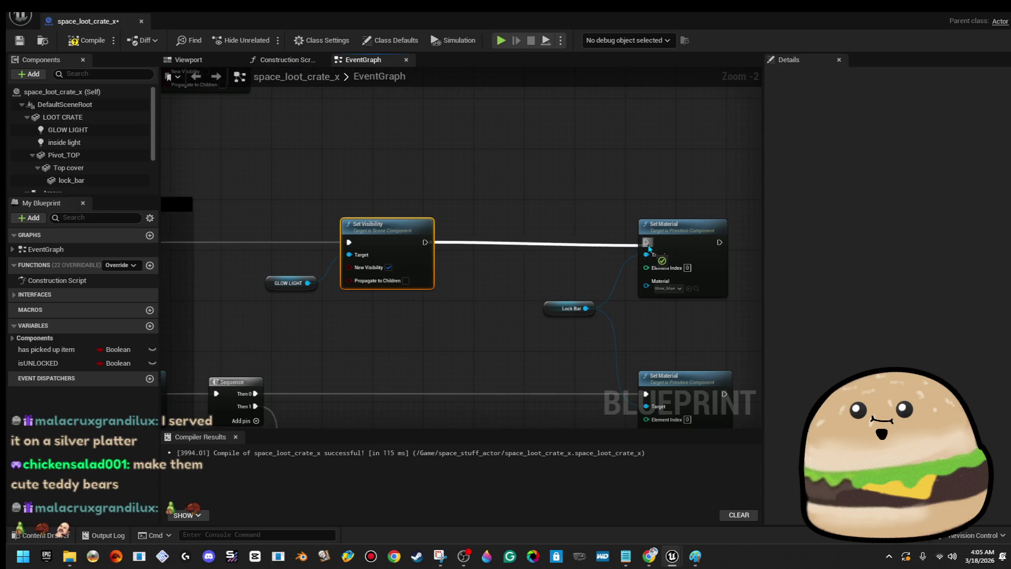
- Paste another copy on Sequence Then 0 with New Visibility unchecked, then compile
left_click_drag(540, 281, 533, 227)
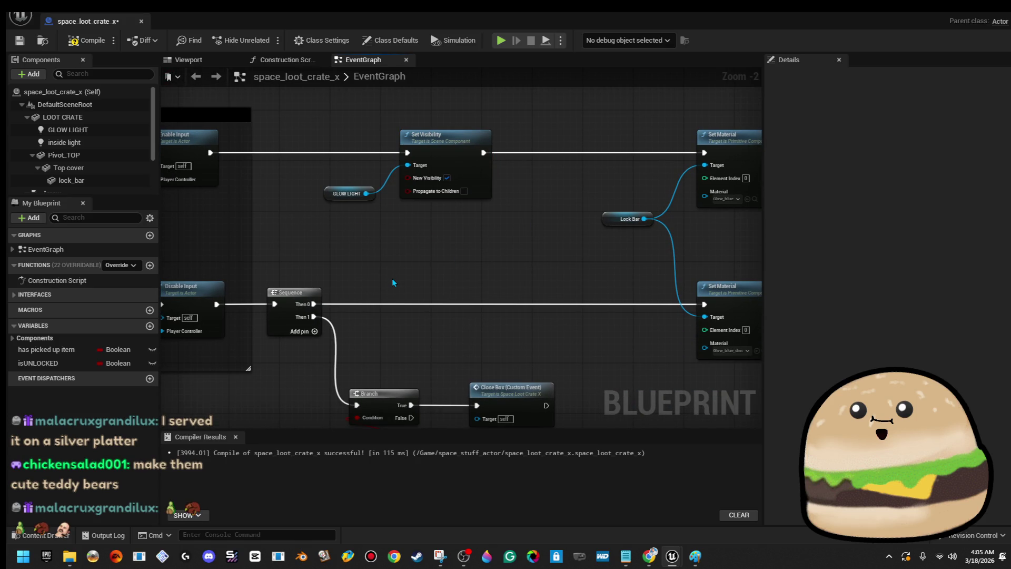
key("ctrl+v")
left_click_drag(314, 304, 432, 273)
mouse_move(527, 301)
left_mouse_down()
mouse_move(488, 290)
mouse_move(439, 301)
left_mouse_up()
left_click_drag(645, 324, 595, 294)
left_click_drag(350, 226, 434, 230)
left_click(461, 323)
left_click(76, 40)
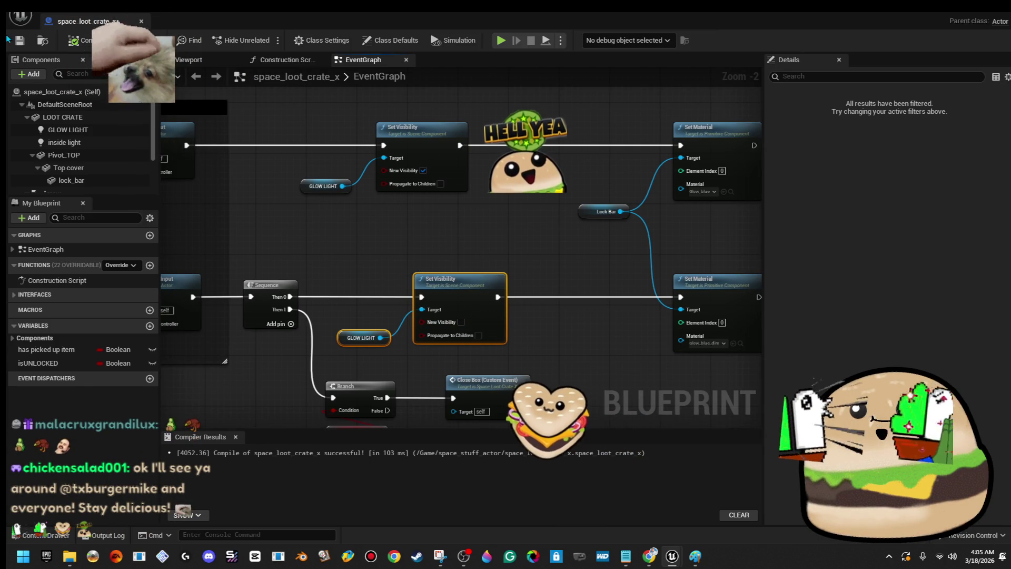
- Save the Blueprint and shift the Left Mouse Button, RESET and DoOnce nodes left
left_click(19, 40)
scroll(347, 331, "down", 3)
mouse_move(264, 421)
left_mouse_down()
mouse_move(337, 342)
mouse_move(481, 296)
left_mouse_up()
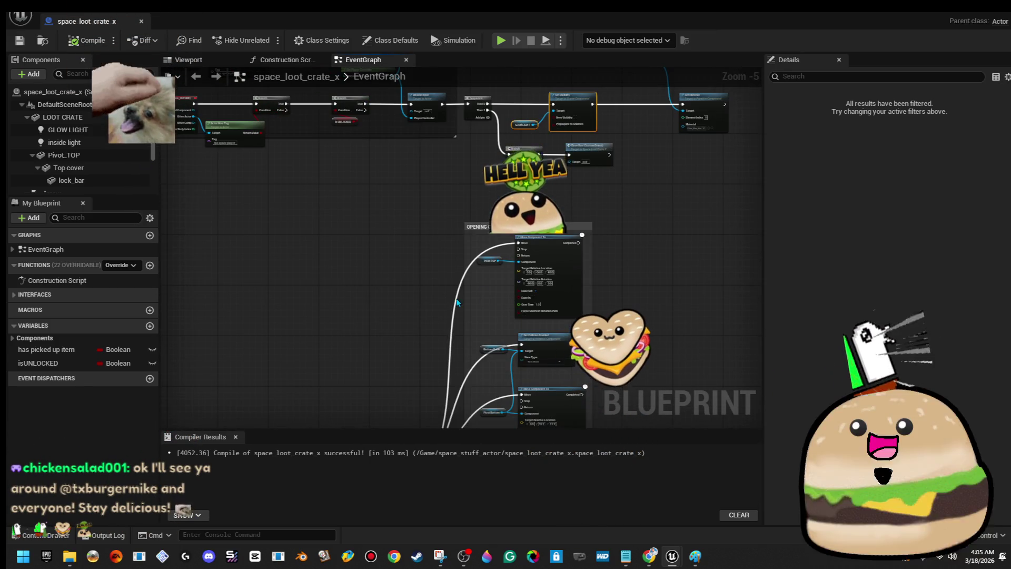
scroll(397, 305, "up", 4)
scroll(416, 326, "down", 4)
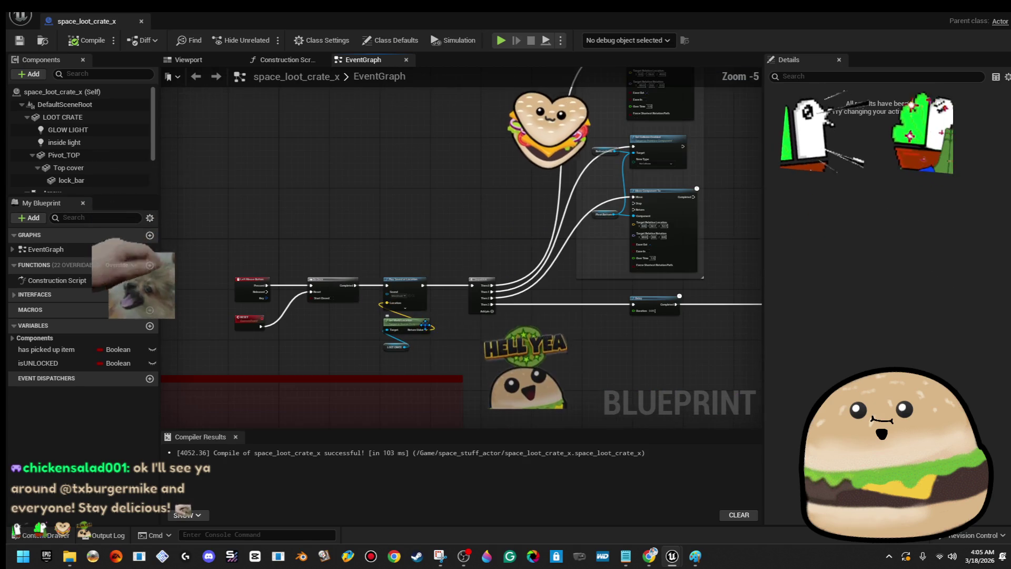
scroll(369, 316, "up", 3)
left_click_drag(330, 327, 526, 279)
scroll(526, 279, "down", 3)
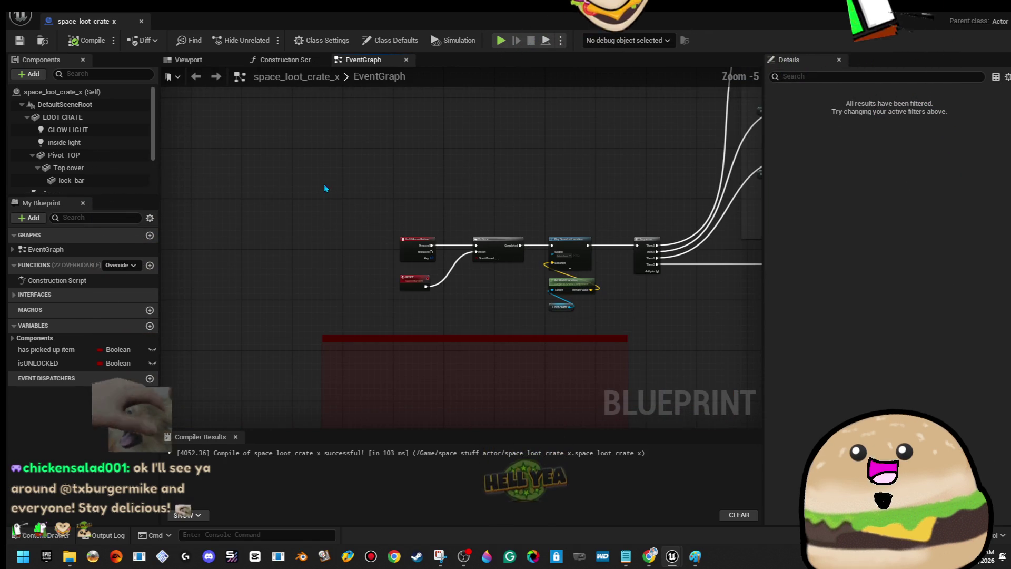
left_click_drag(324, 185, 511, 319)
key("Left")
key("Left")
key("Left")
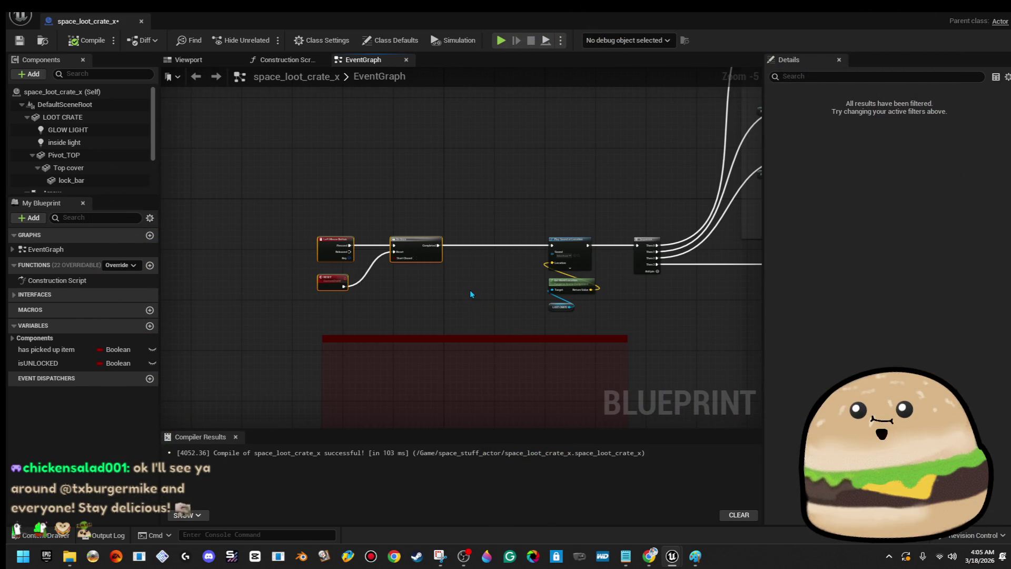
left_click(470, 294)
- Paste a GLOW LIGHT Set Visibility node between Do Once and Play Sound at Location
scroll(476, 280, "up", 4)
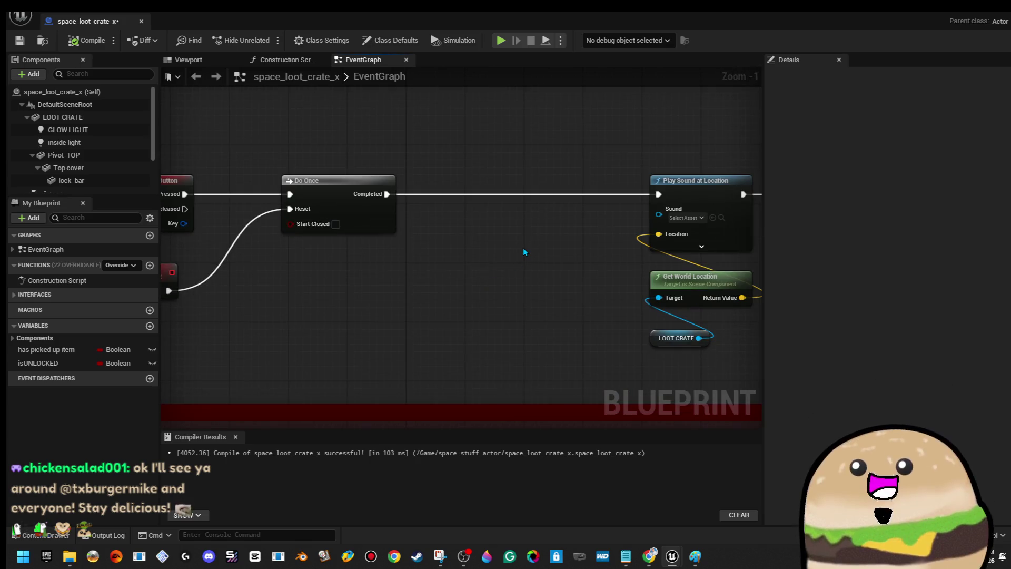
key("ctrl+v")
left_click_drag(579, 223, 530, 185)
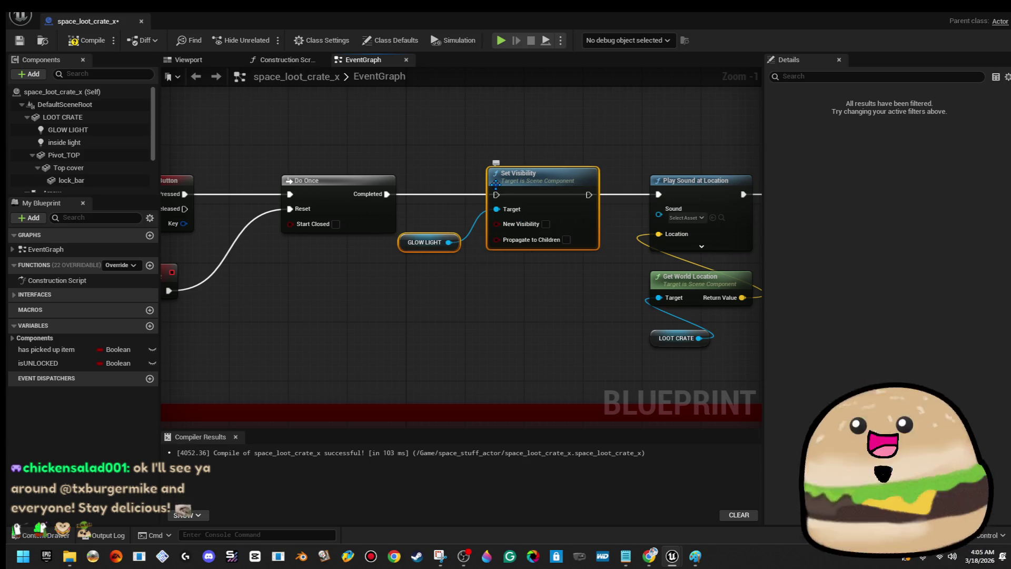
mouse_move(497, 203)
left_mouse_down()
mouse_move(396, 196)
mouse_move(513, 216)
mouse_move(498, 203)
left_mouse_up()
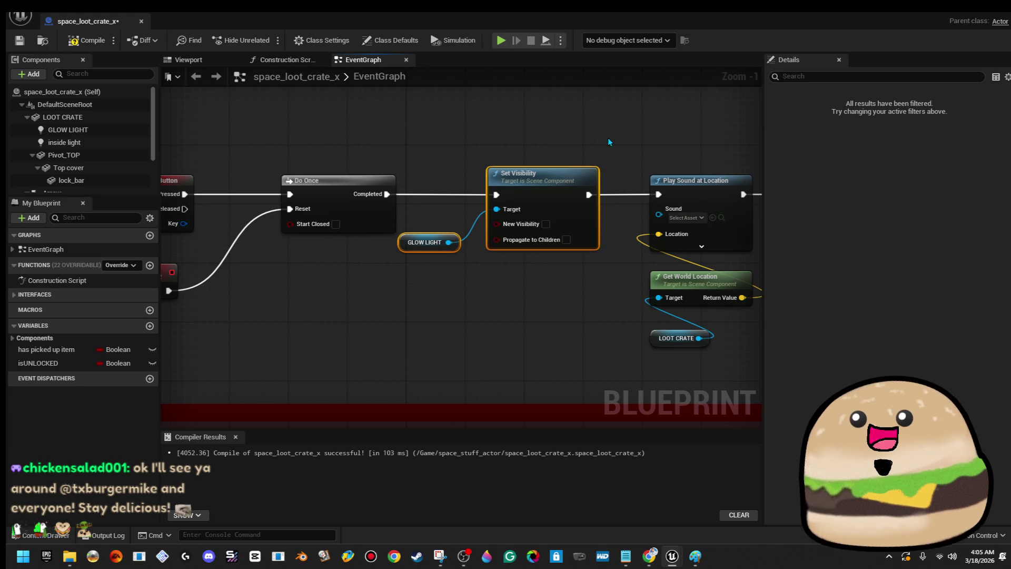
left_click_drag(246, 155, 434, 149)
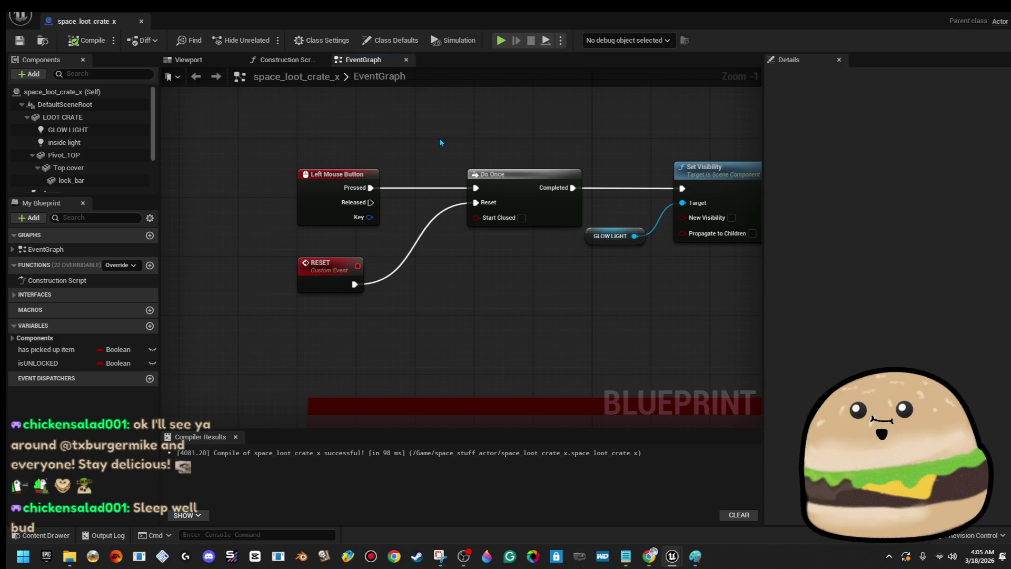
scroll(448, 140, "down", 1)
left_click_drag(553, 133, 347, 134)
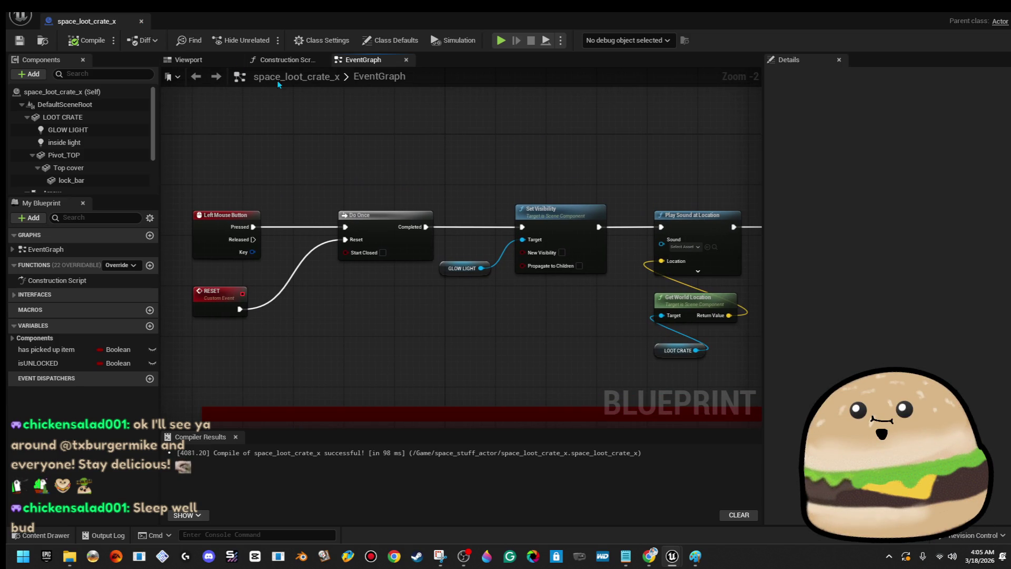
- Play-test the level to see the crate's blue glow strip, then reopen space_loot_crate_x for editing
left_click(141, 22)
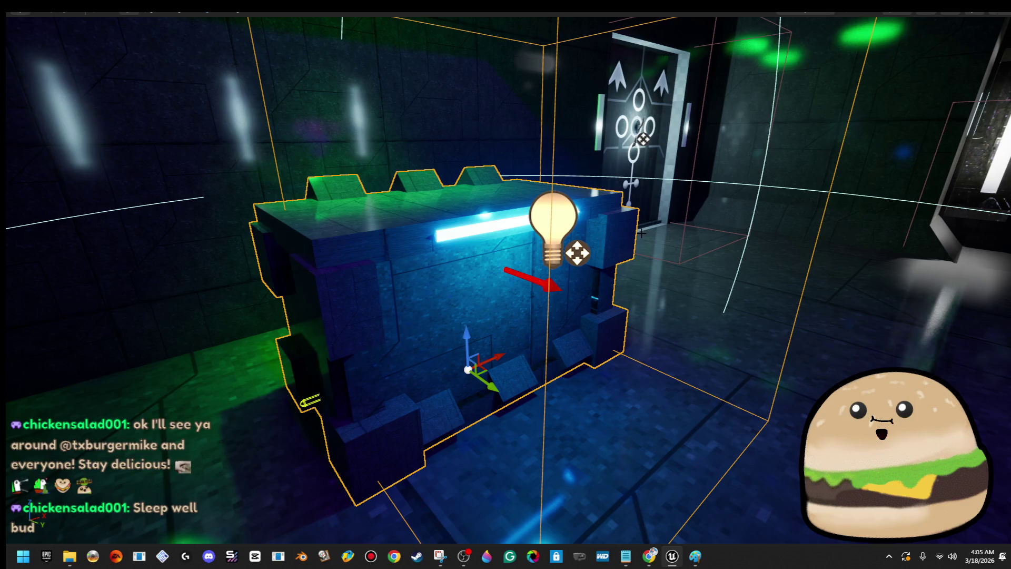
left_click_drag(639, 231, 674, 195)
right_click(675, 195)
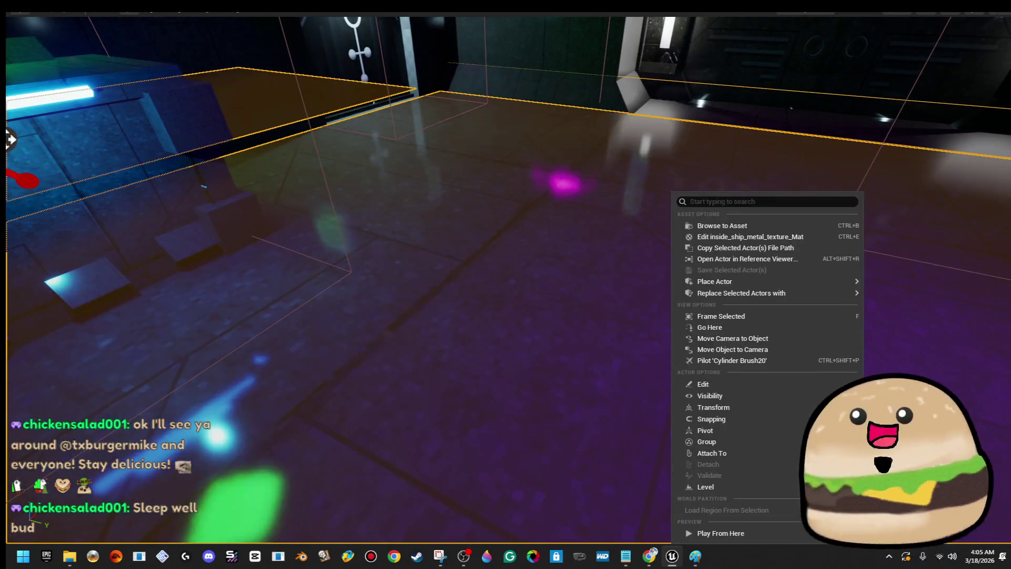
left_click_drag(688, 358, 688, 358)
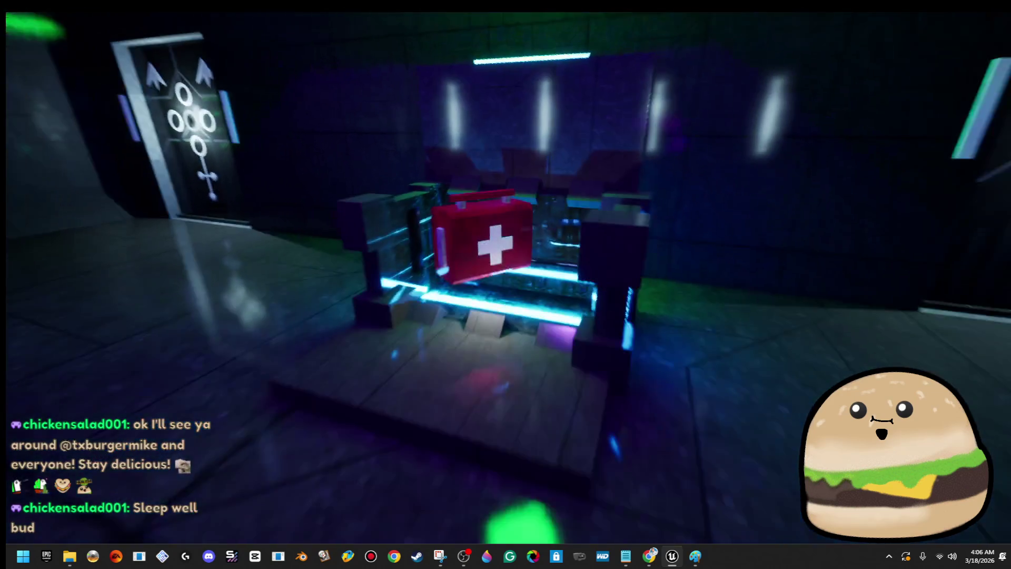
key("Escape")
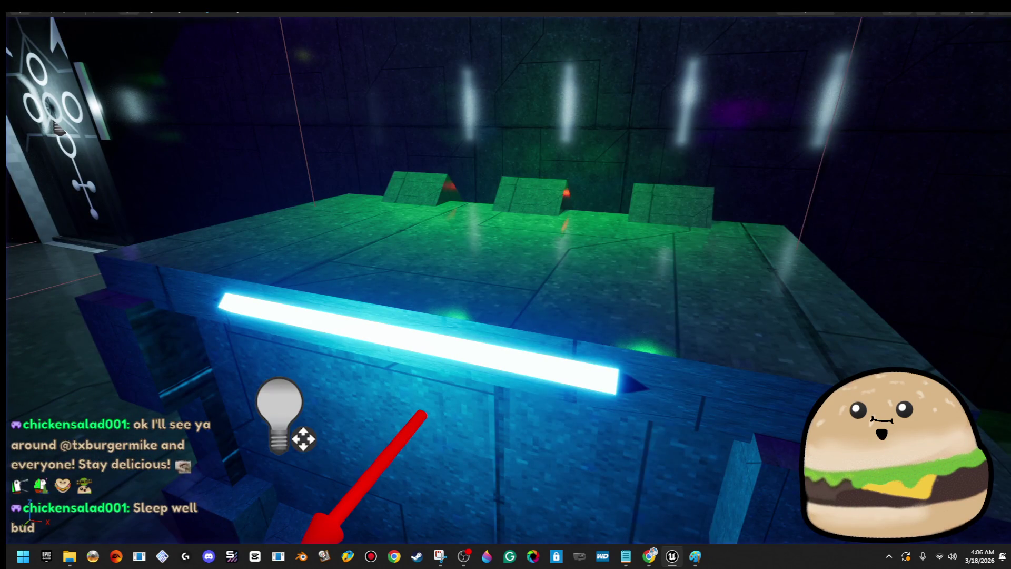
right_click(524, 196)
left_click(616, 241)
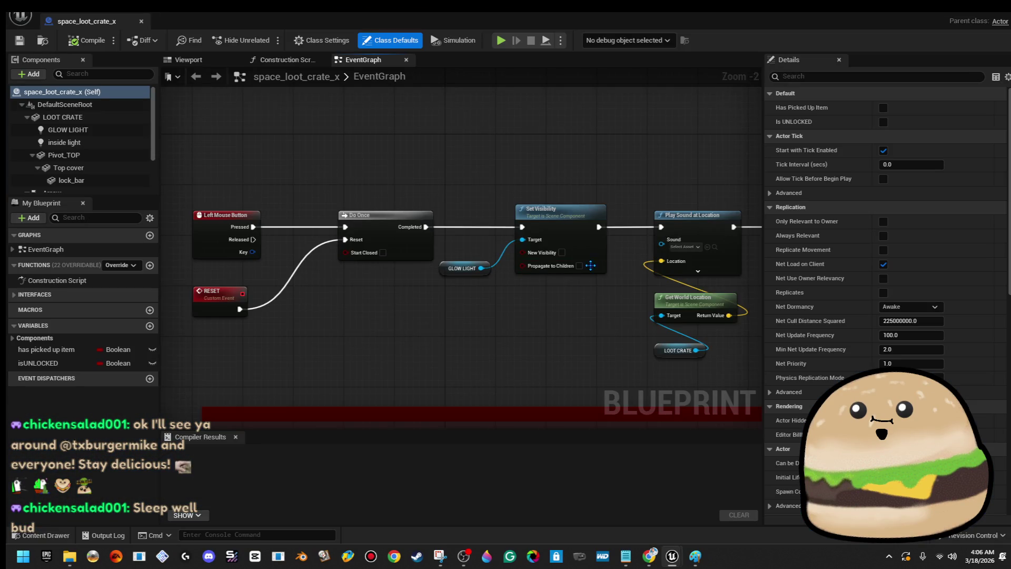
- Move the visibility node pair above Set Material and remove the Delay after Enable Input
scroll(511, 248, "up", 3)
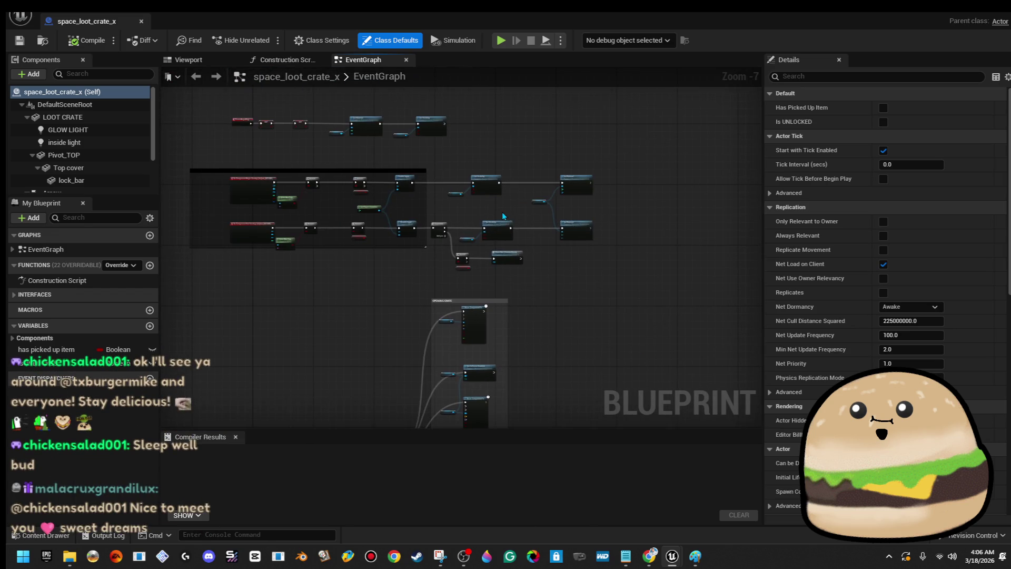
scroll(460, 254, "up", 1)
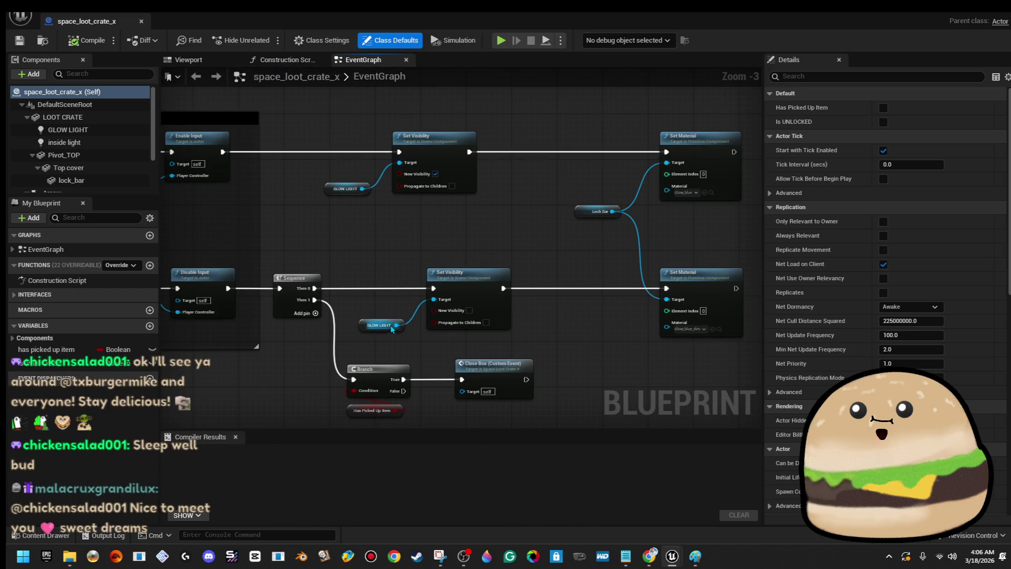
mouse_move(400, 229)
left_mouse_down()
mouse_move(365, 273)
mouse_move(441, 288)
left_mouse_up()
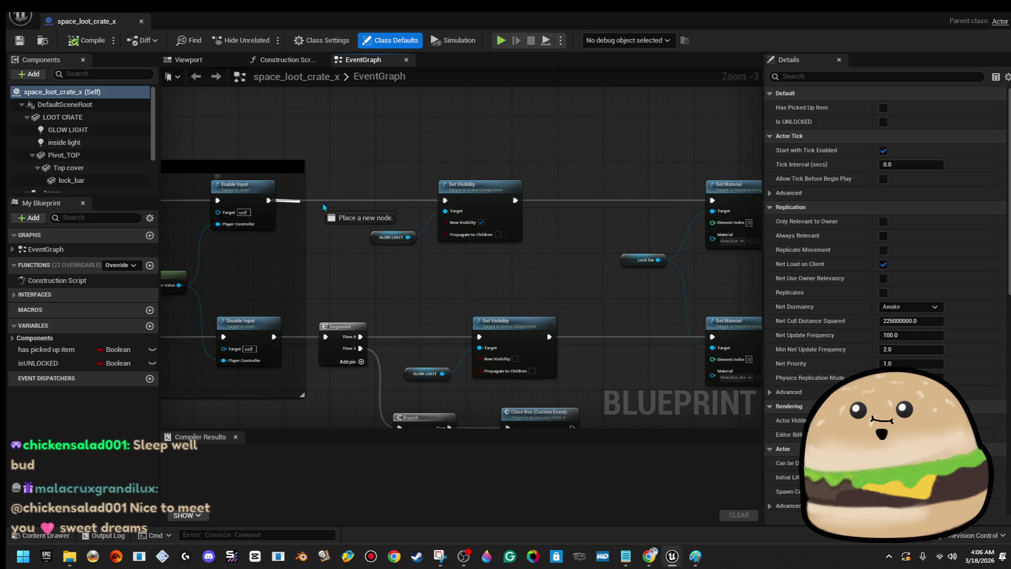
left_click_drag(310, 207, 342, 205)
mouse_move(503, 253)
left_mouse_down()
mouse_move(422, 259)
mouse_move(444, 252)
left_mouse_up()
mouse_move(456, 235)
left_mouse_down()
mouse_move(475, 227)
mouse_move(521, 150)
mouse_move(589, 132)
mouse_move(701, 126)
left_mouse_up()
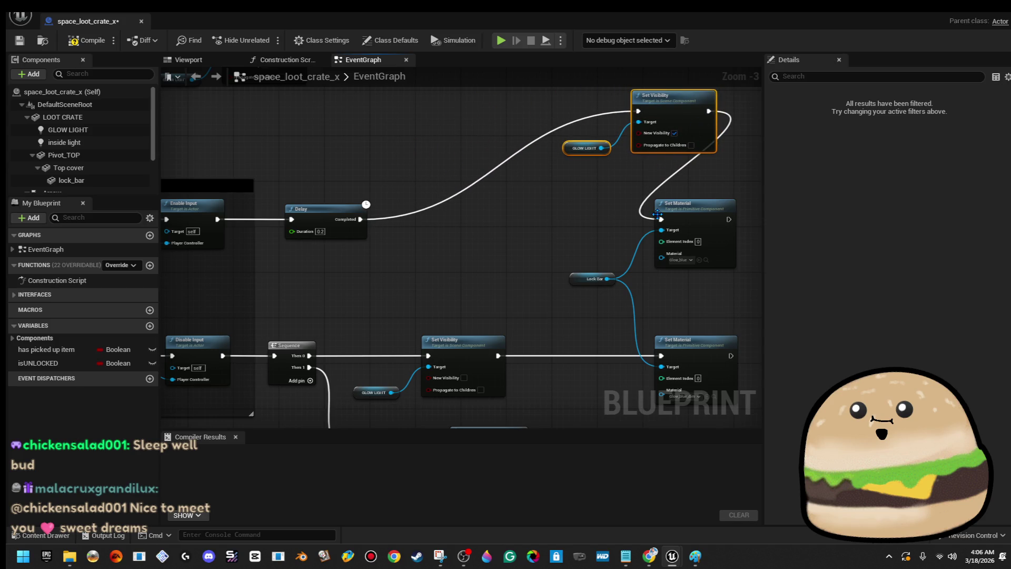
left_click_drag(511, 235, 511, 236)
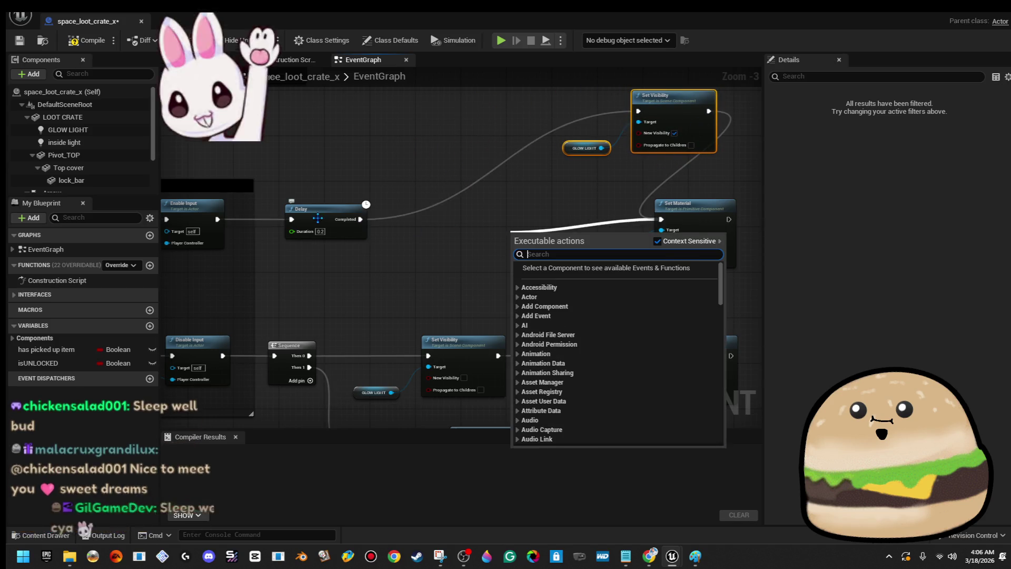
left_click(316, 208)
key("Delete")
- Wire Enable Input into a new Sequence, unlink Set Visibility from Set Material, then compile and save
mouse_move(218, 218)
left_mouse_down()
mouse_move(280, 223)
mouse_move(583, 145)
mouse_move(640, 110)
mouse_move(650, 116)
mouse_move(389, 214)
mouse_move(295, 224)
mouse_move(655, 241)
mouse_move(662, 219)
left_mouse_up()
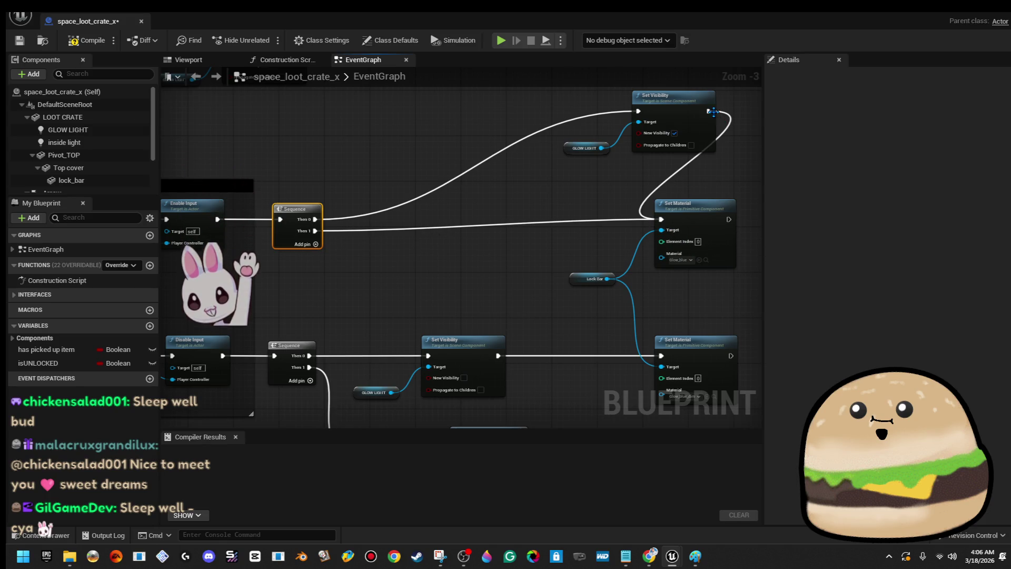
right_click(710, 112)
left_click(735, 140)
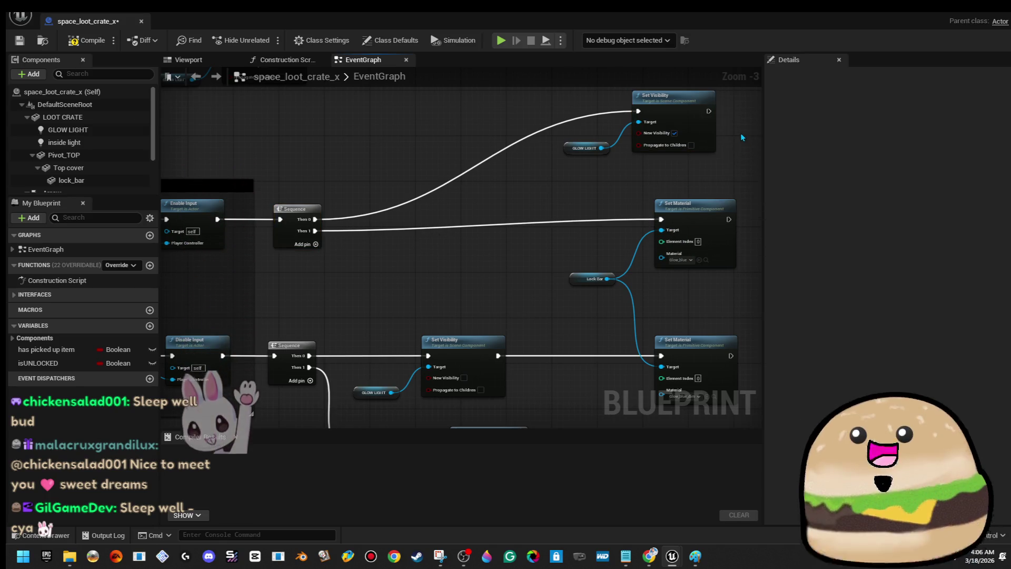
left_click(87, 40)
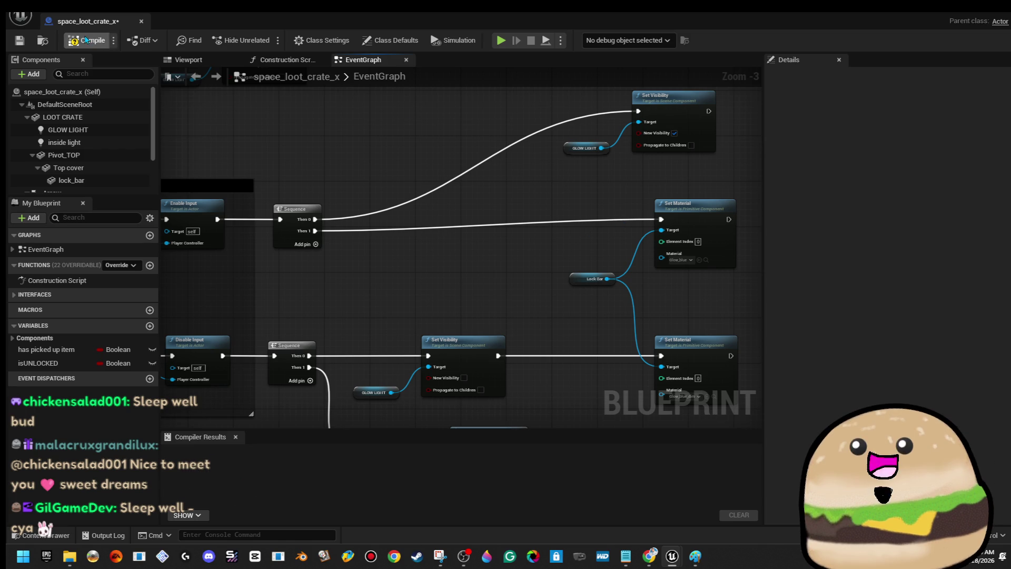
key("ctrl+s")
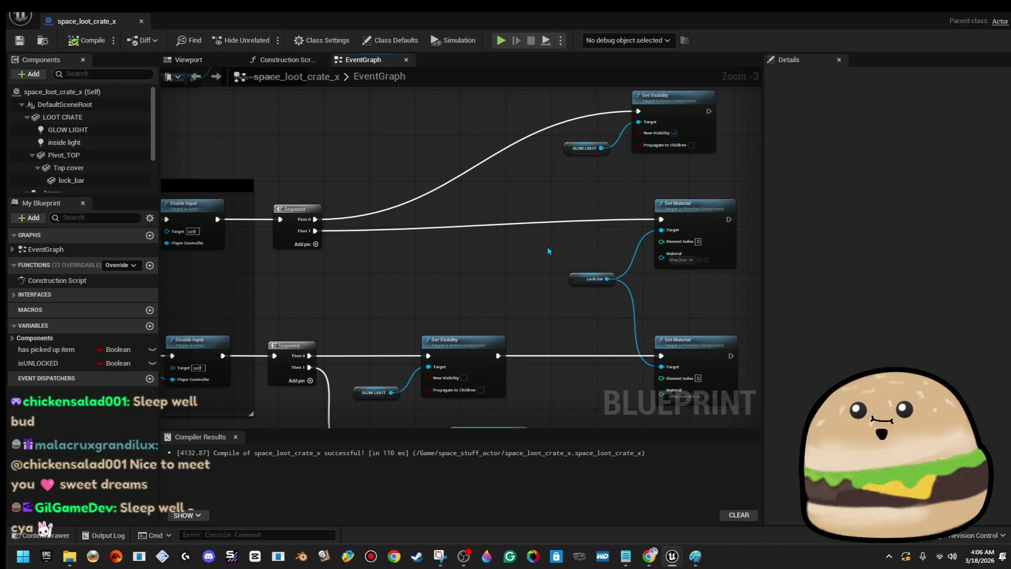
- Insert a Branch between Sequence Then 0 and the GLOW LIGHT Set Visibility
left_click_drag(315, 220, 452, 116)
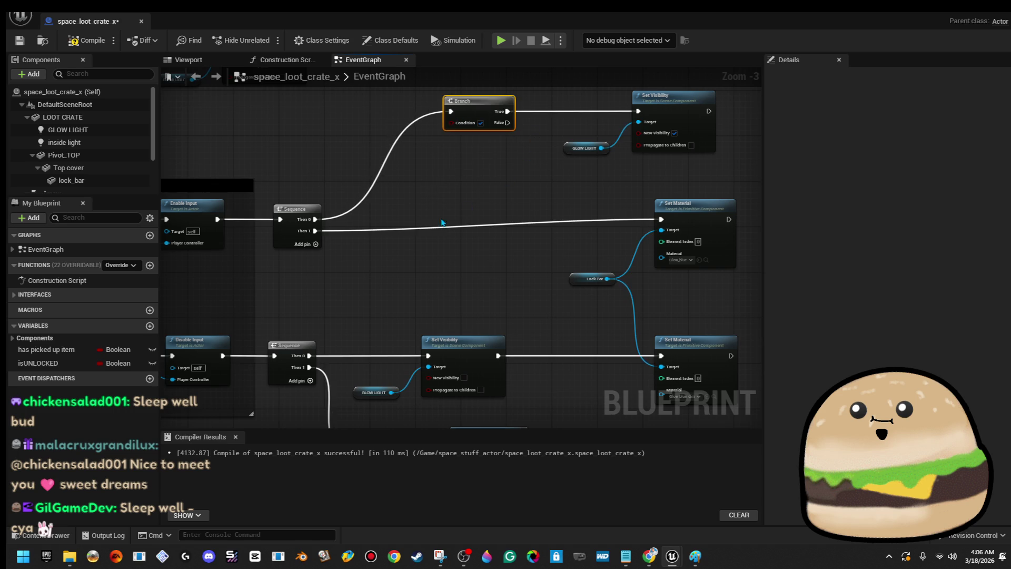
scroll(451, 268, "down", 5)
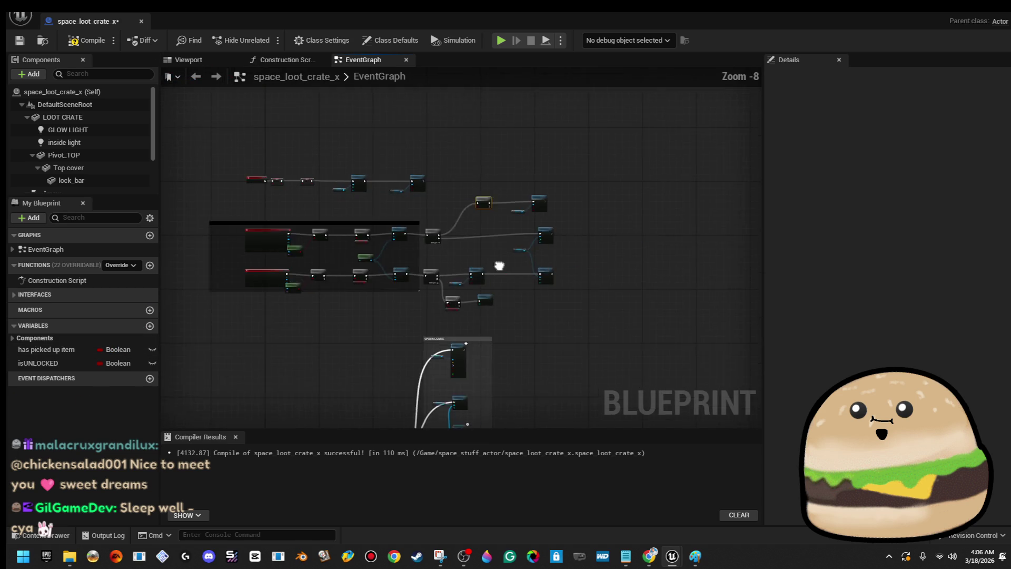
scroll(397, 305, "up", 4)
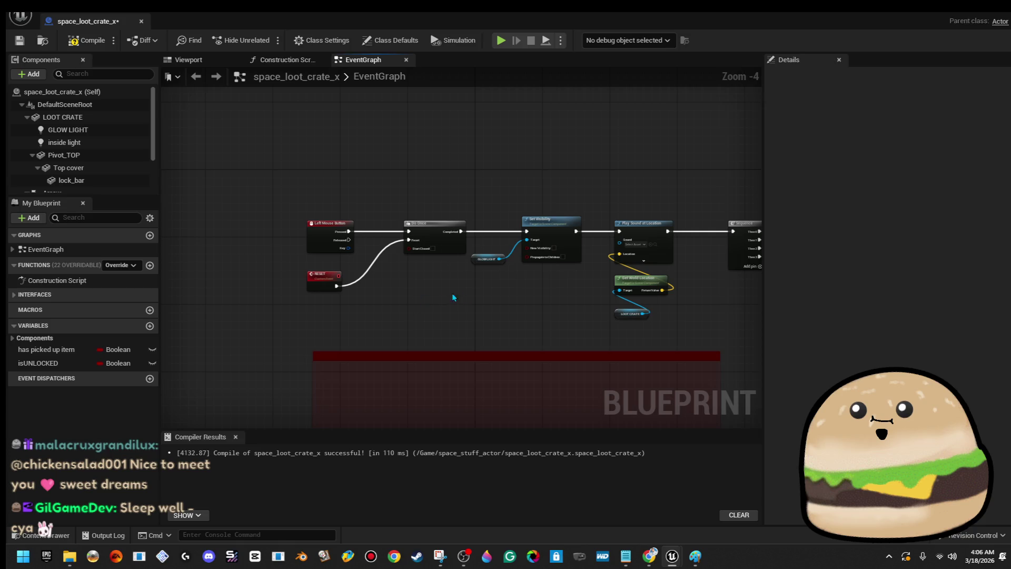
scroll(528, 285, "up", 2)
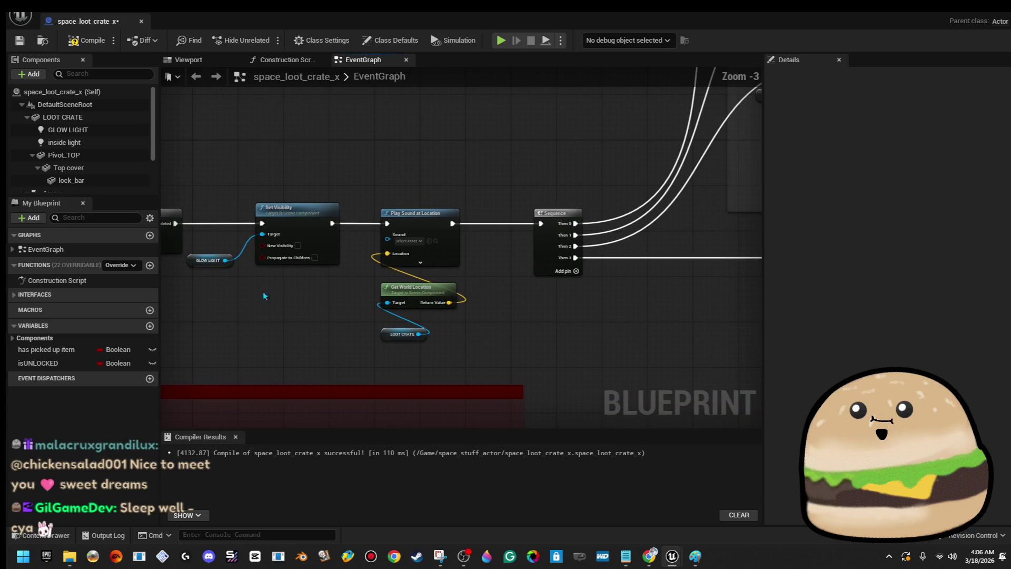
scroll(326, 298, "down", 1)
left_click_drag(327, 298, 413, 287)
scroll(404, 292, "down", 2)
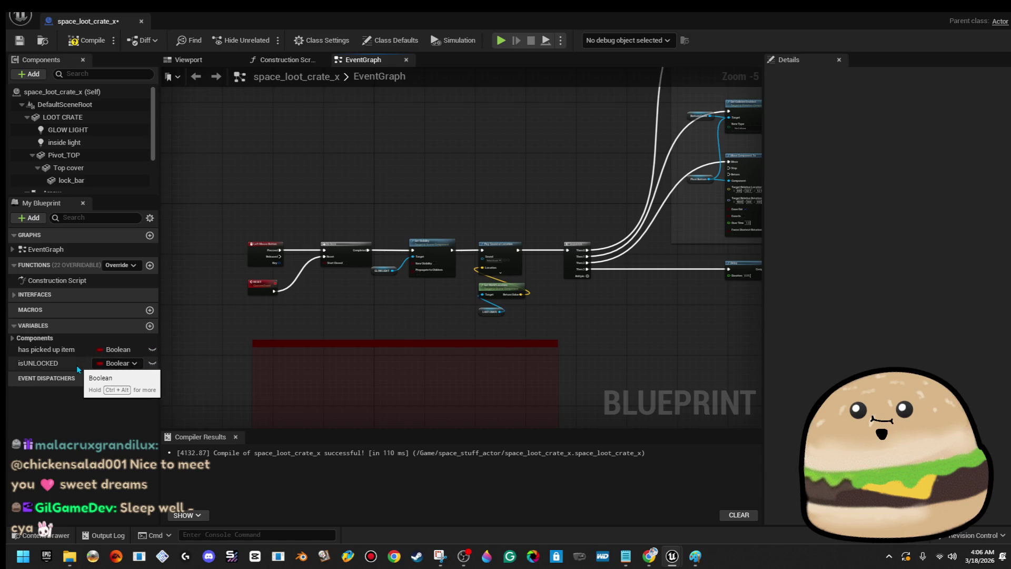
scroll(409, 301, "down", 4)
left_click_drag(429, 307, 360, 217)
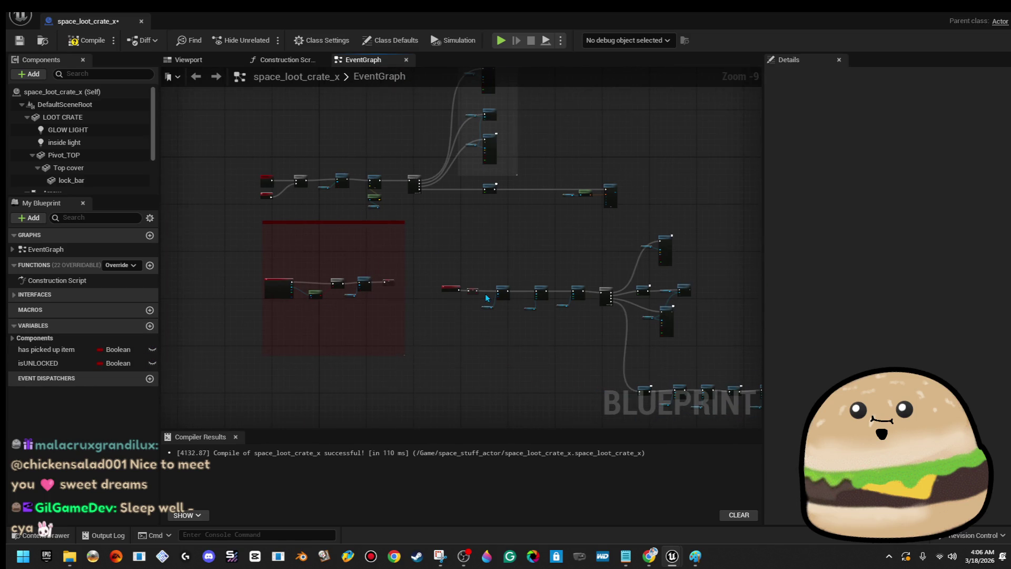
scroll(486, 290, "up", 5)
scroll(464, 280, "down", 3)
left_click_drag(406, 252, 575, 274)
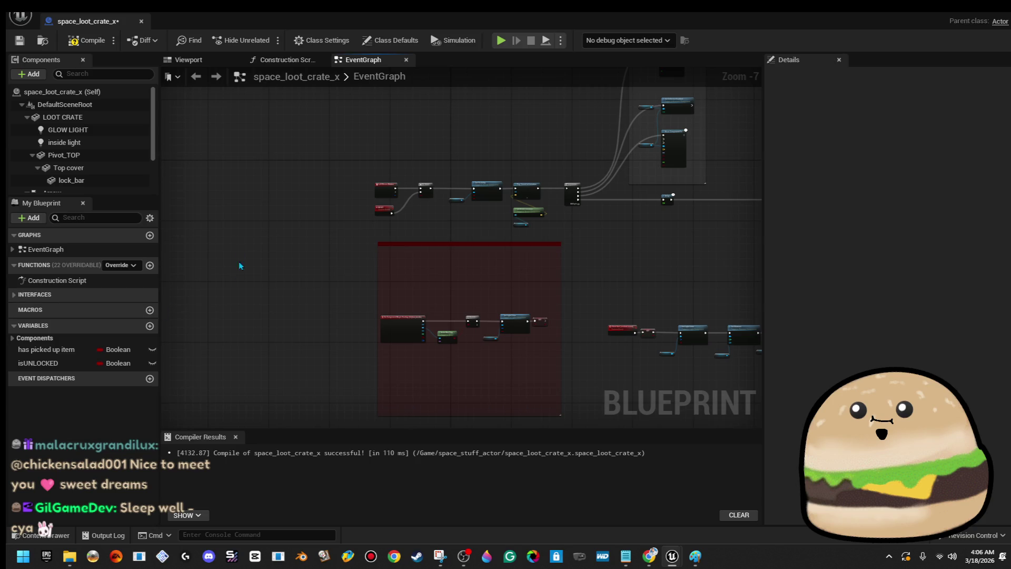
left_click_drag(236, 276, 323, 267)
scroll(456, 208, "up", 3)
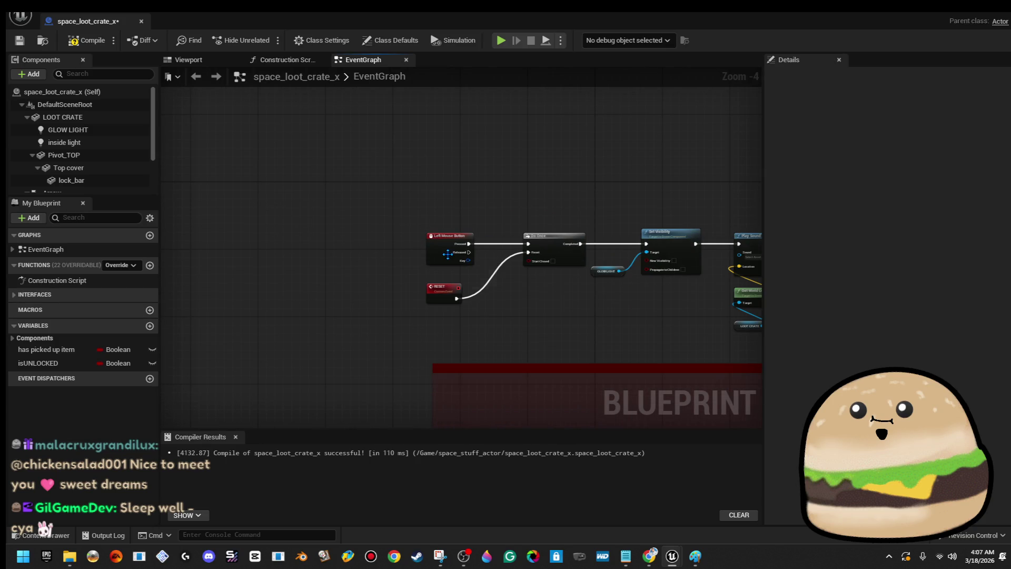
left_click_drag(511, 282, 457, 317)
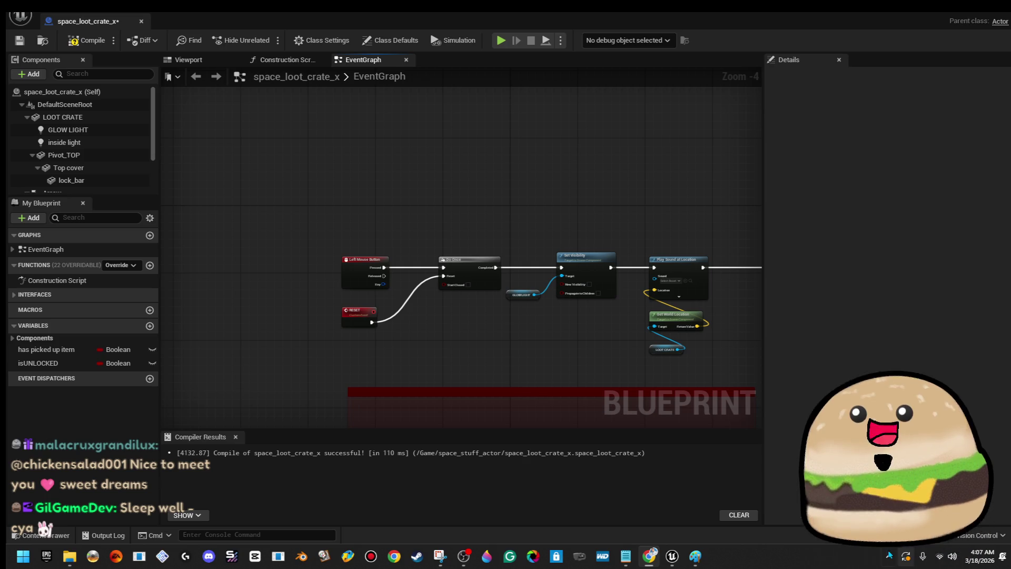
- Tidy the Sequence, Play Sound and GLOW LIGHT nodes, and add a new Boolean variable
mouse_move(627, 349)
left_mouse_down()
mouse_move(514, 327)
mouse_move(564, 258)
left_mouse_up()
left_click_drag(477, 237, 453, 326)
left_click_drag(435, 360, 435, 360)
left_click_drag(432, 311, 420, 311)
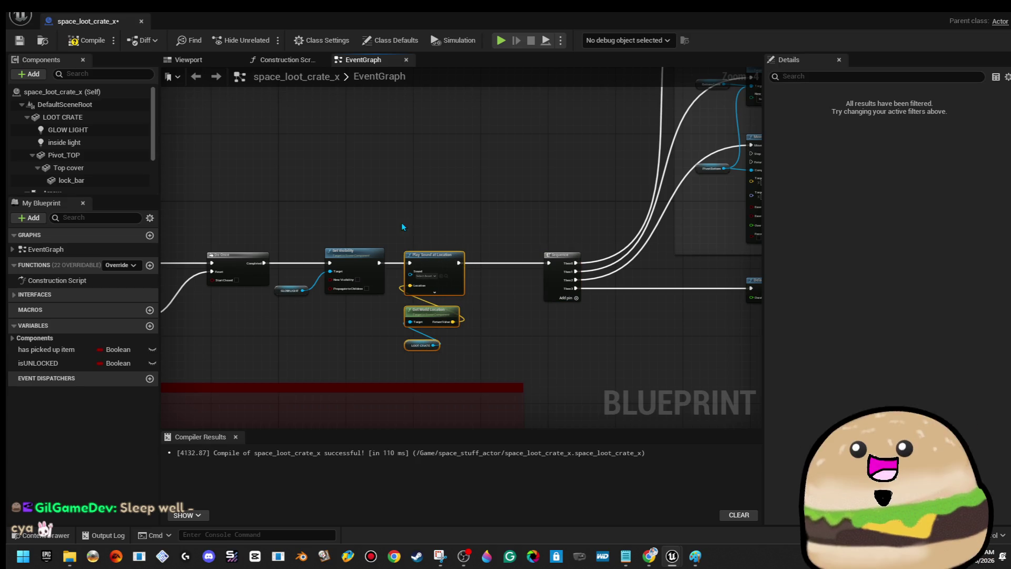
left_click_drag(282, 296, 323, 318)
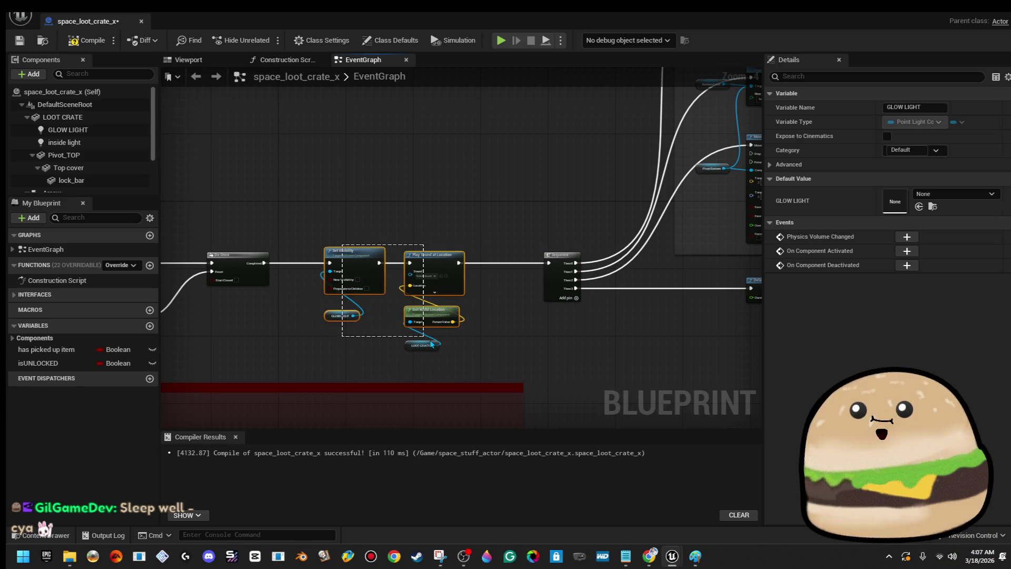
left_click_drag(431, 354, 433, 354)
key("Left")
key("Left")
key("Left")
left_click(489, 273)
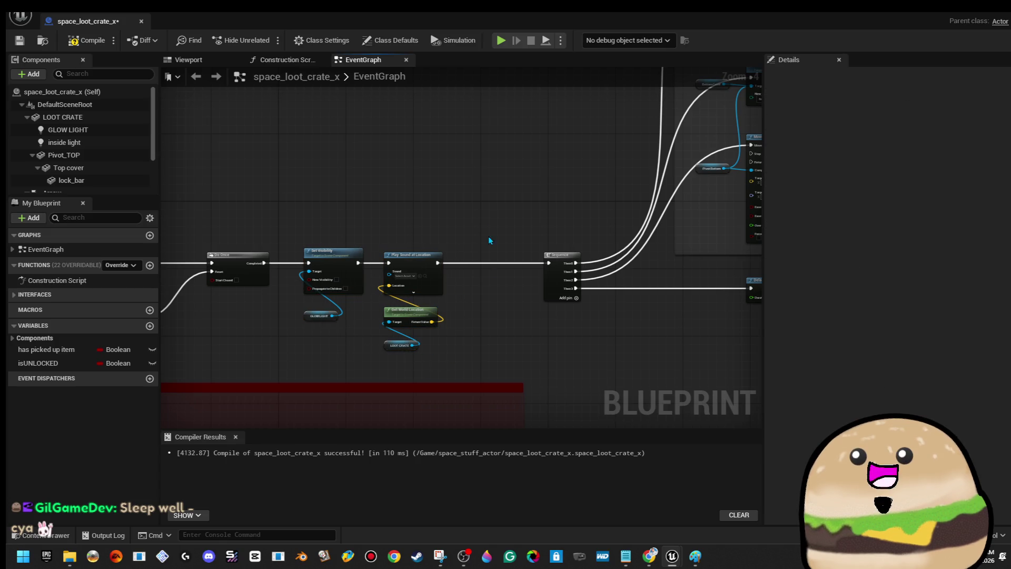
left_click(150, 327)
type("box is opene")
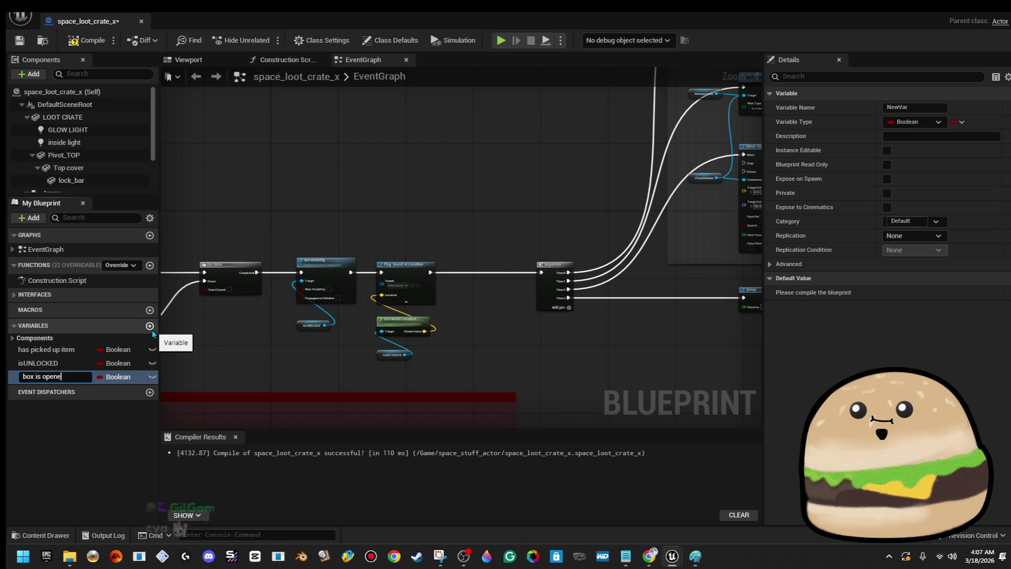
- Name the Boolean 'box is opened' and set it true right after Play Sound at Location
type("d")
key("Return")
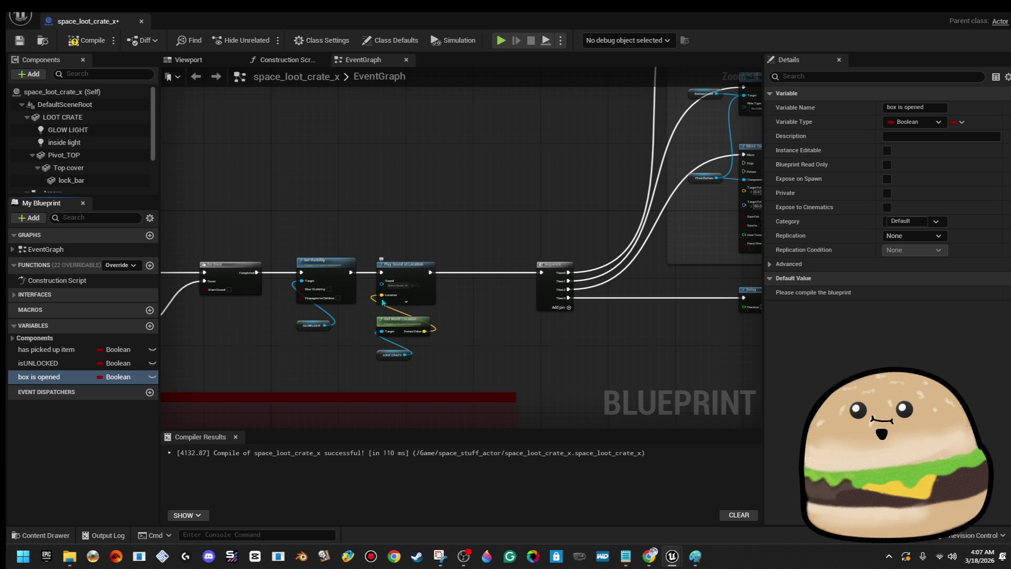
mouse_move(75, 377)
left_mouse_down()
mouse_move(159, 374)
mouse_move(429, 268)
mouse_move(448, 279)
left_mouse_up()
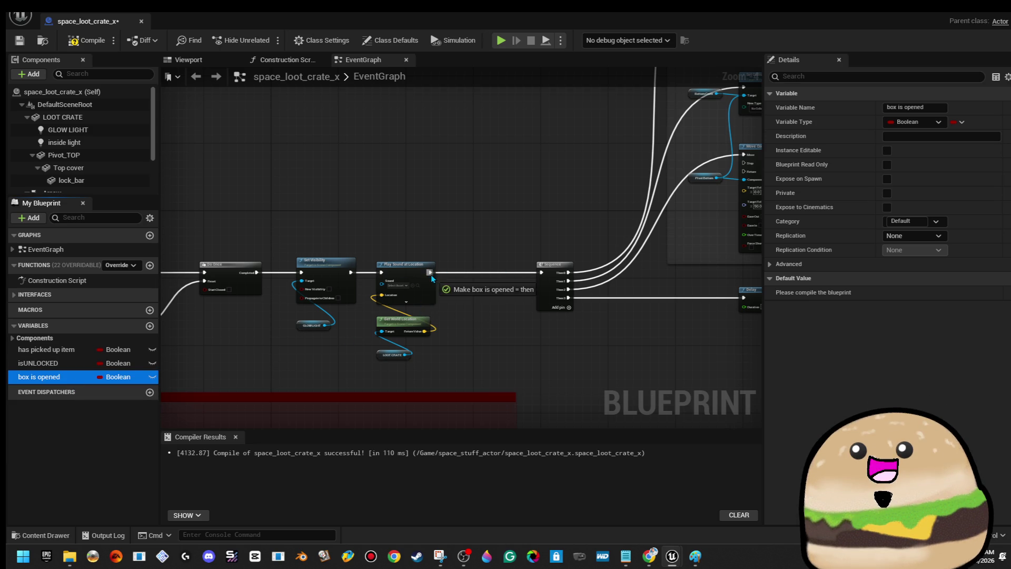
scroll(493, 280, "up", 3)
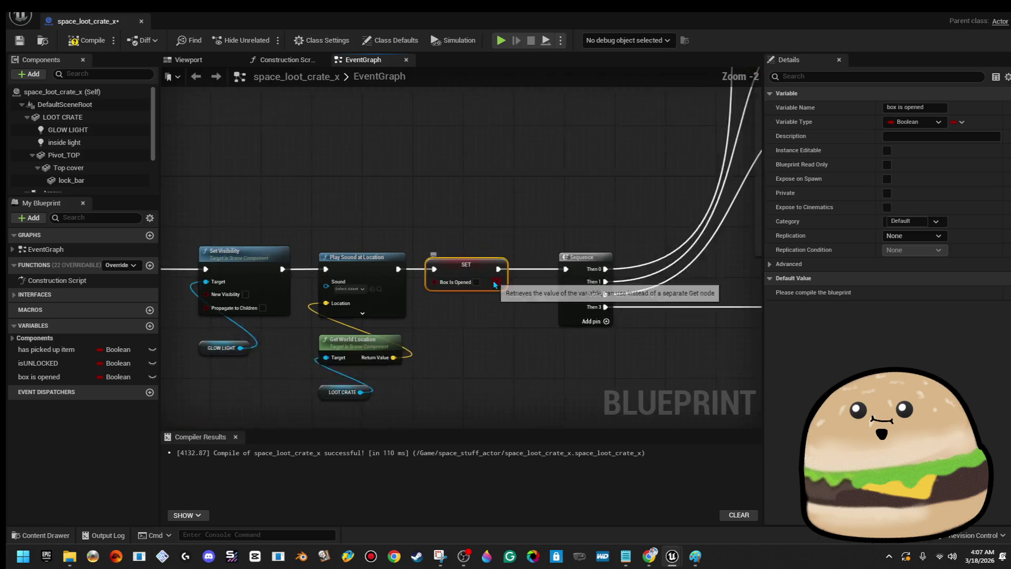
left_click(478, 283)
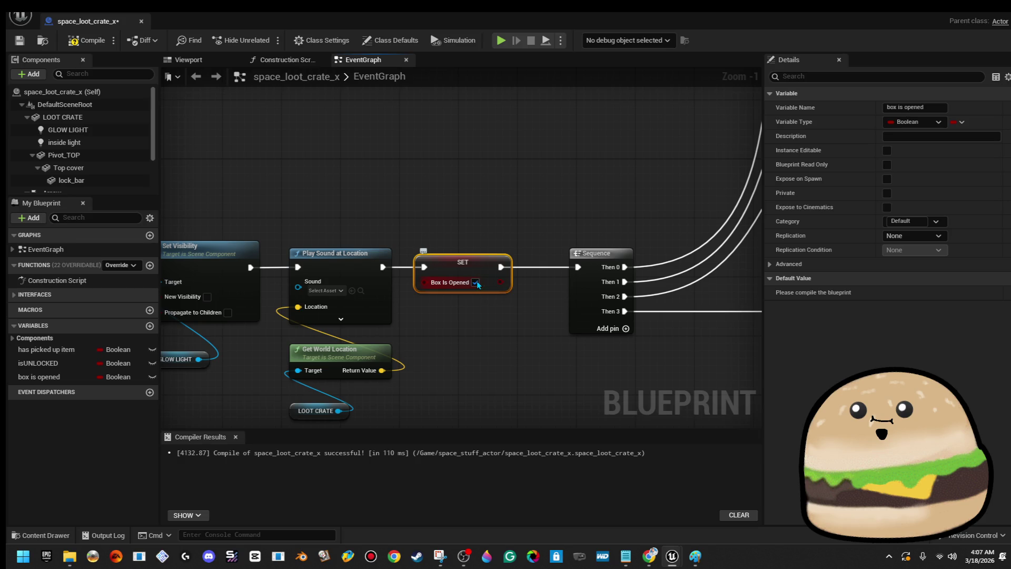
scroll(605, 211, "down", 7)
scroll(489, 273, "up", 4)
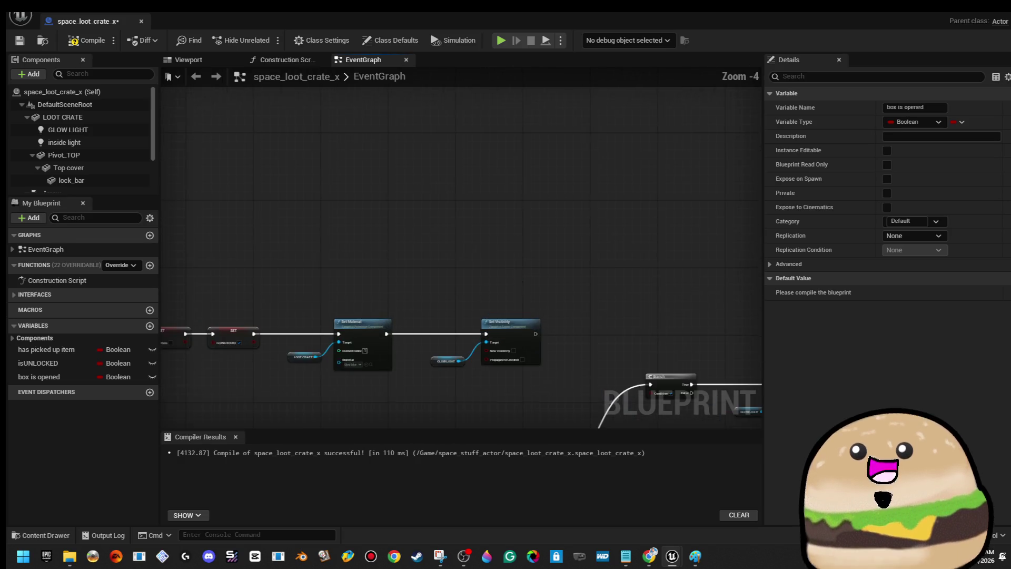
- Make room beside Set Material and add a SET box is opened to the BeginPlay chain, then compile
left_click_drag(163, 232, 477, 204)
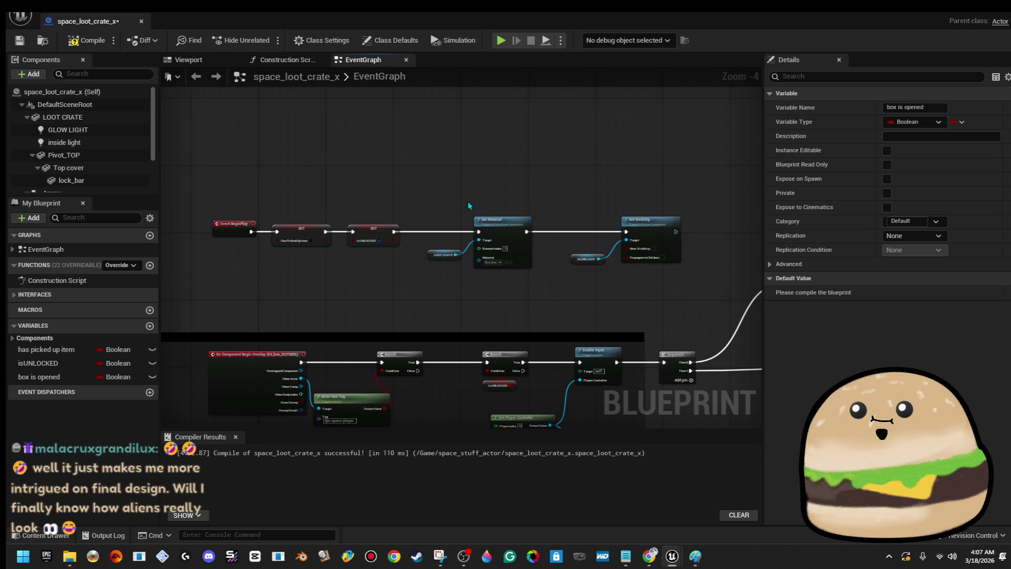
left_click_drag(544, 305, 545, 305)
left_click_drag(501, 266, 625, 277)
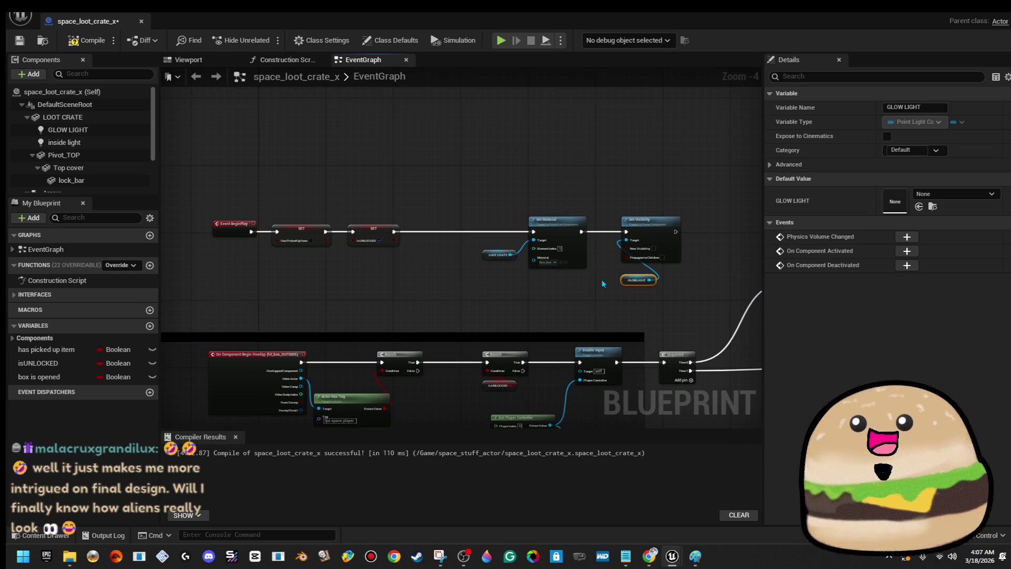
left_click_drag(496, 257, 543, 287)
mouse_move(63, 376)
left_mouse_down()
mouse_move(421, 261)
mouse_move(397, 233)
mouse_move(463, 223)
left_mouse_up()
scroll(437, 240, "up", 4)
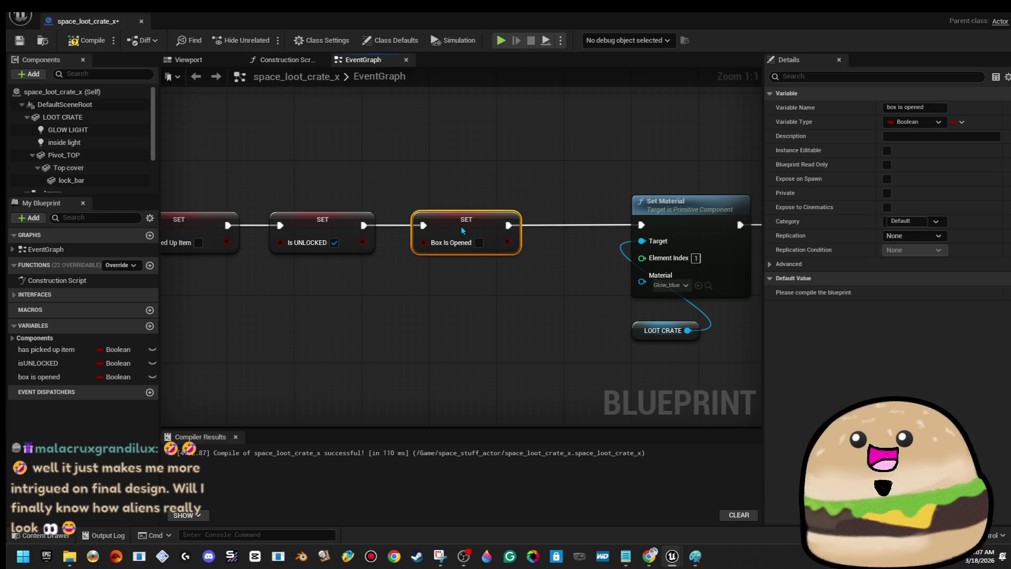
left_click(105, 41)
scroll(239, 244, "down", 4)
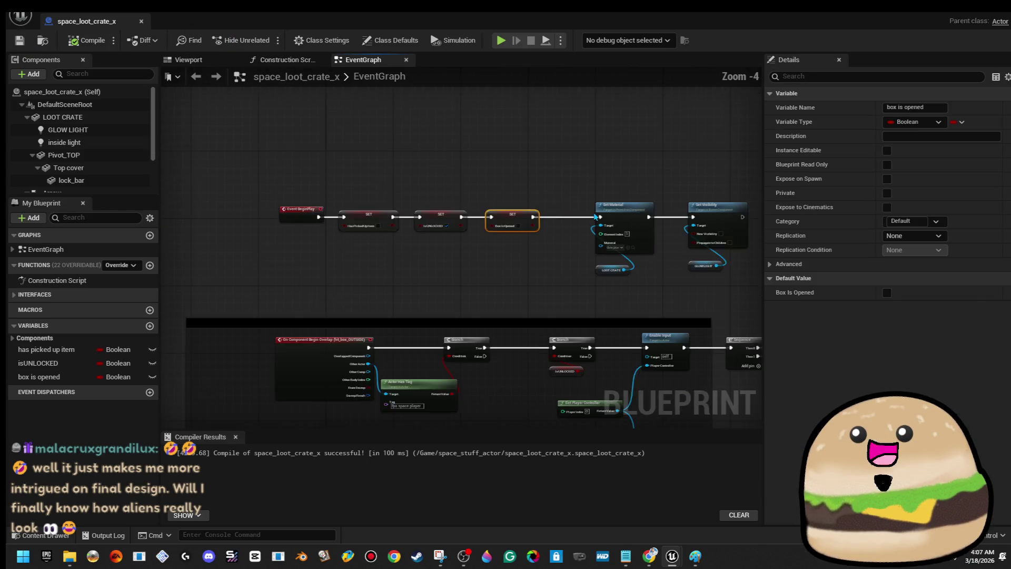
scroll(375, 255, "up", 3)
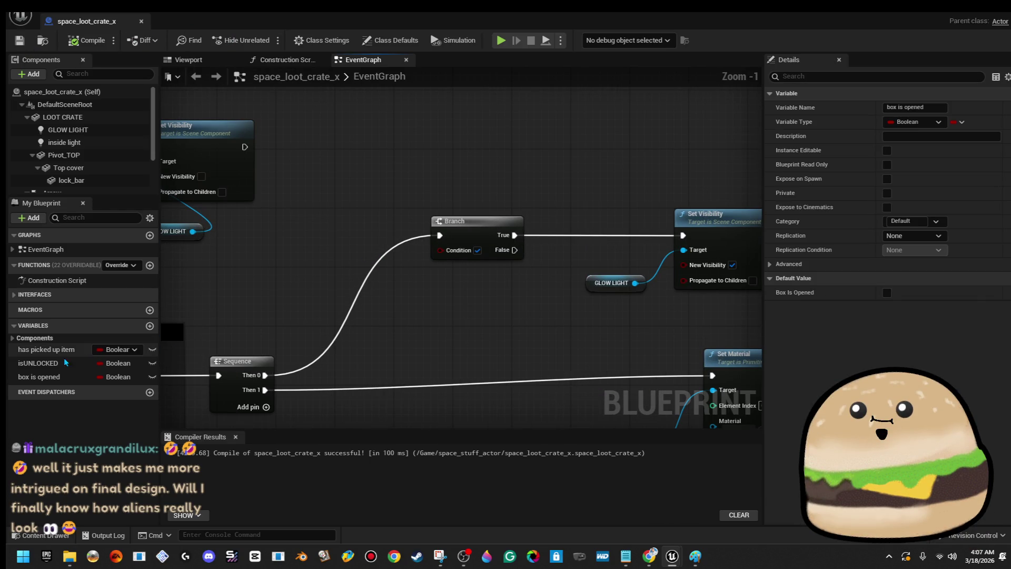
- Feed Box Is Opened into the Branch condition, drive Set Visibility from False, and unlink True
left_click_drag(448, 256, 507, 289)
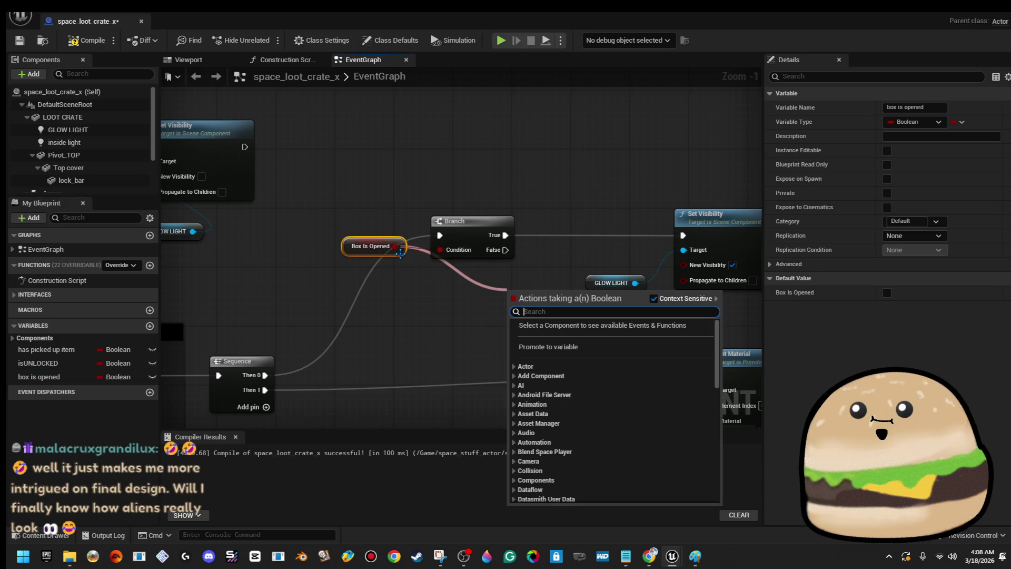
left_click_drag(400, 252, 477, 289)
left_click_drag(505, 250, 683, 236)
right_click(504, 235)
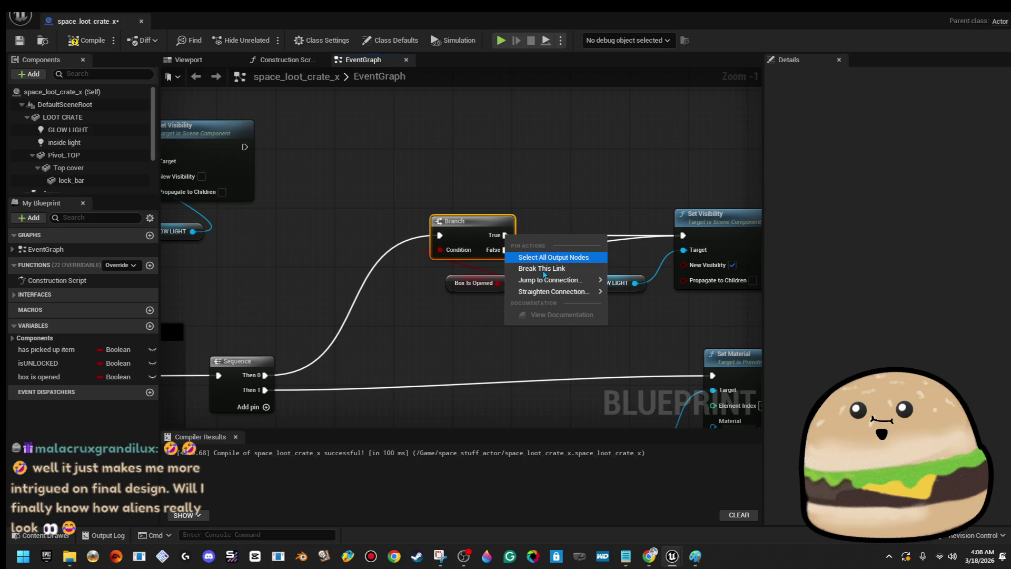
left_click(542, 267)
scroll(568, 165, "down", 3)
left_click_drag(596, 251, 582, 213)
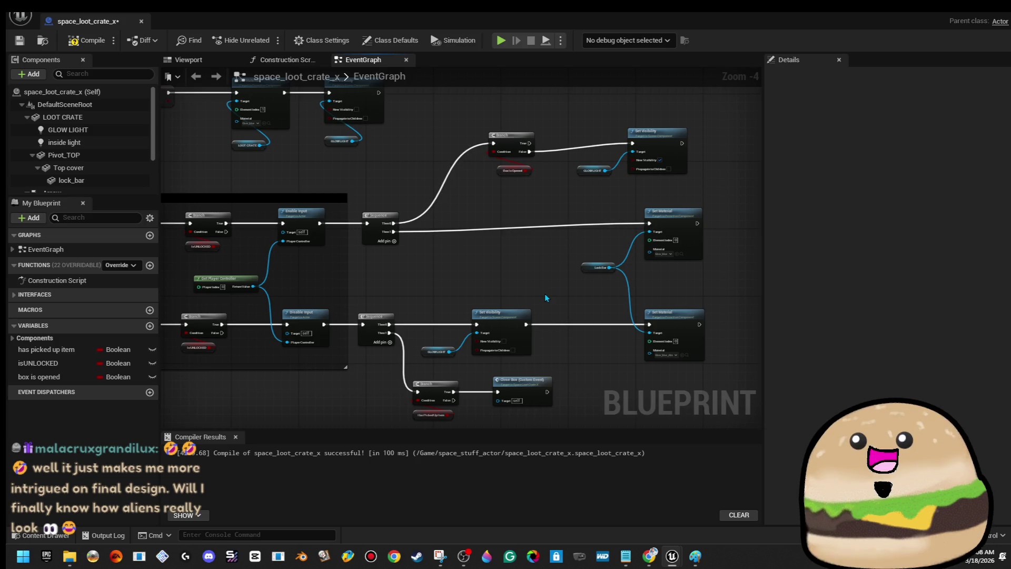
- Set box is opened false between SET Has Picked Up Item and RESET, then close the Blueprint
scroll(544, 299, "down", 3)
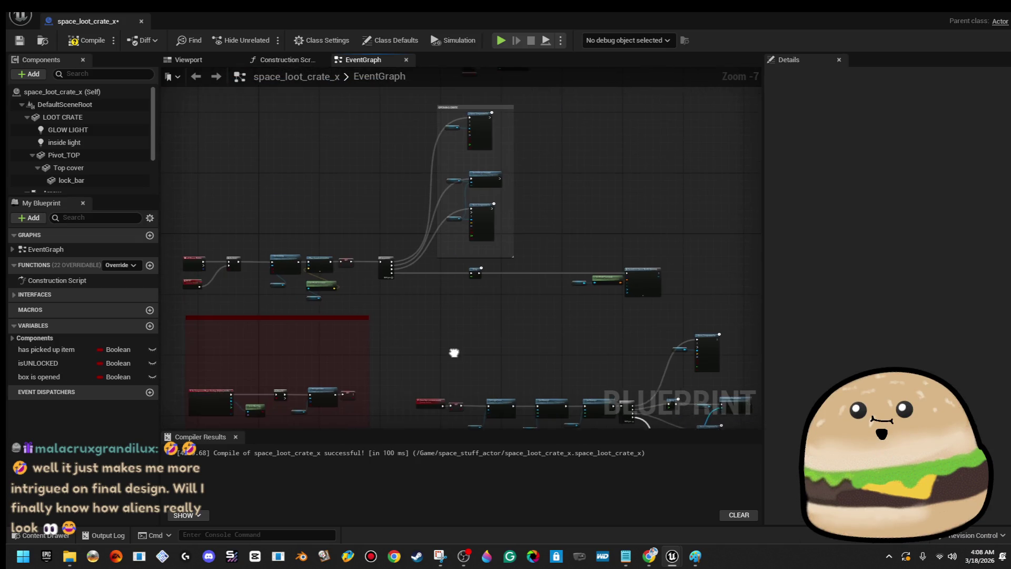
scroll(486, 311, "up", 3)
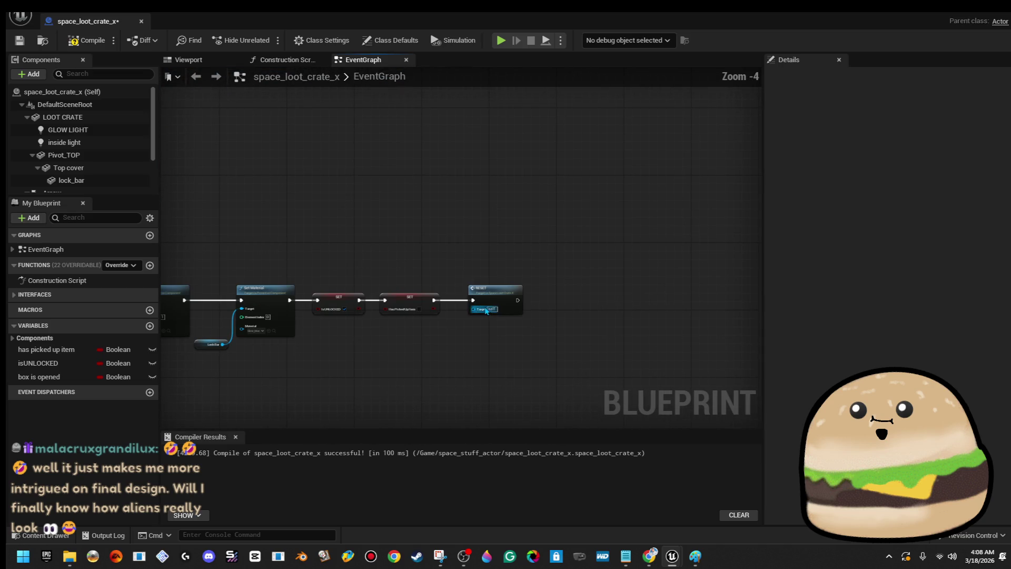
left_click_drag(588, 344, 584, 340)
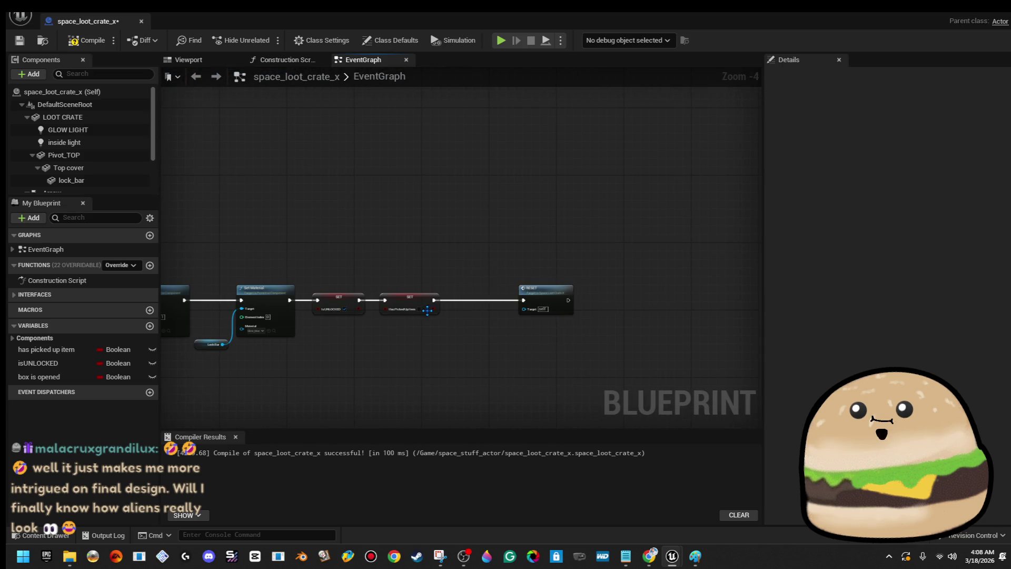
scroll(472, 310, "up", 4)
left_click_drag(64, 380, 498, 278)
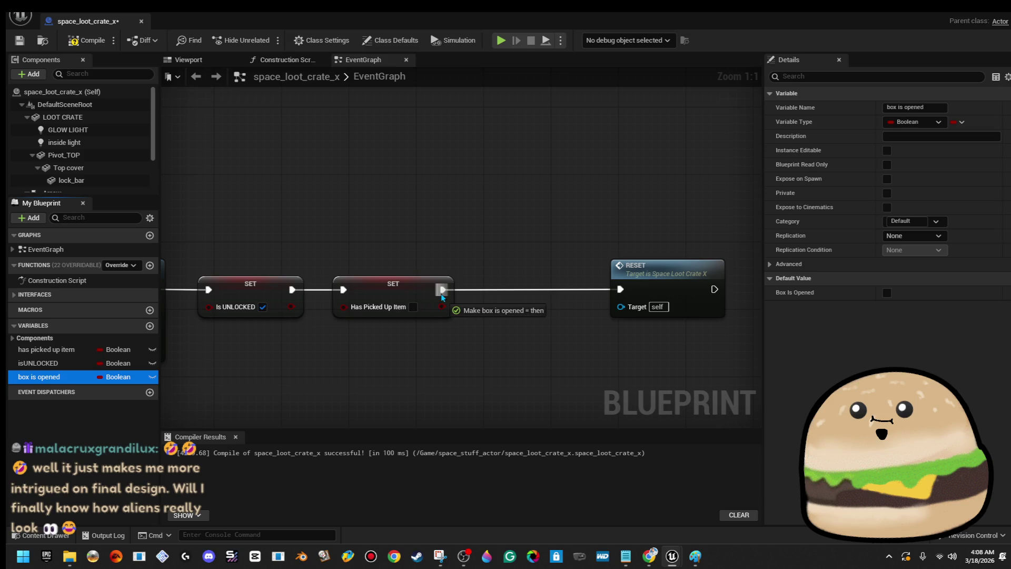
left_click_drag(442, 300, 443, 302)
left_click_drag(510, 304, 527, 290)
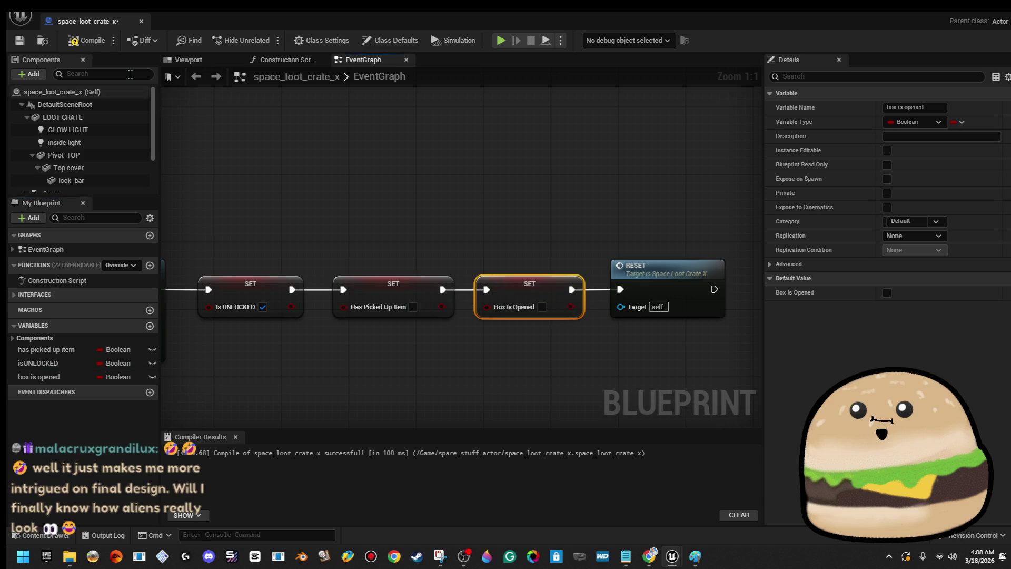
left_click(141, 21)
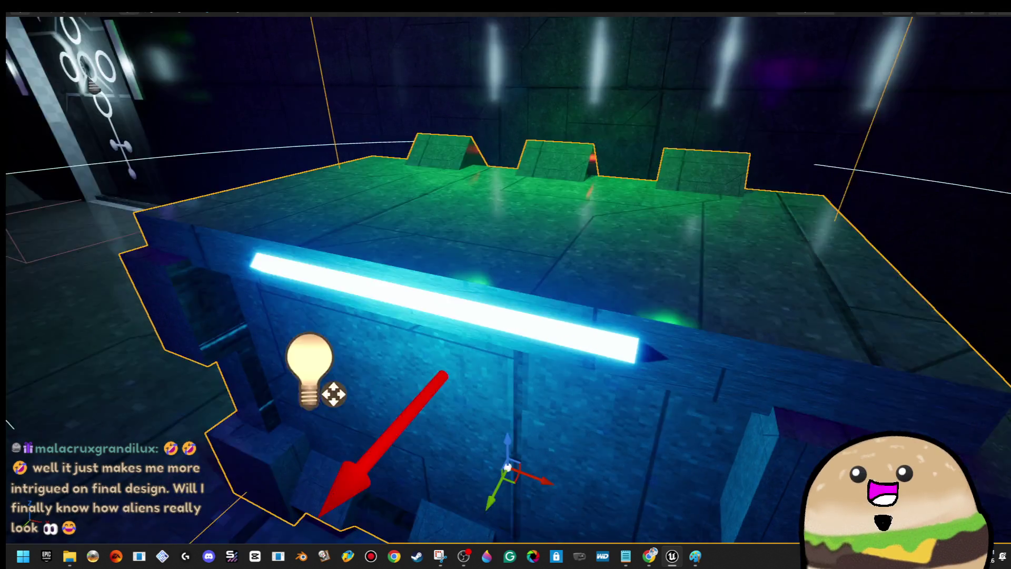
- Play the level from a floor spot to see the crate's health cross glowing yellow
left_click_drag(505, 285, 666, 231)
right_click(666, 231)
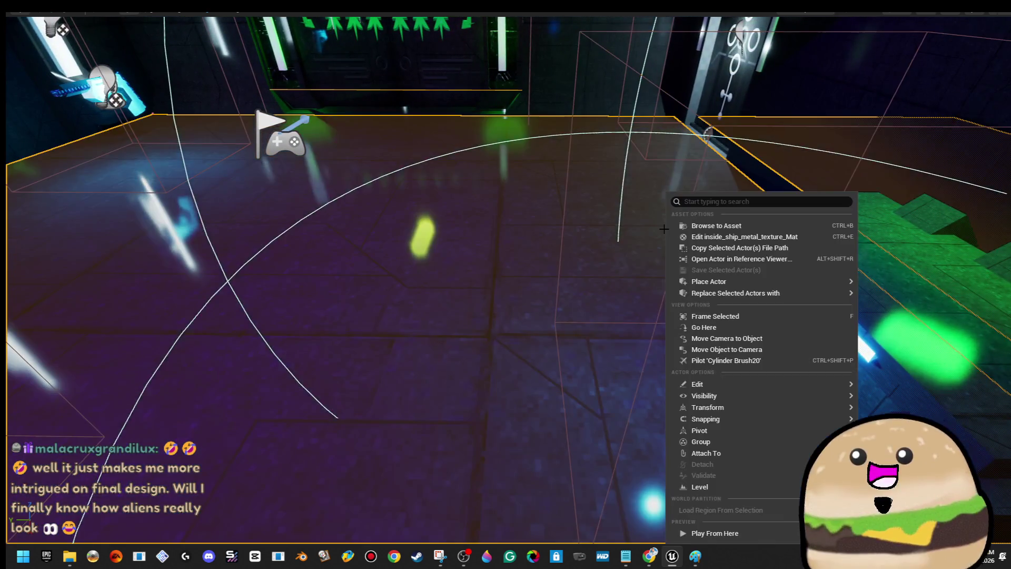
left_click(781, 532)
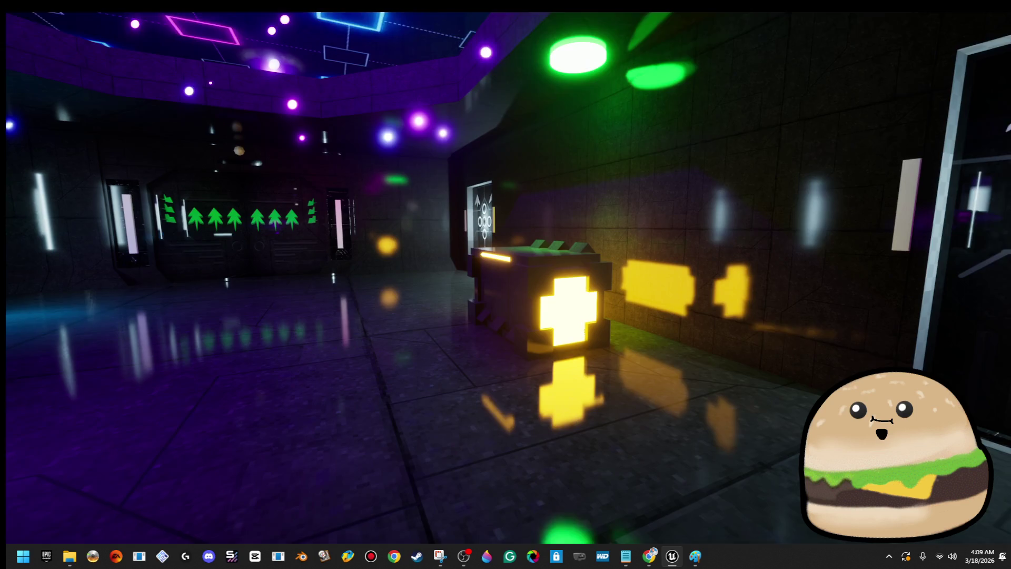
key("Escape")
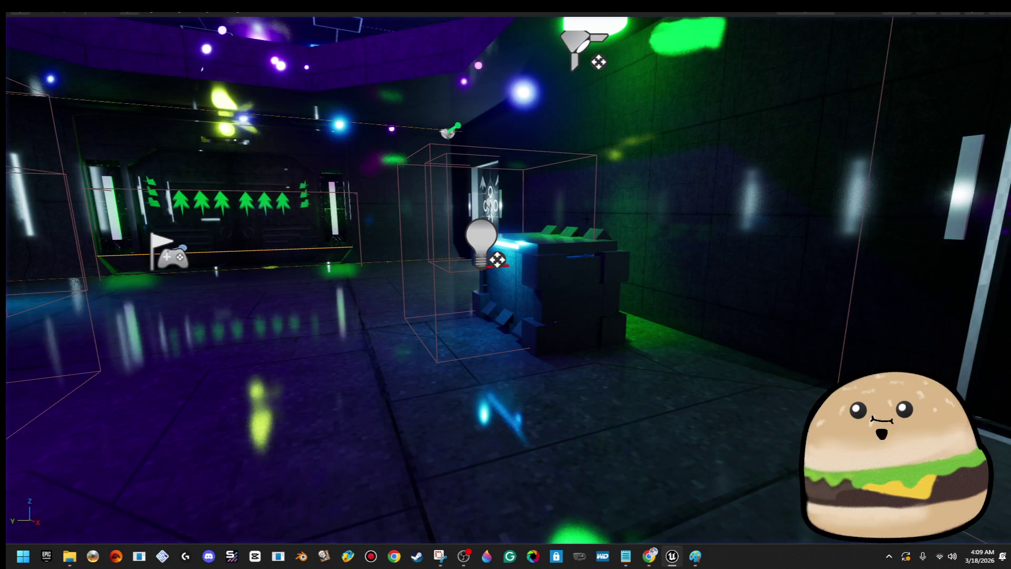
key("F11")
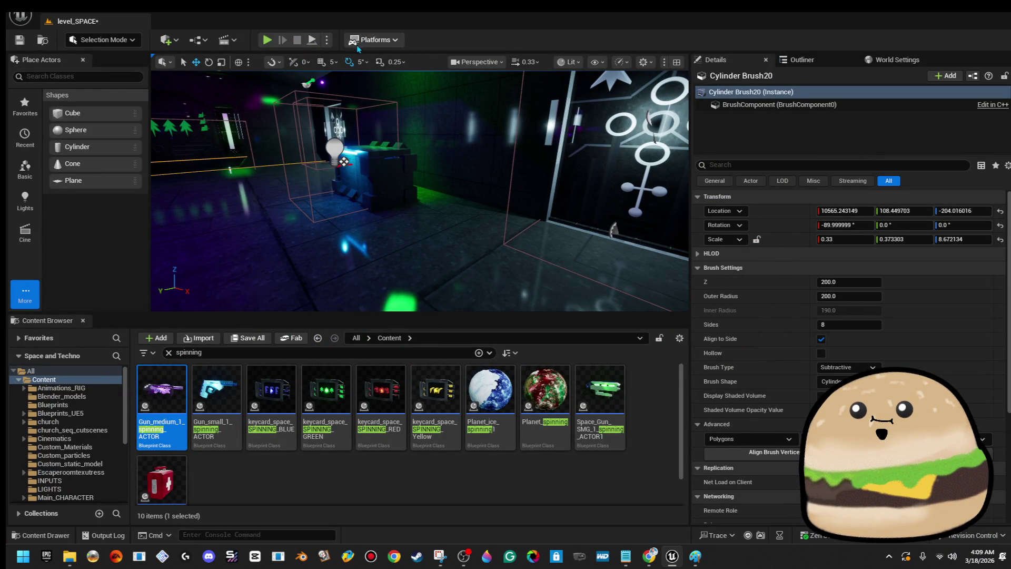
- Briefly open and close the Level Blueprint, then reopen space_loot_crate_x for editing
left_click(223, 41)
left_click(255, 117)
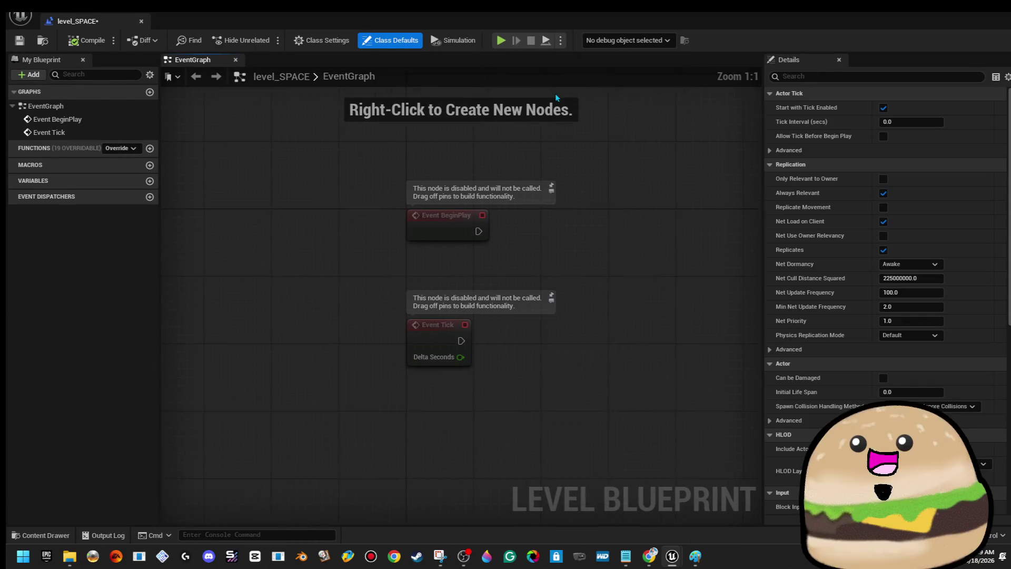
left_click(141, 21)
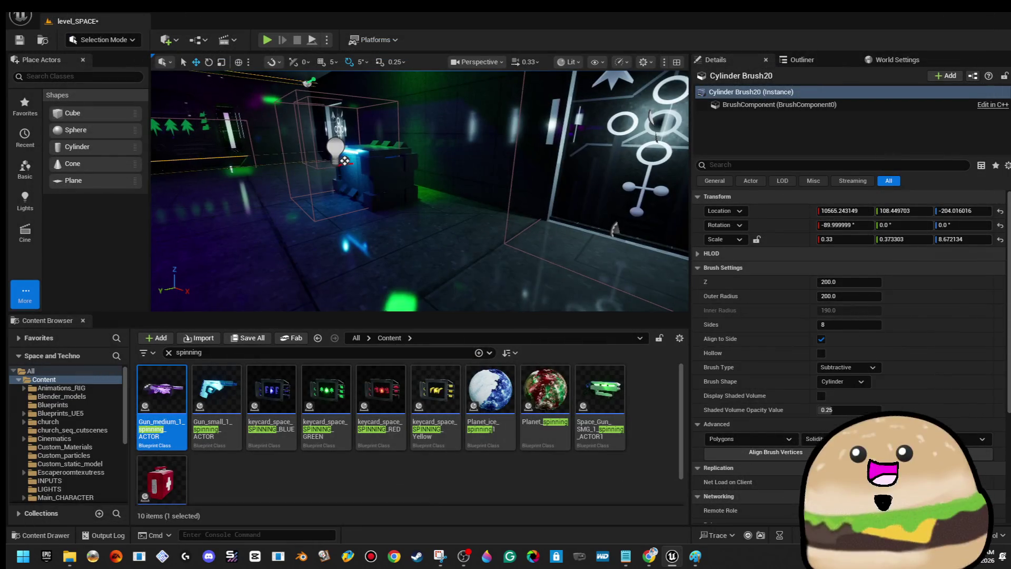
right_click(384, 158)
left_click(464, 202)
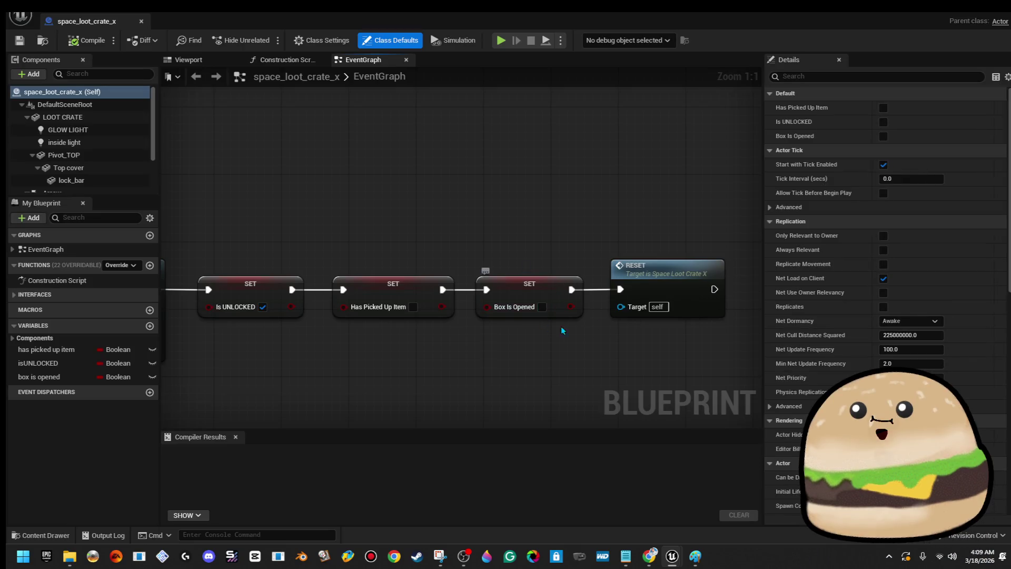
- Feed a hit_box_inside reference into Get World Transform and delete the Arrow reference node
scroll(536, 149, "down", 6)
scroll(536, 149, "down", 6)
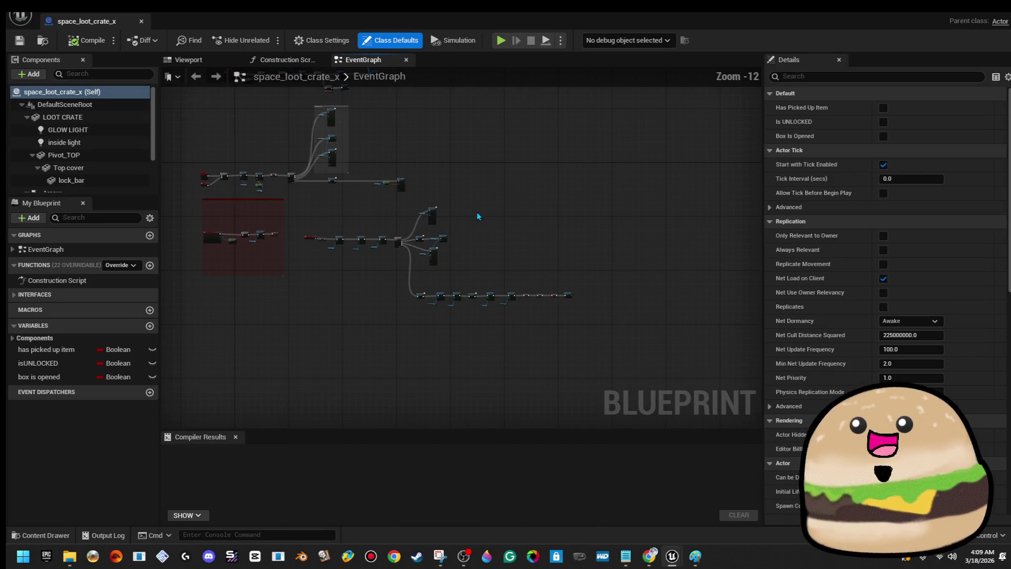
scroll(450, 217, "up", 12)
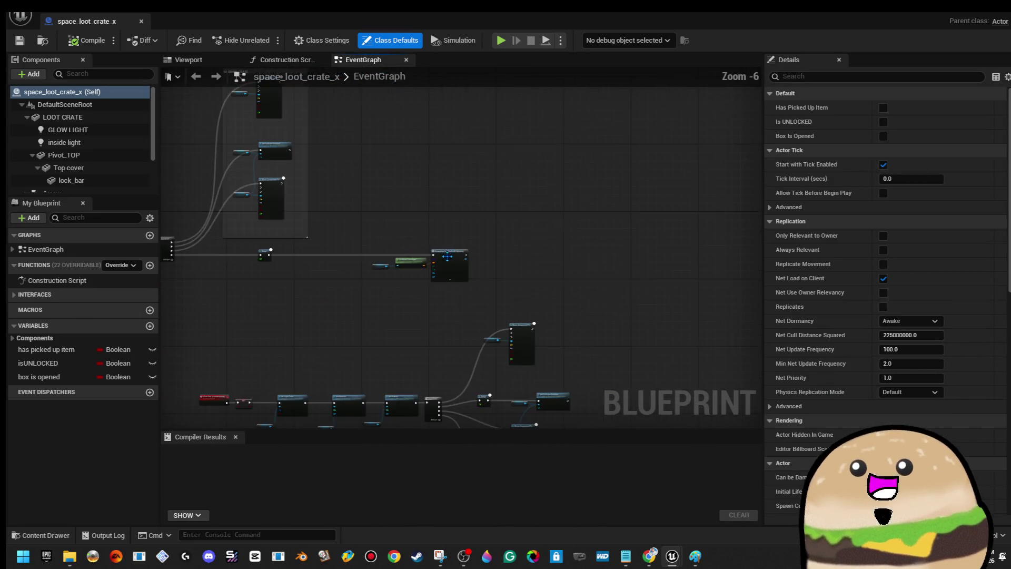
left_click_drag(339, 188, 426, 161)
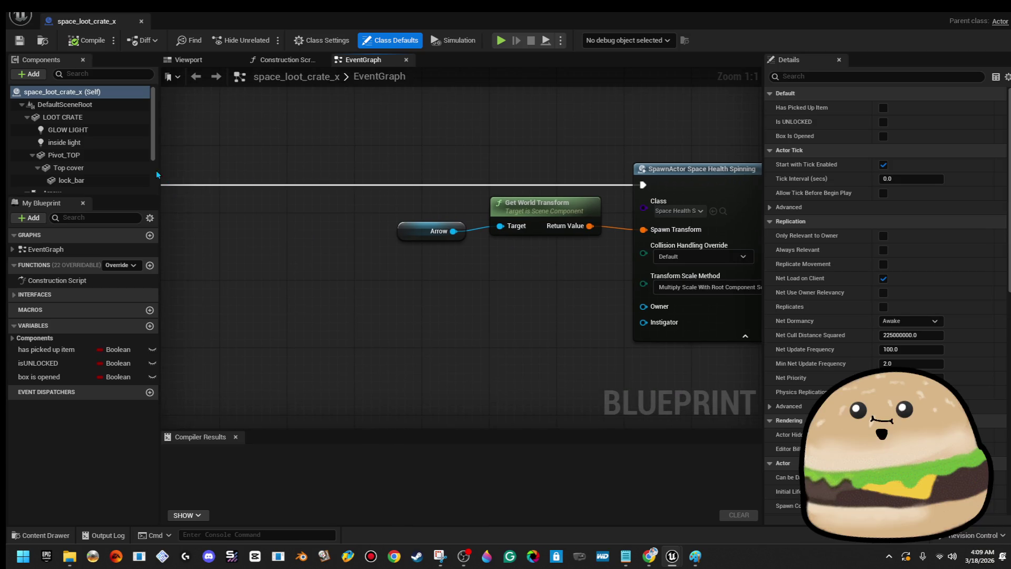
scroll(126, 178, "down", 3)
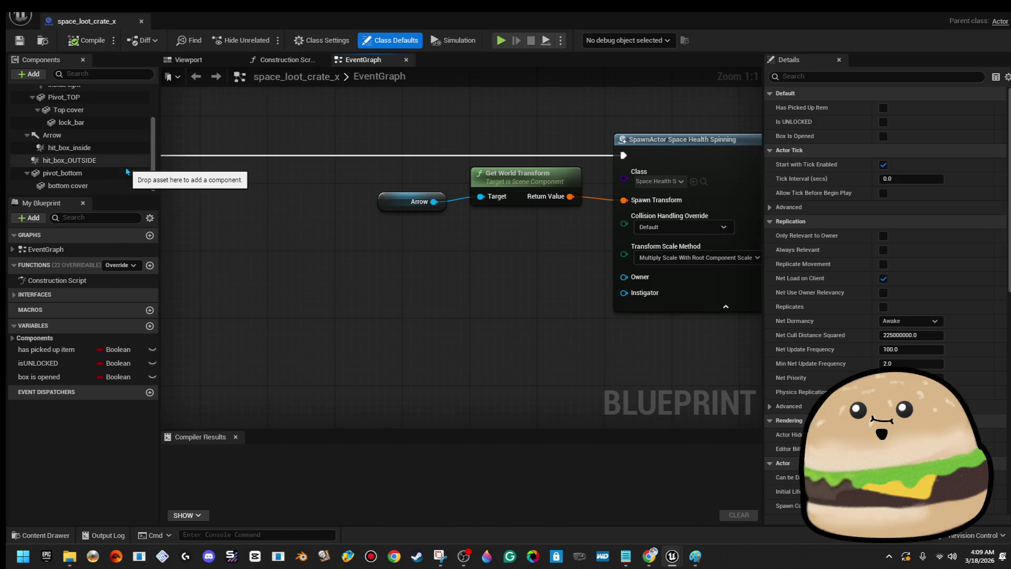
mouse_move(111, 146)
left_mouse_down()
mouse_move(125, 160)
mouse_move(481, 198)
left_mouse_up()
left_click(393, 200)
key("Delete")
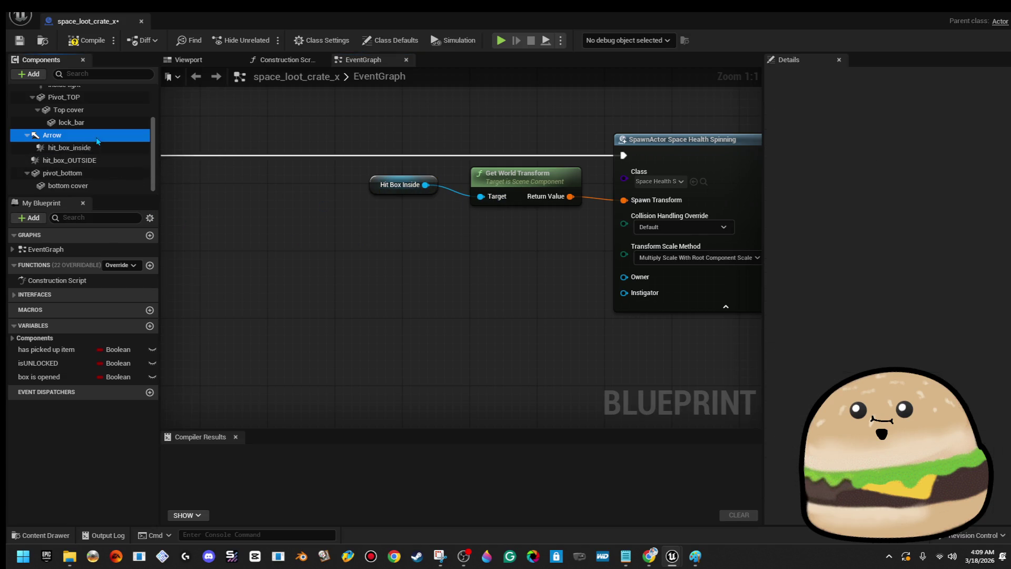
- Reattach hit_box_inside directly under DefaultSceneRoot instead of the Arrow
left_click(97, 139)
left_click(108, 148)
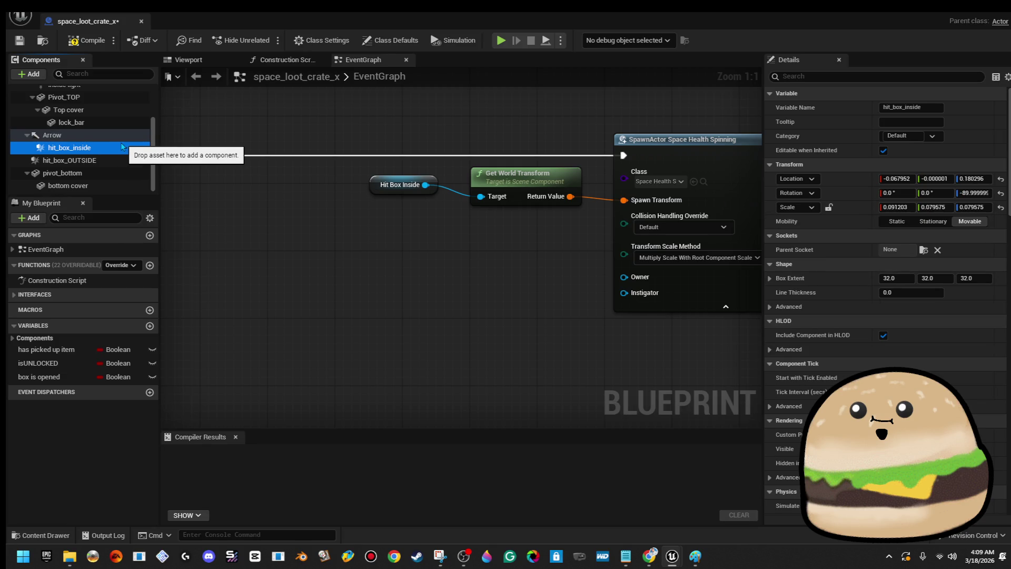
scroll(36, 115, "up", 1)
scroll(36, 115, "up", 2)
left_click(26, 117)
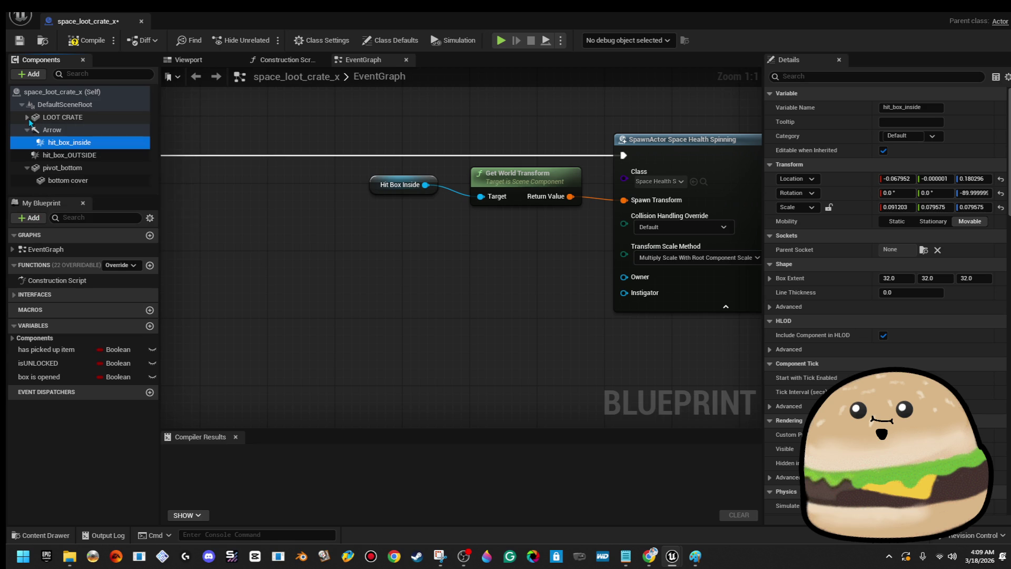
mouse_move(81, 145)
left_mouse_down()
mouse_move(94, 106)
mouse_move(93, 116)
left_mouse_up()
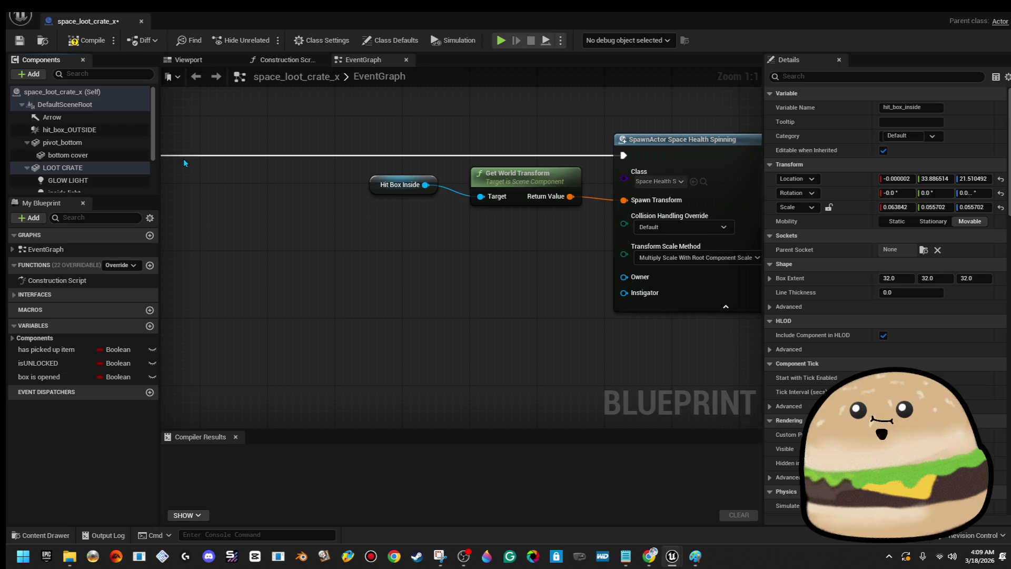
key("ctrl+z")
mouse_move(105, 166)
left_mouse_down()
mouse_move(93, 189)
mouse_move(96, 154)
left_mouse_up()
mouse_move(114, 73)
left_mouse_down()
mouse_move(80, 186)
mouse_move(102, 90)
left_mouse_up()
left_click(124, 115)
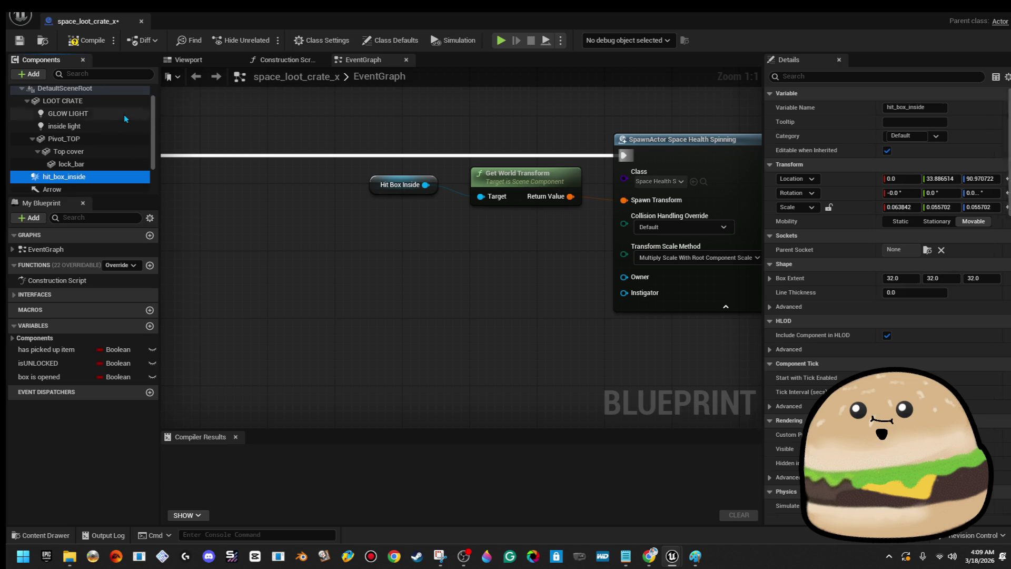
- Compile the crate Blueprint and switch to its 3D preview
left_click(91, 191)
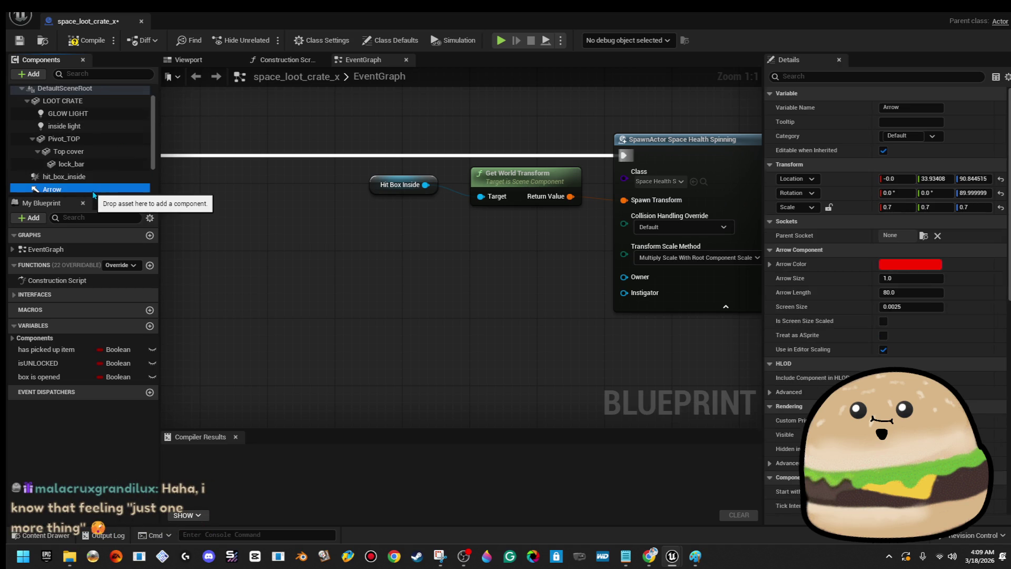
left_click(86, 41)
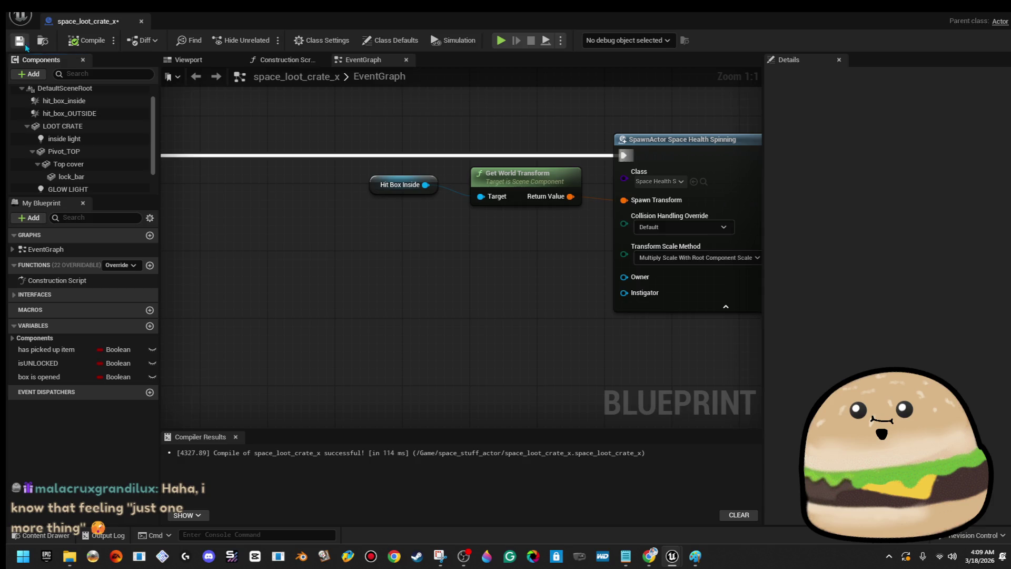
left_click(208, 62)
scroll(448, 261, "up", 10)
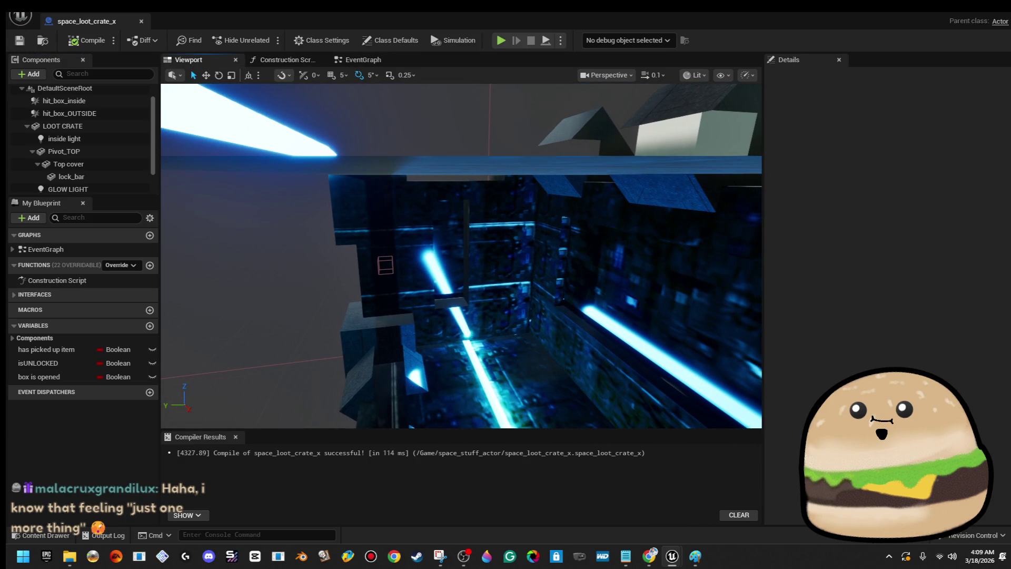
- Nudge hit_box_inside to Y 27.308773, recompile, and return to the level_SPACE editor
left_click(447, 260)
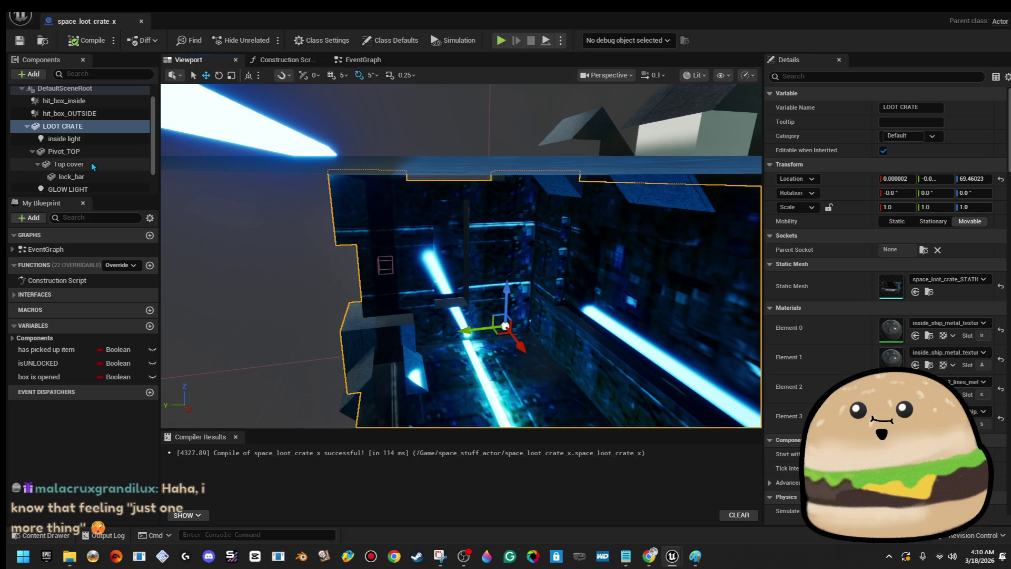
scroll(94, 166, "down", 2)
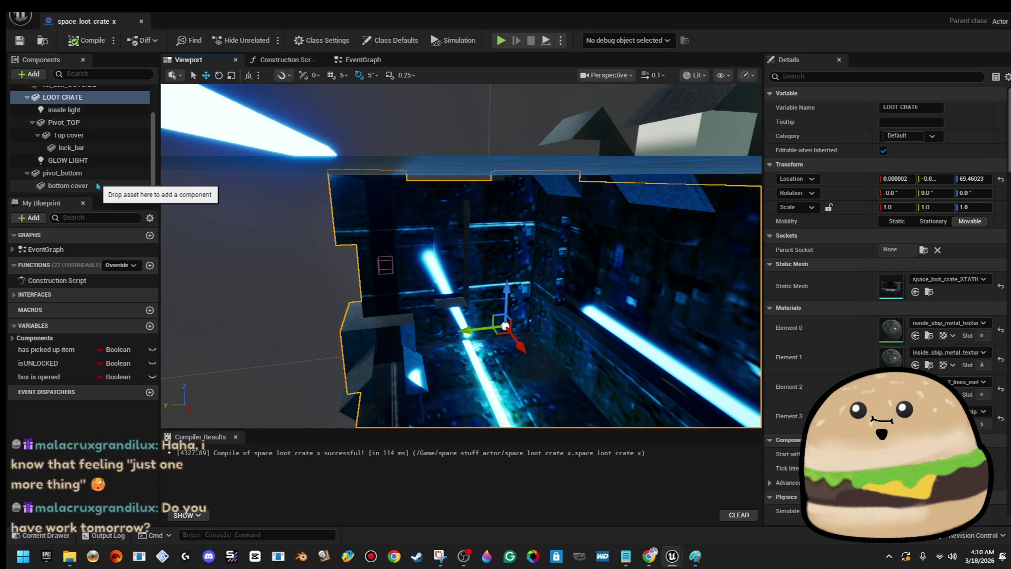
scroll(105, 147, "up", 3)
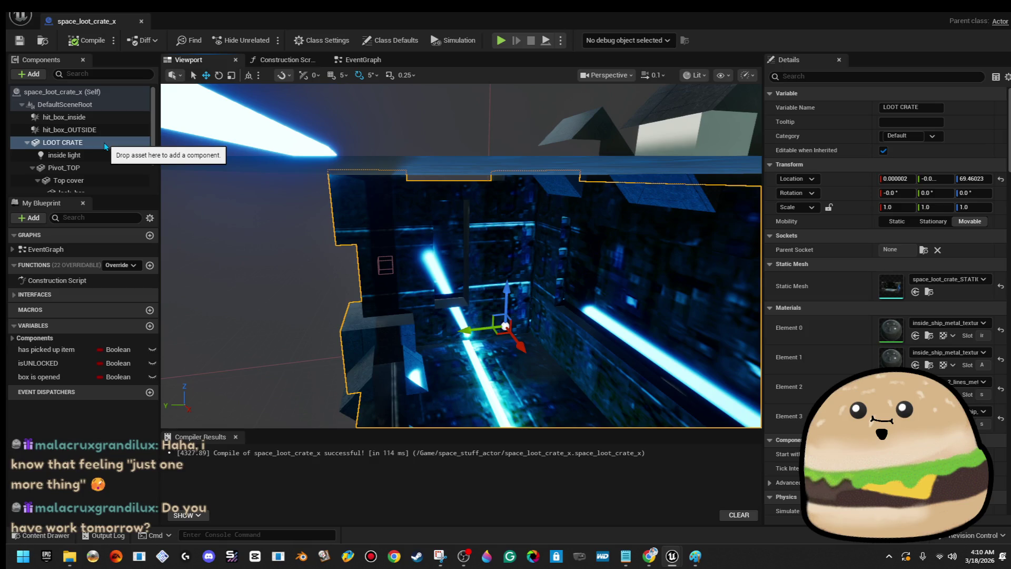
scroll(105, 150, "down", 3)
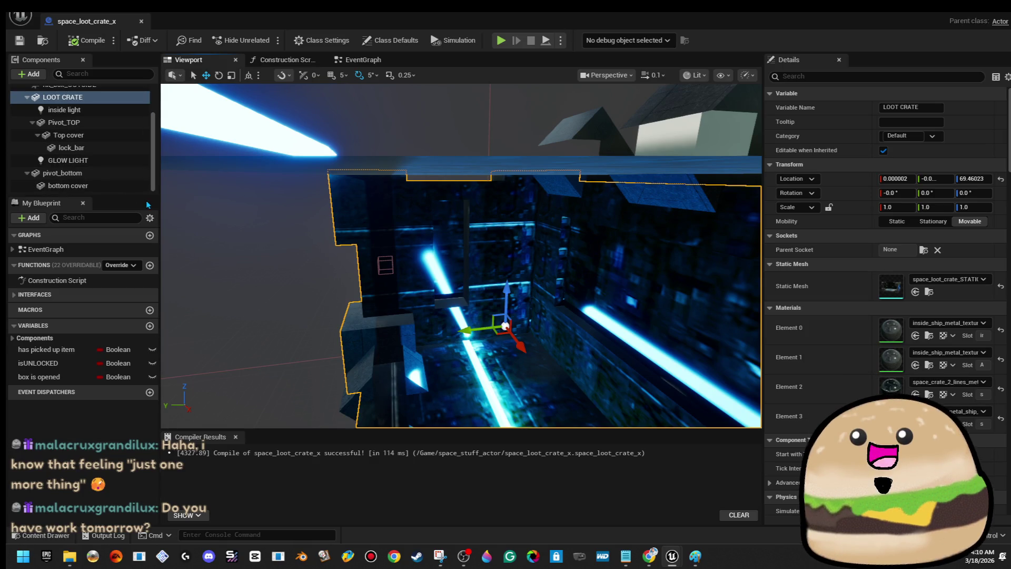
left_click_drag(134, 193, 133, 280)
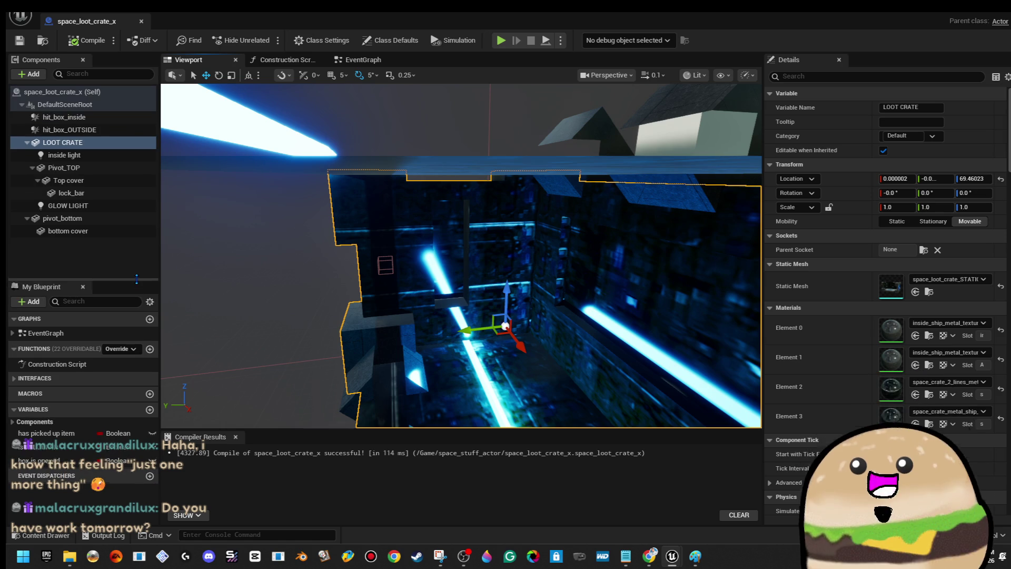
left_click(118, 119)
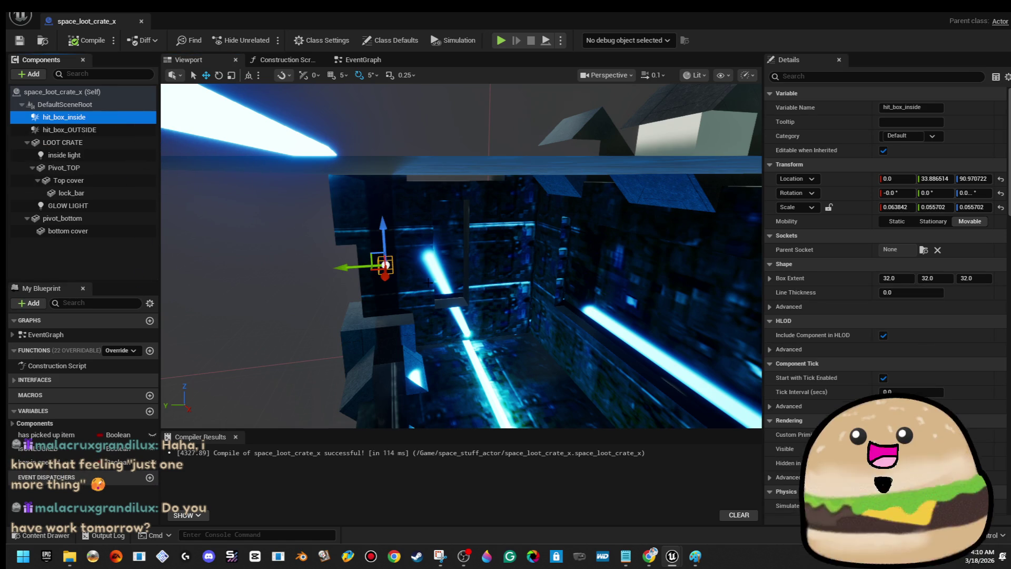
left_click_drag(338, 268, 341, 270)
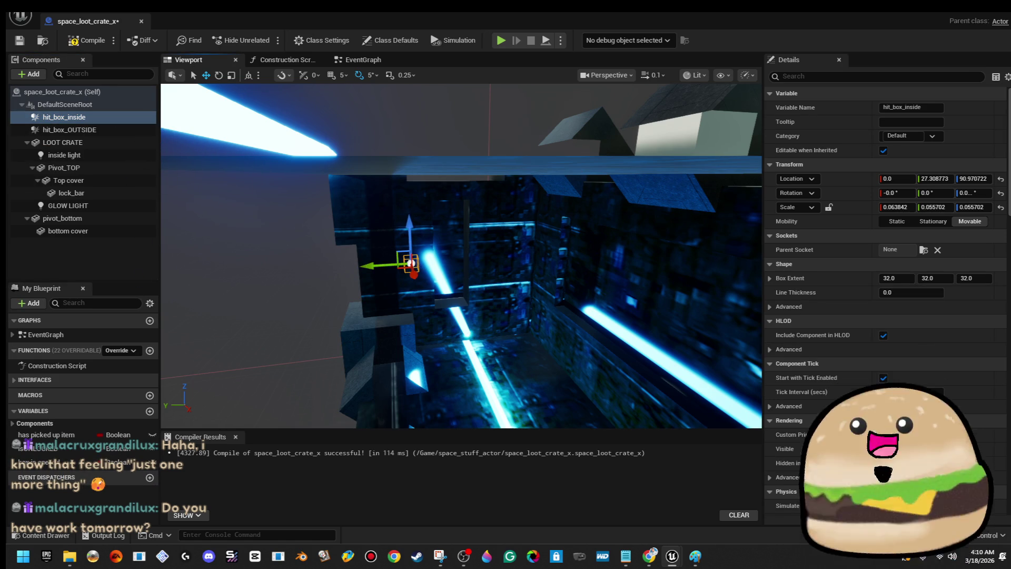
left_click(87, 40)
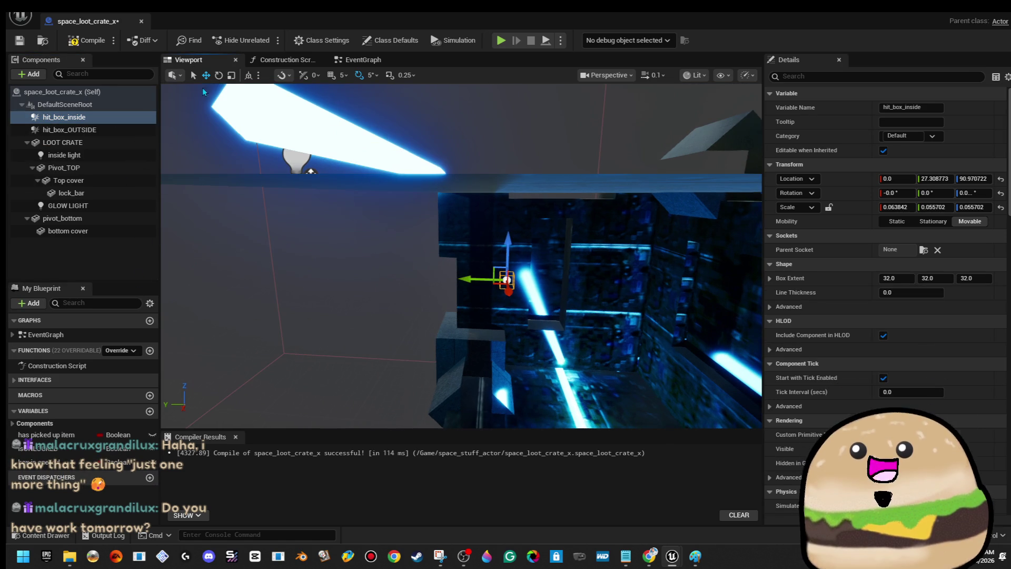
left_click(142, 22)
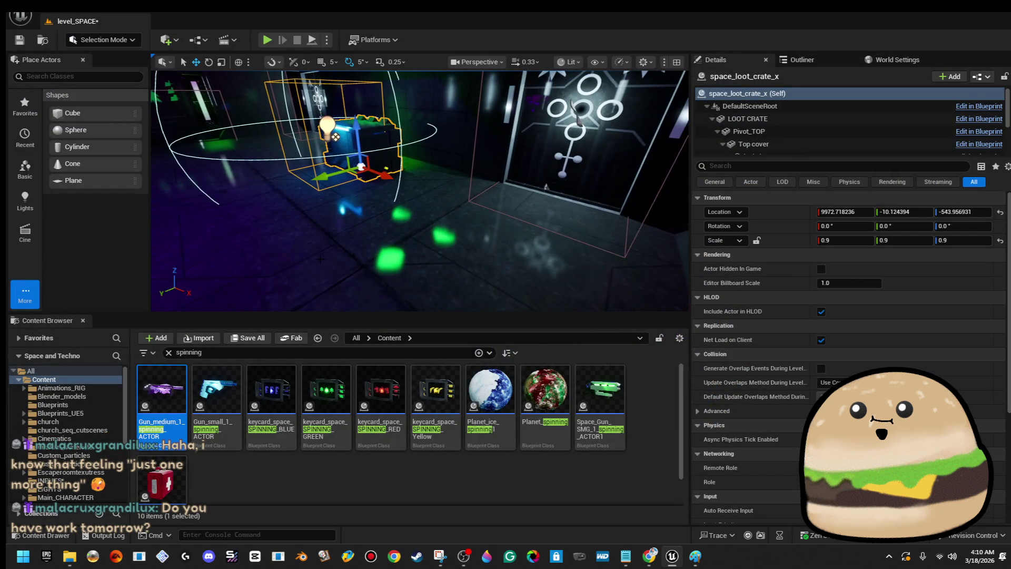
- Playtest the level from this spot with Play From Here, then stop it
right_click(321, 237)
mouse_move(369, 431)
left_click(425, 533)
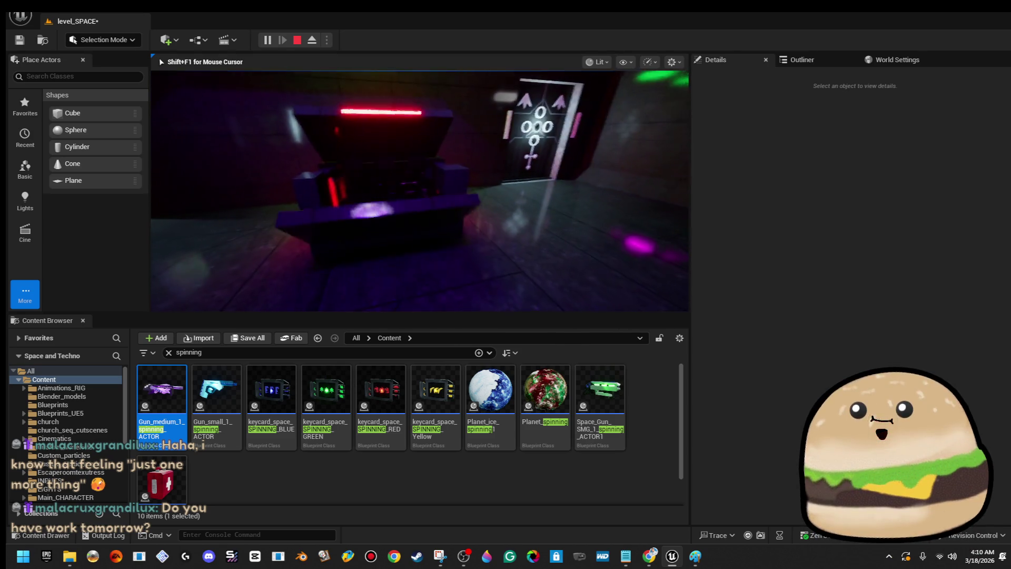
key("Escape")
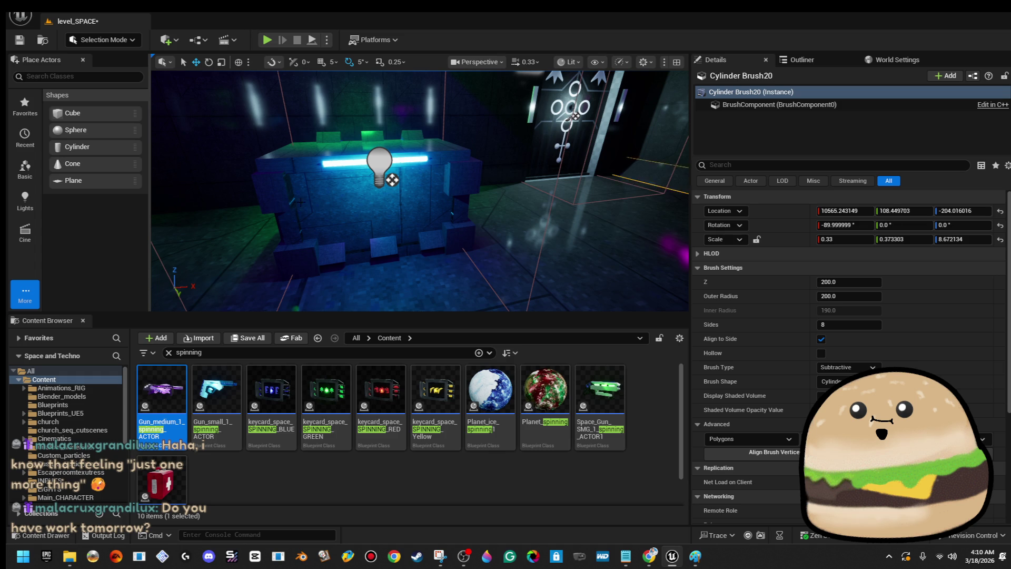
- Fly into the lit corridor and reopen the space_loot_crate_x Blueprint for editing
key("w")
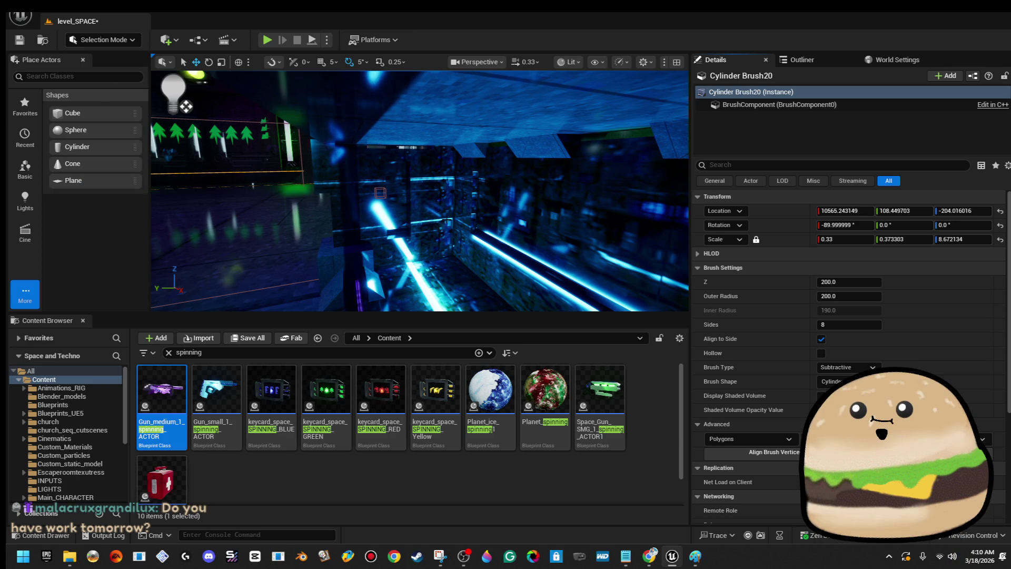
right_click(498, 192)
left_click(559, 240)
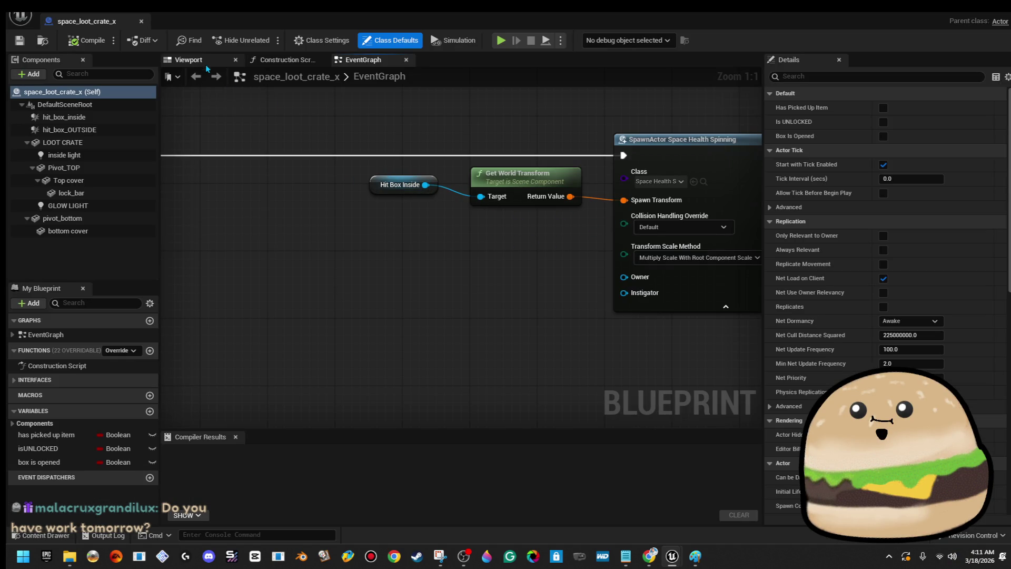
- Frame hit_box_inside in the crate's Viewport, scale it to 0.5, compile, and return to the level
left_click(190, 59)
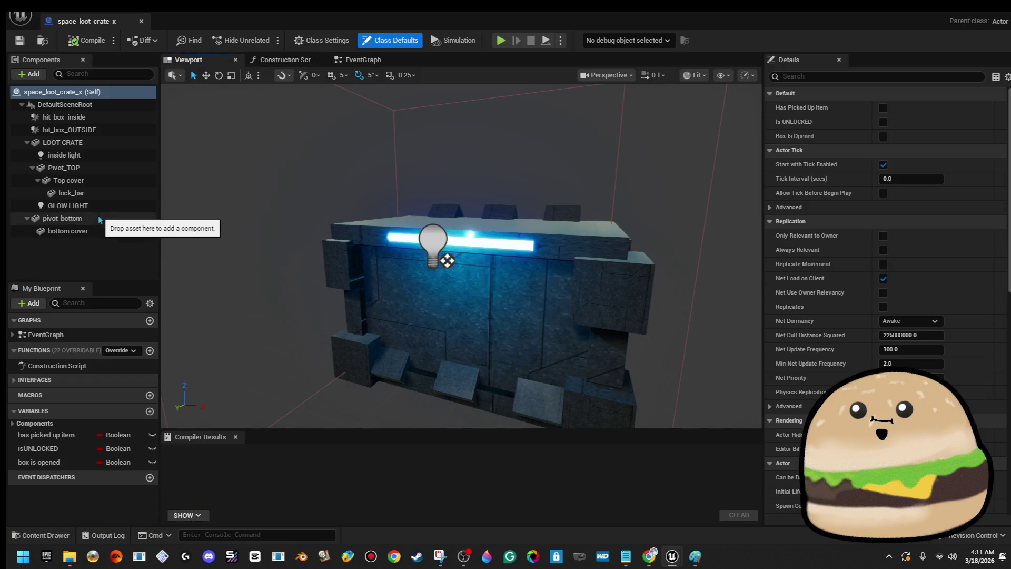
left_click(103, 117)
key("f")
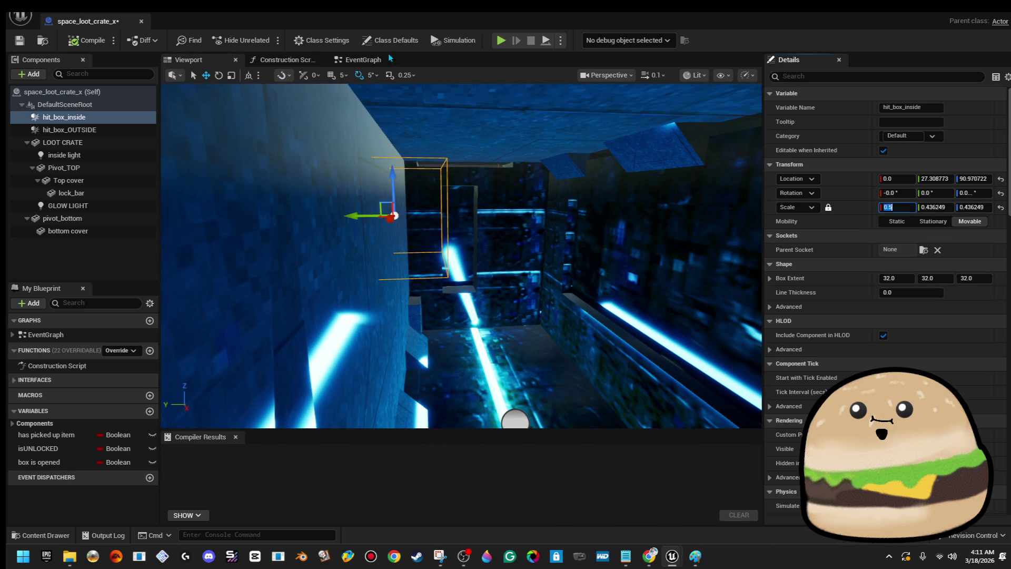
left_click(78, 42)
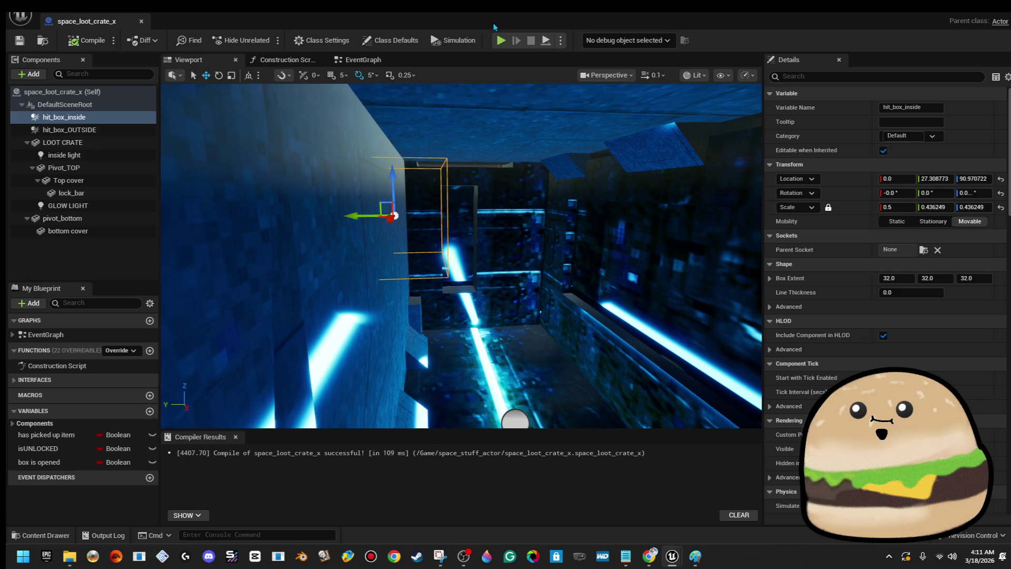
double_click(493, 21)
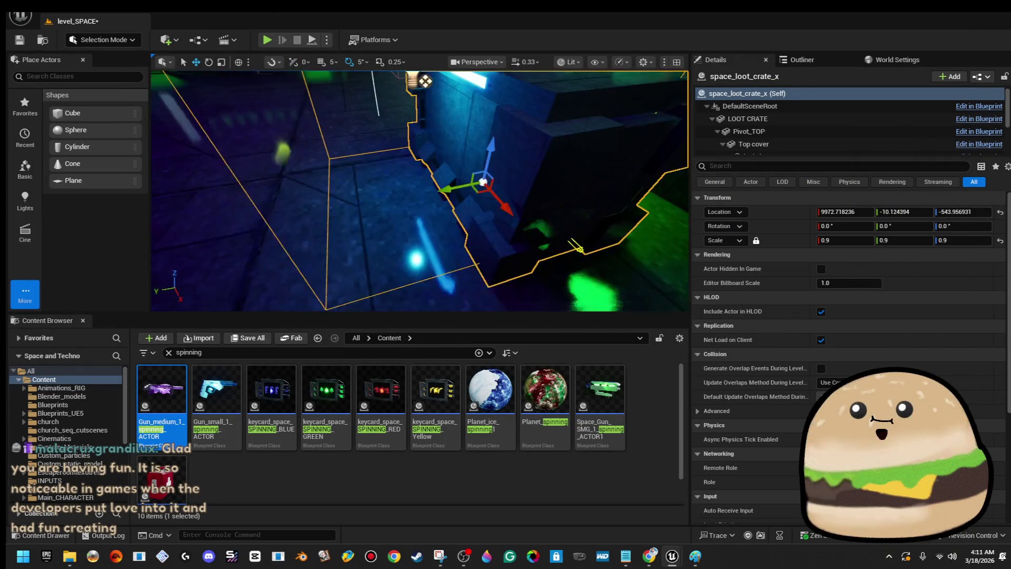
- Play the level from this spot near the crate, then stop the session
right_click(400, 194)
mouse_move(521, 464)
left_click(448, 533)
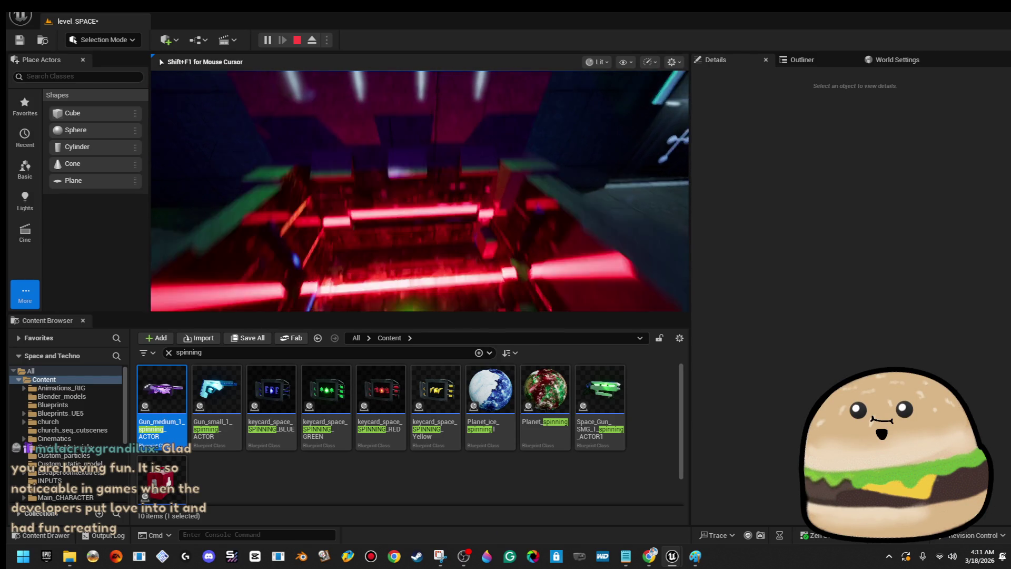
key("Escape")
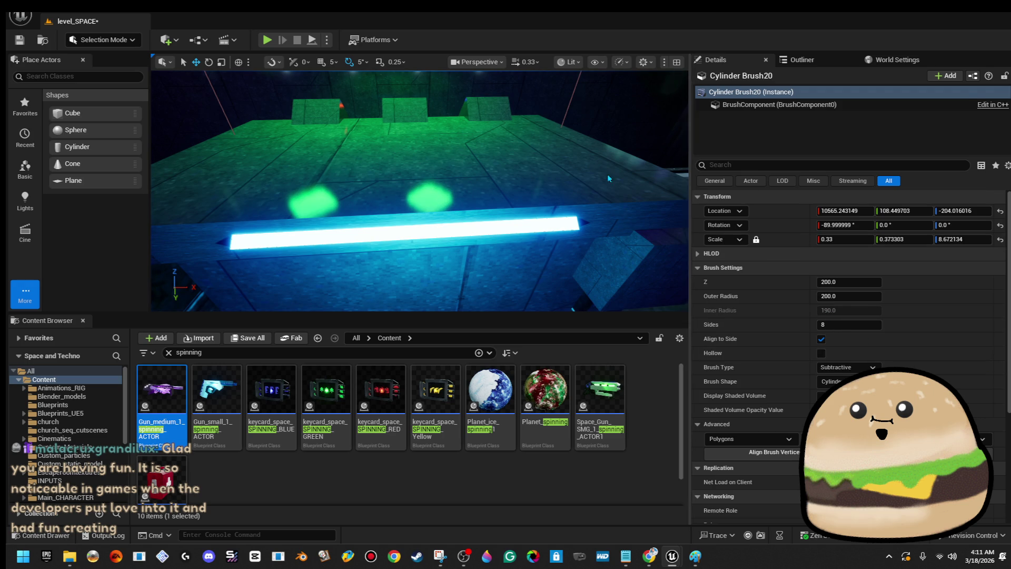
- Open the loot crate's context menu twice, dismissing it without choosing anything
right_click(608, 240)
left_click(569, 182)
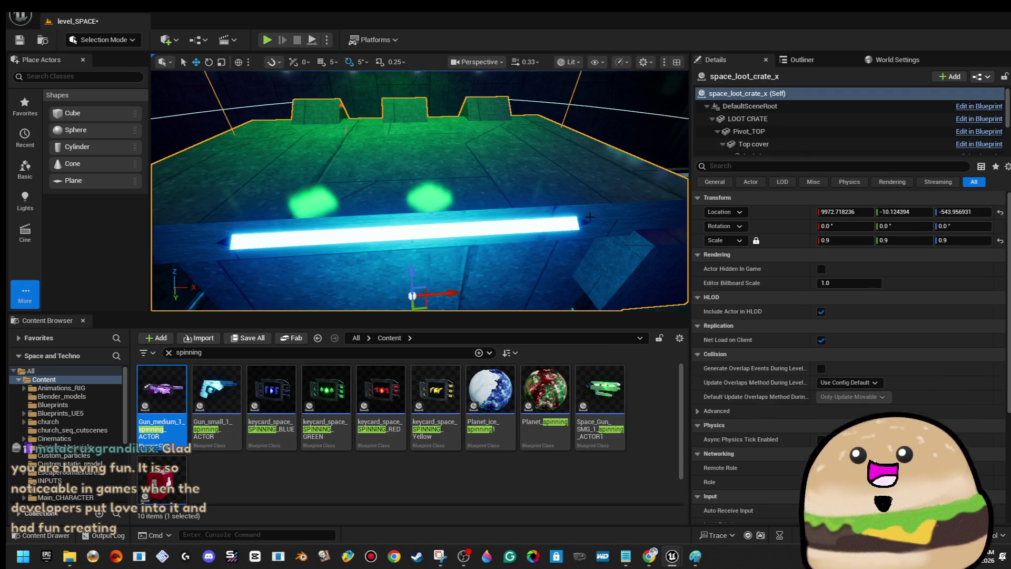
right_click(568, 182)
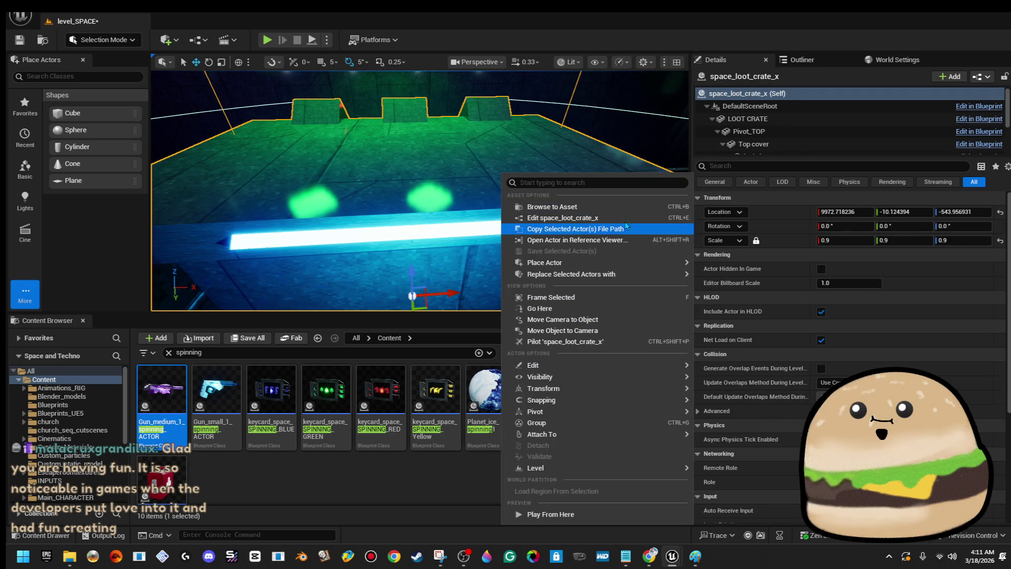
left_click(955, 275)
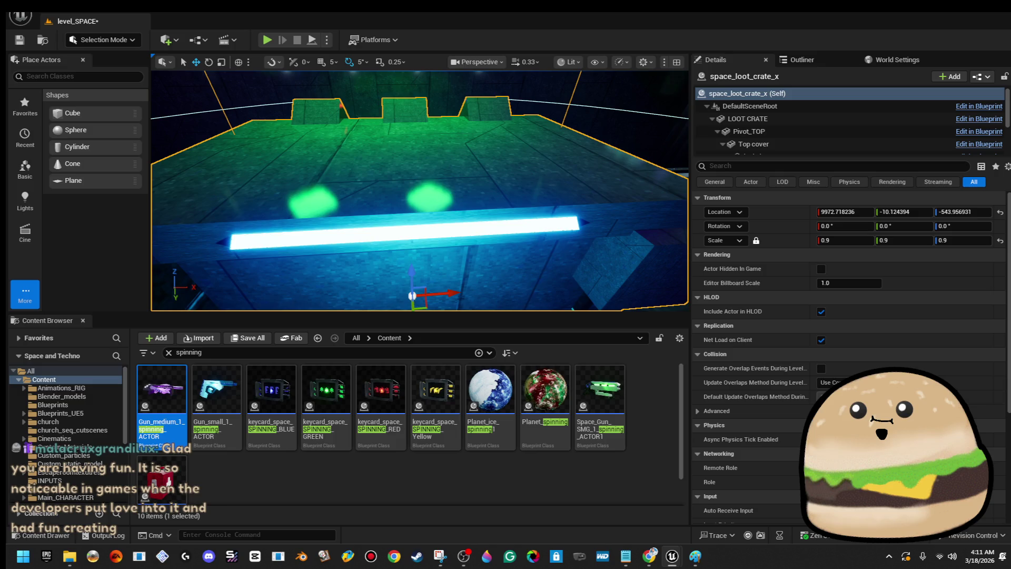
- Select the cylinder brush and step through selection history with Ctrl+Z/Ctrl+Y back to the crate
left_click(406, 232)
key("ctrl+z")
key("ctrl+y")
key("ctrl+z")
key("ctrl+y")
key("ctrl+z")
key("ctrl+y")
key("ctrl+z")
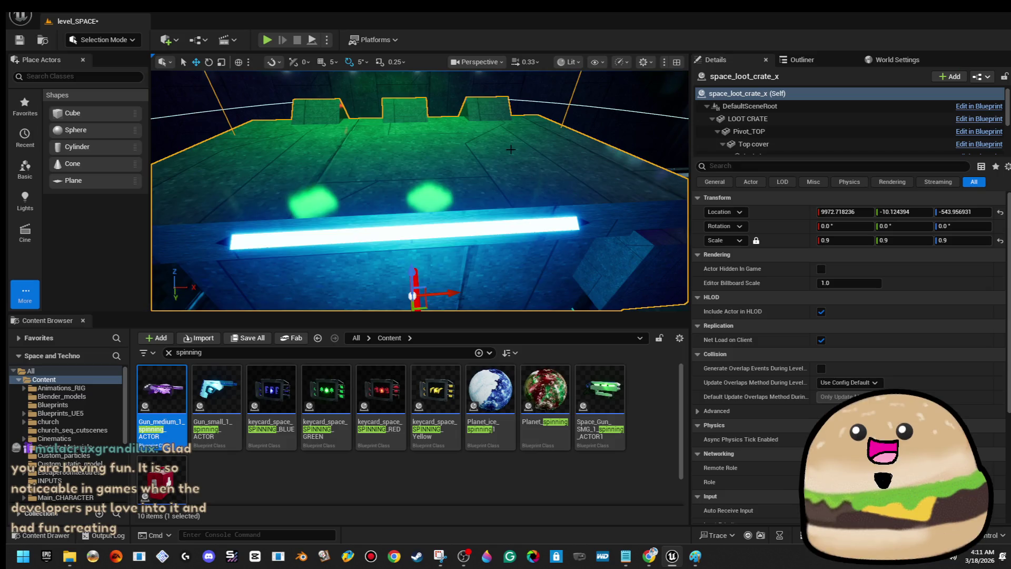
right_click(528, 193)
- Playtest from here in full-screen immersive mode (F11), then restore the editor layout
mouse_move(565, 419)
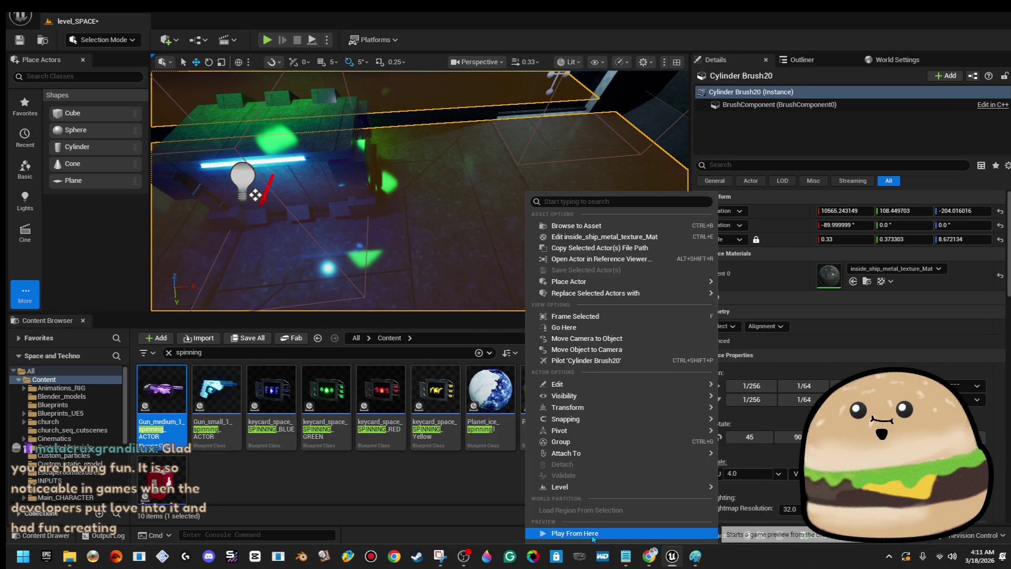
left_click(574, 533)
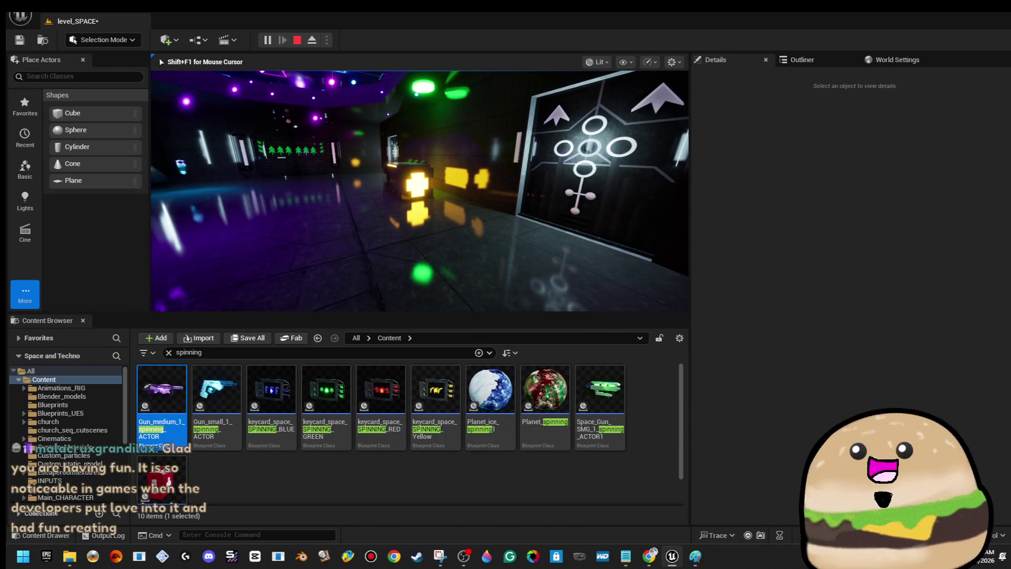
key("F11")
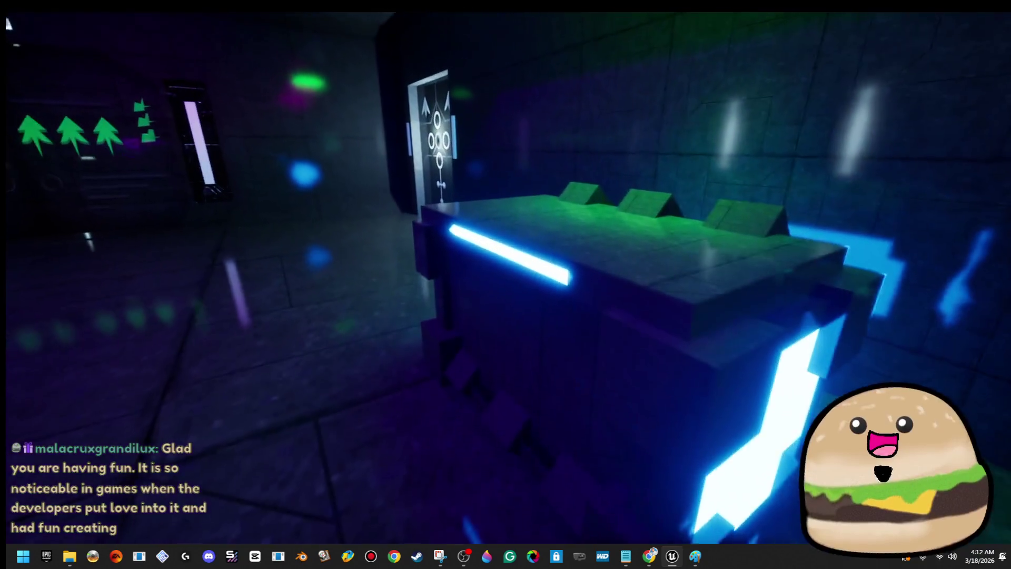
key("super+Tab")
left_click(869, 281)
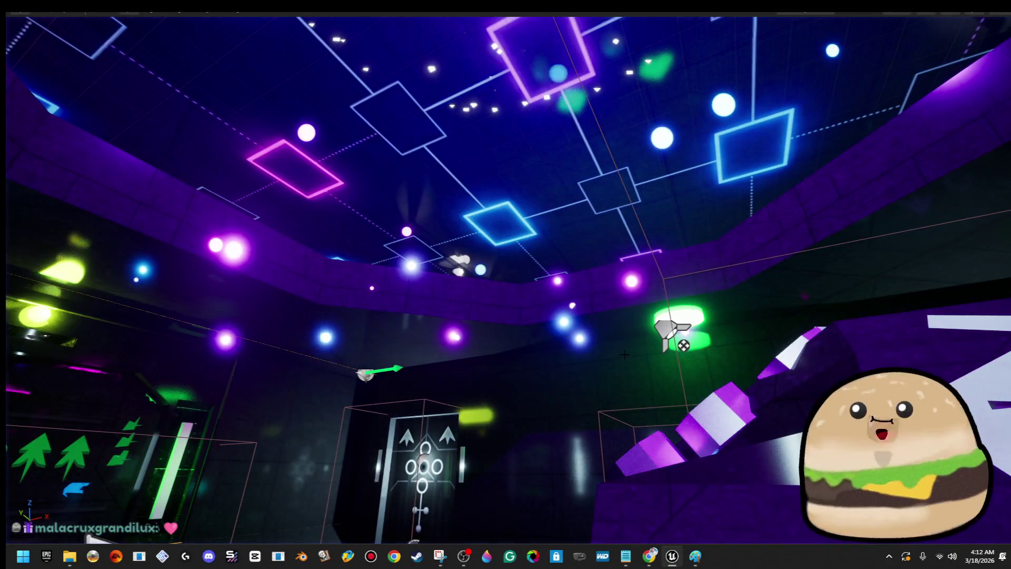
key("F11")
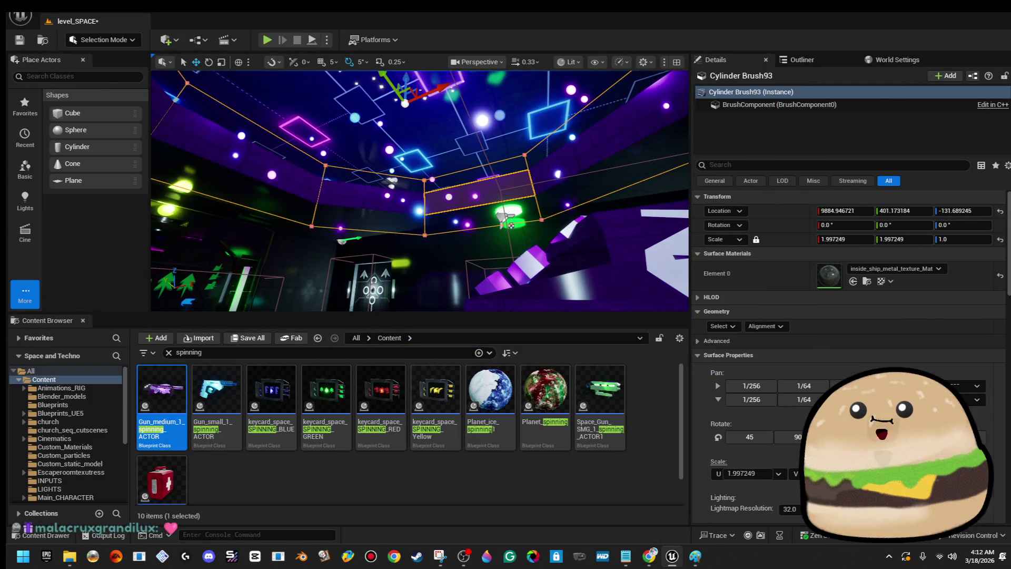
- Set Cylinder Brush93's Sides to 24 in the Details panel
scroll(850, 352, "down", 5)
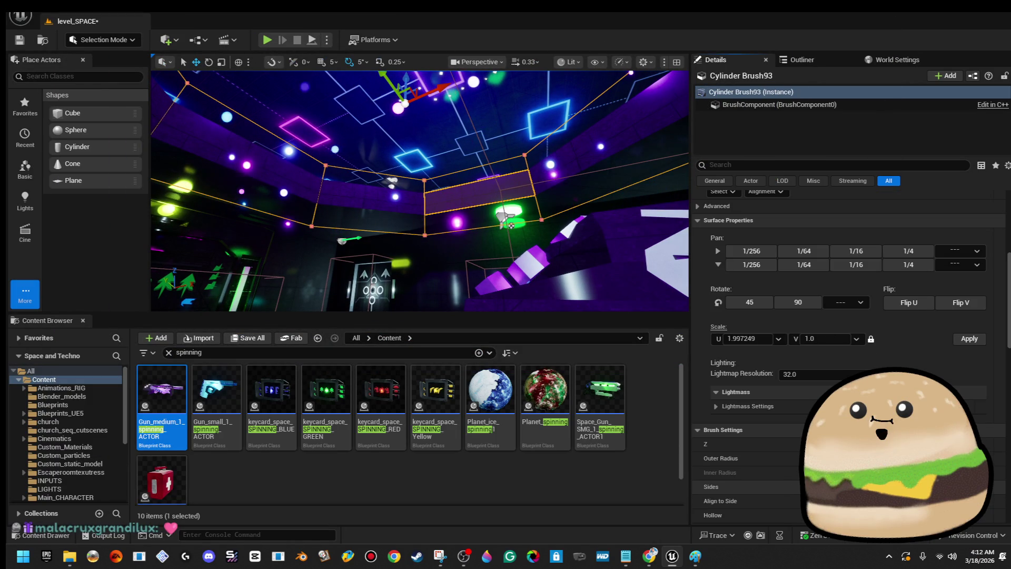
left_click_drag(822, 486, 854, 487)
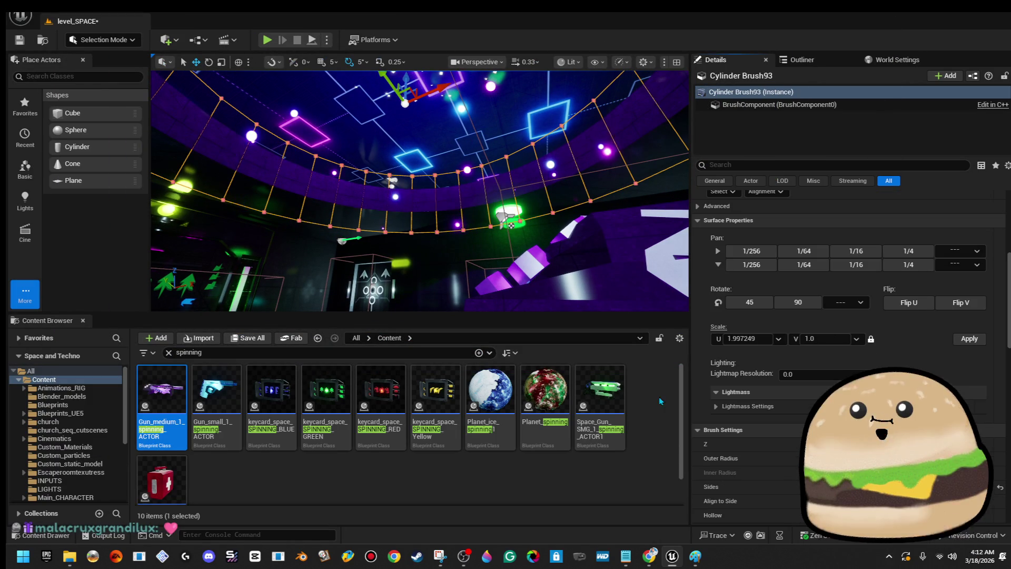
scroll(851, 353, "down", 5)
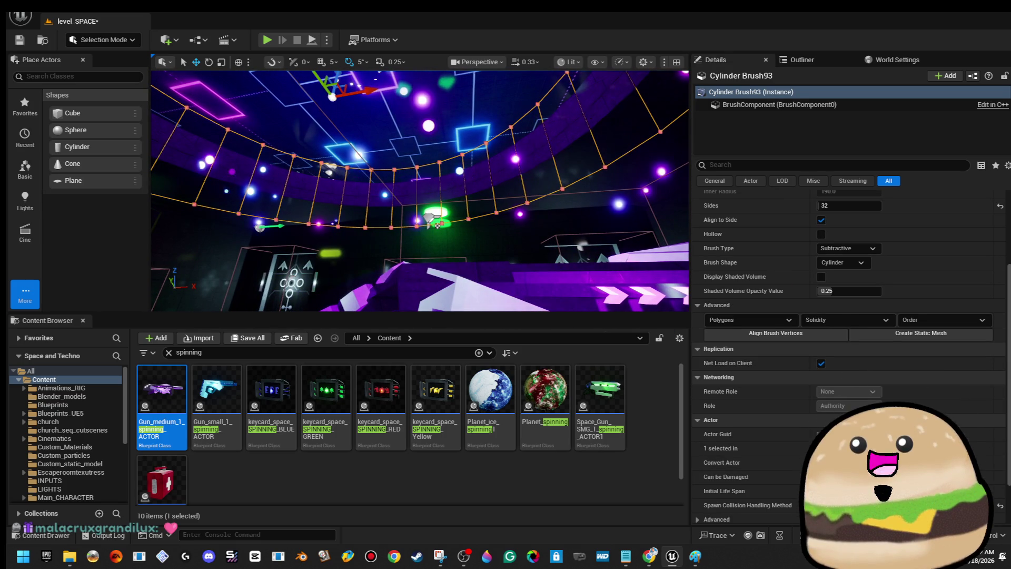
scroll(801, 407, "up", 5)
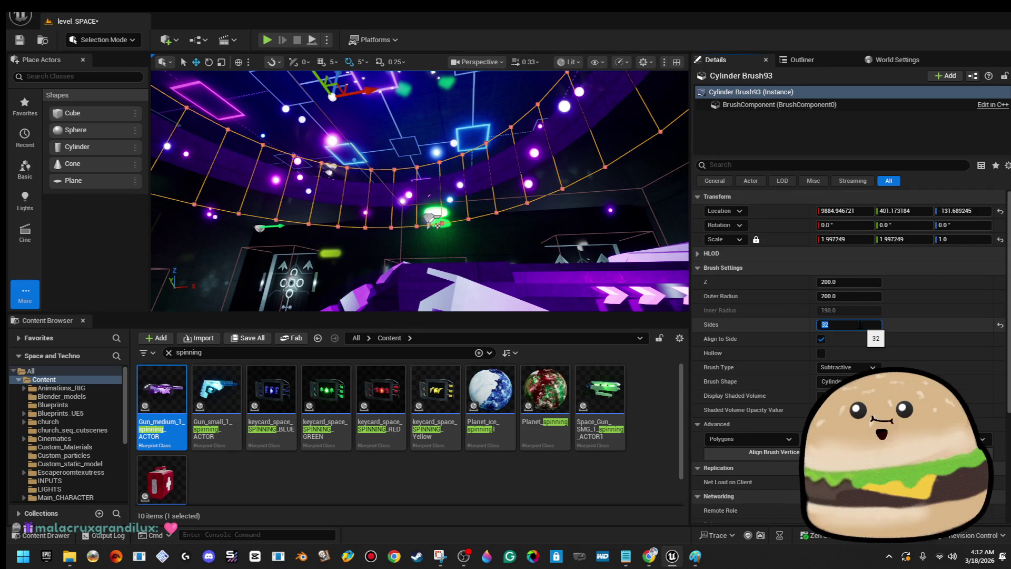
type("24")
key("Return")
- Fly down to the floor and start a Play From Here playtest in full screen
left_click_drag(430, 217, 465, 198)
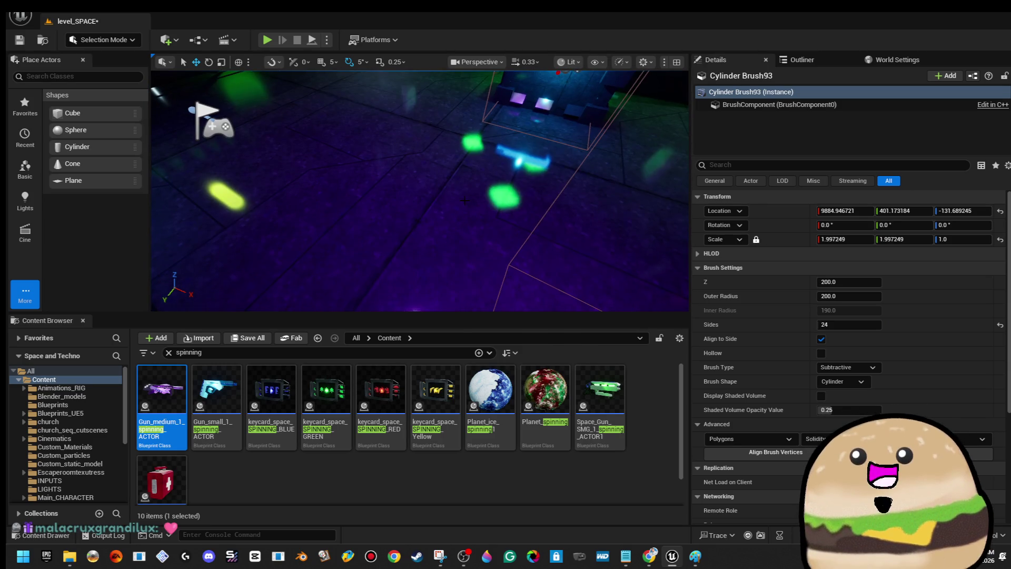
right_click(463, 228)
left_click(497, 533)
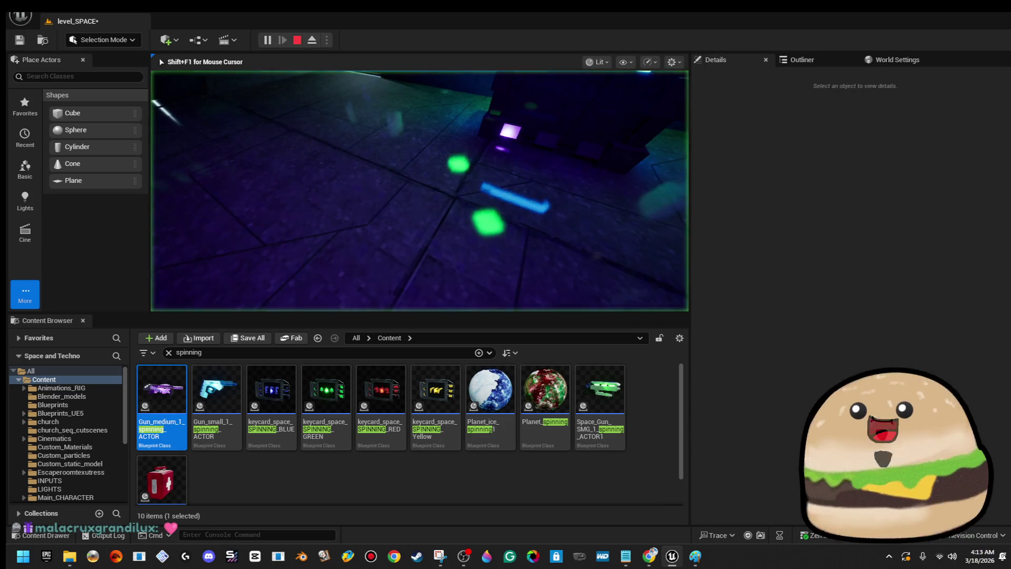
key("F11")
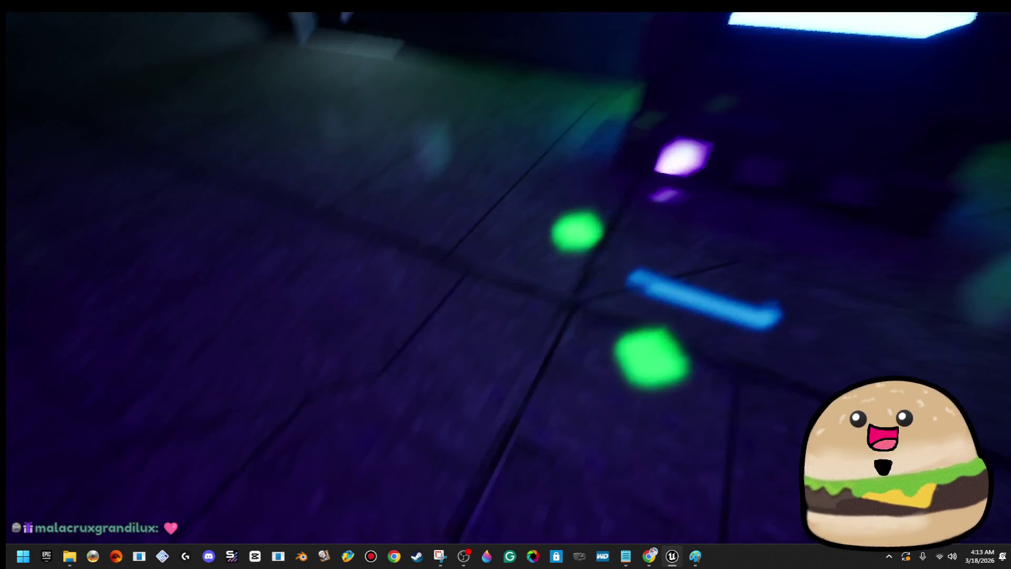